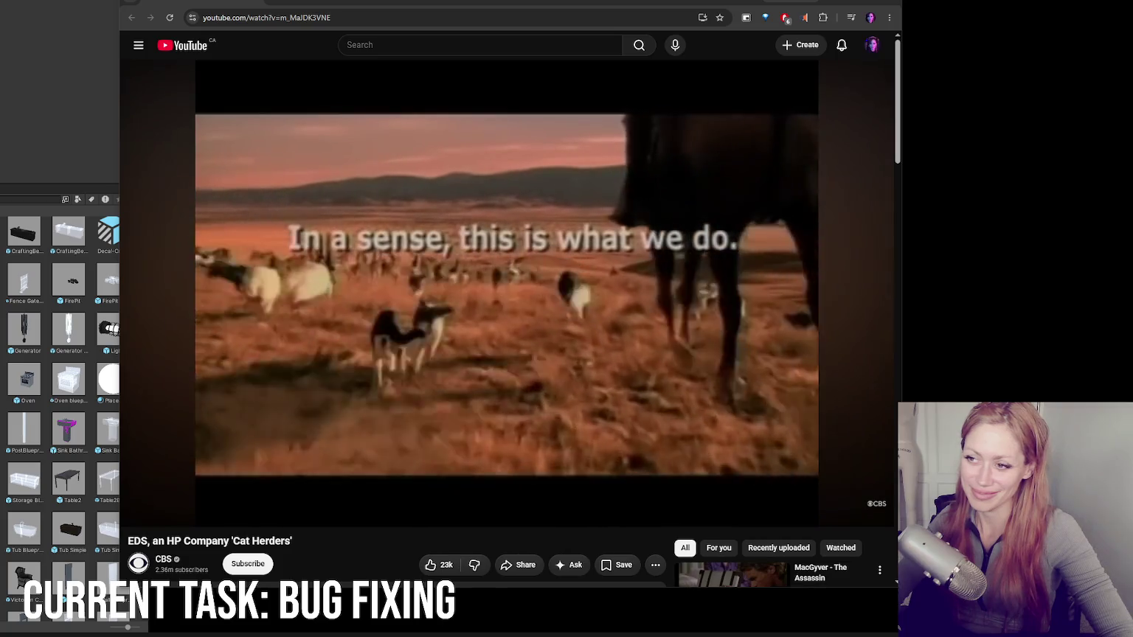
Step: Close the video window to bring the BuildStation.cs code back into view
scroll(895, 382, "down", 1)
scroll(896, 383, "down", 1)
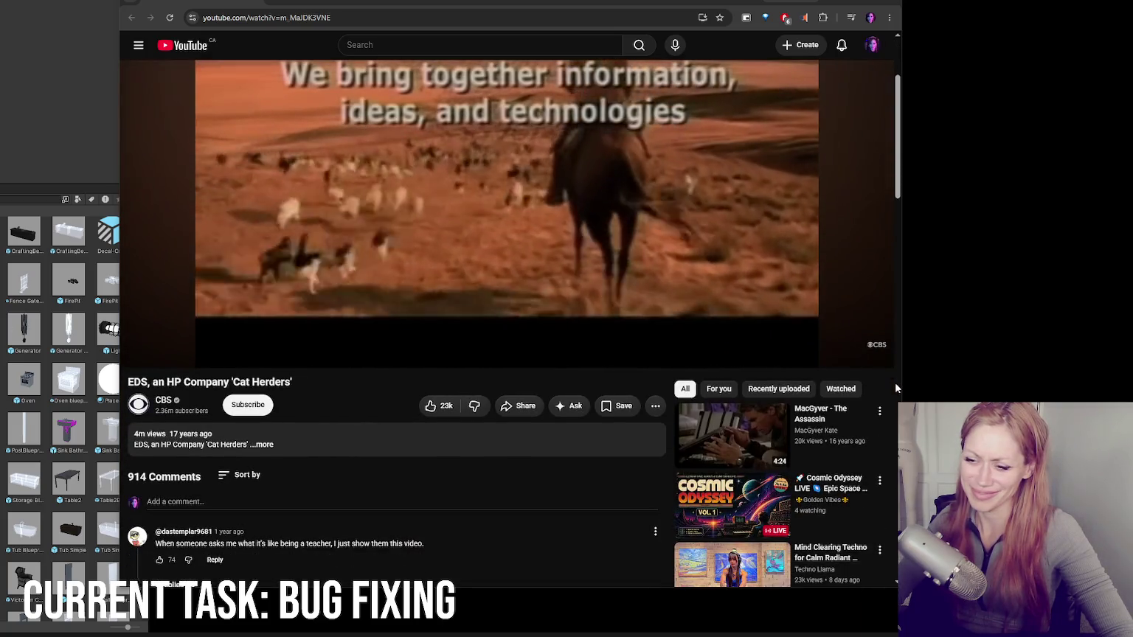
scroll(895, 382, "up", 1)
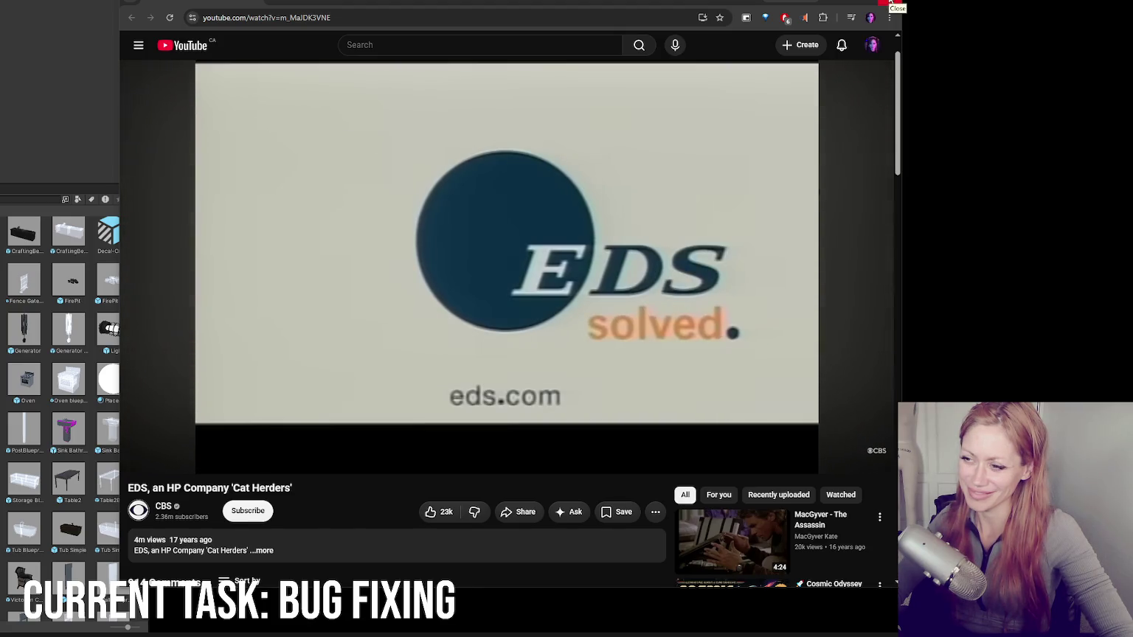
left_click(891, 3)
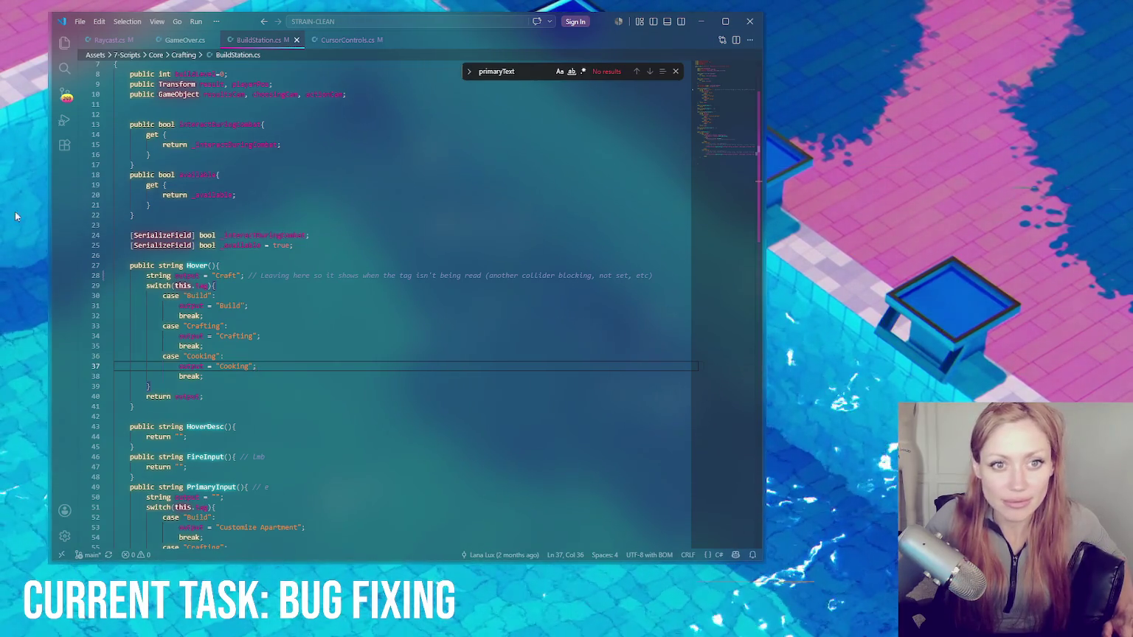
Step: Dismiss the primaryText search and put the cursor at the end of the Crafting case line
left_click(675, 71)
left_click(260, 335)
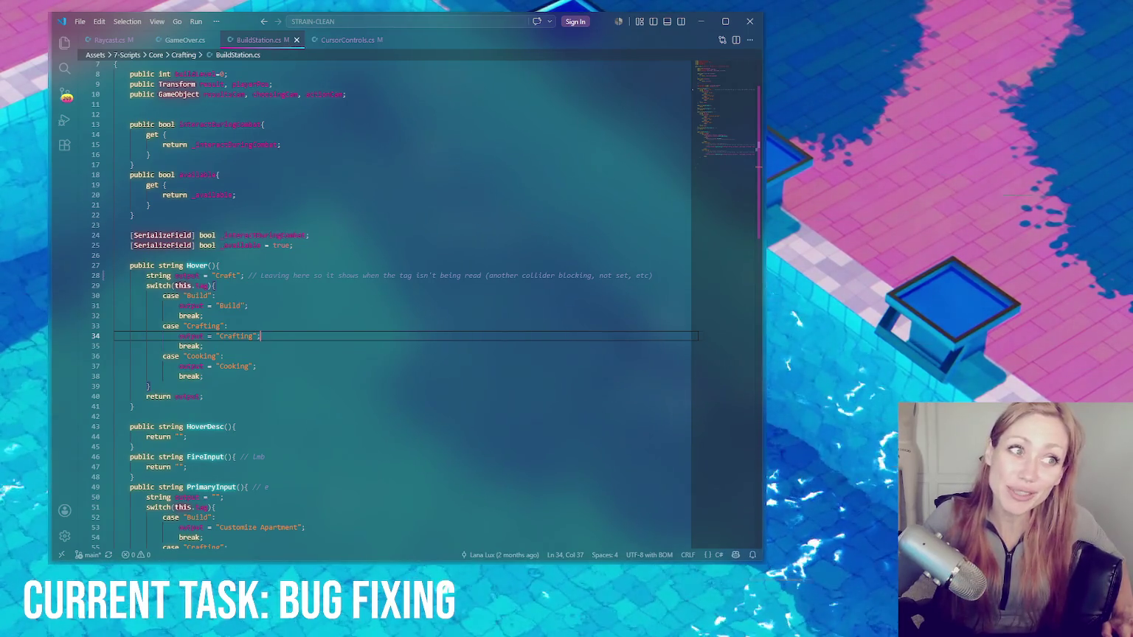
key("alt+Tab")
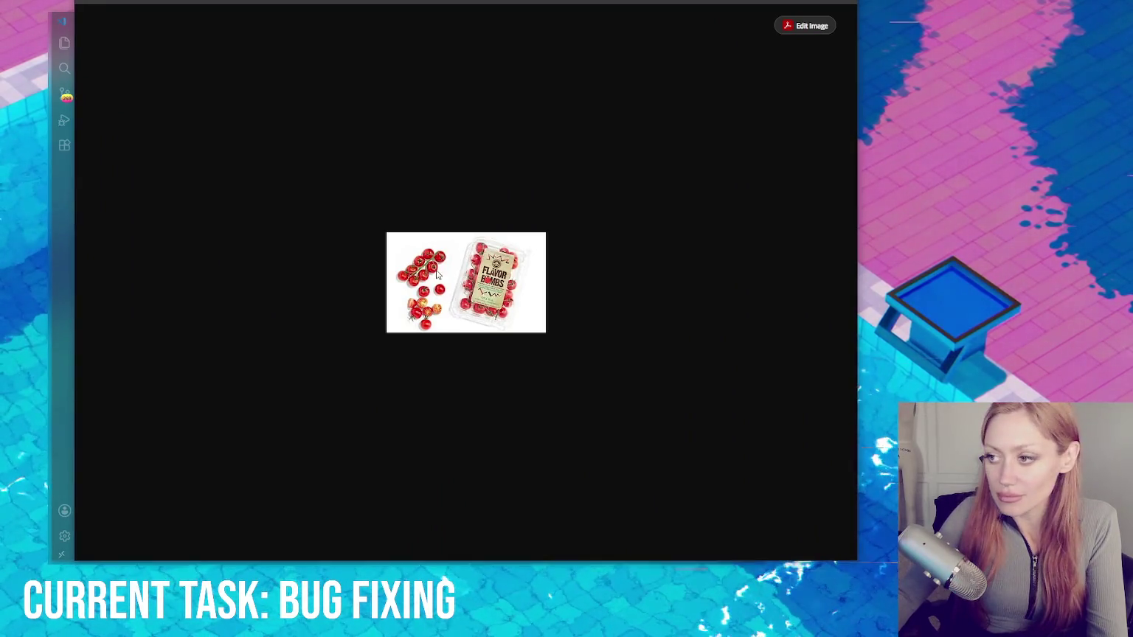
Step: Zoom into the Flavor Bombs cherry tomato photo, then close the image viewer
scroll(615, 278, "up", 3)
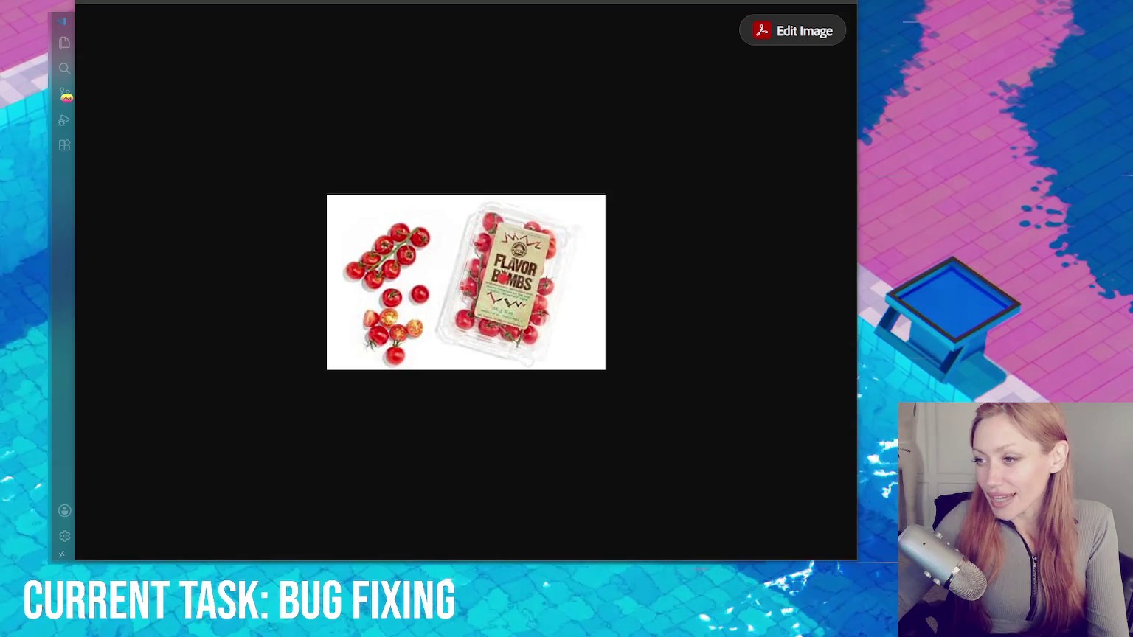
key("Escape")
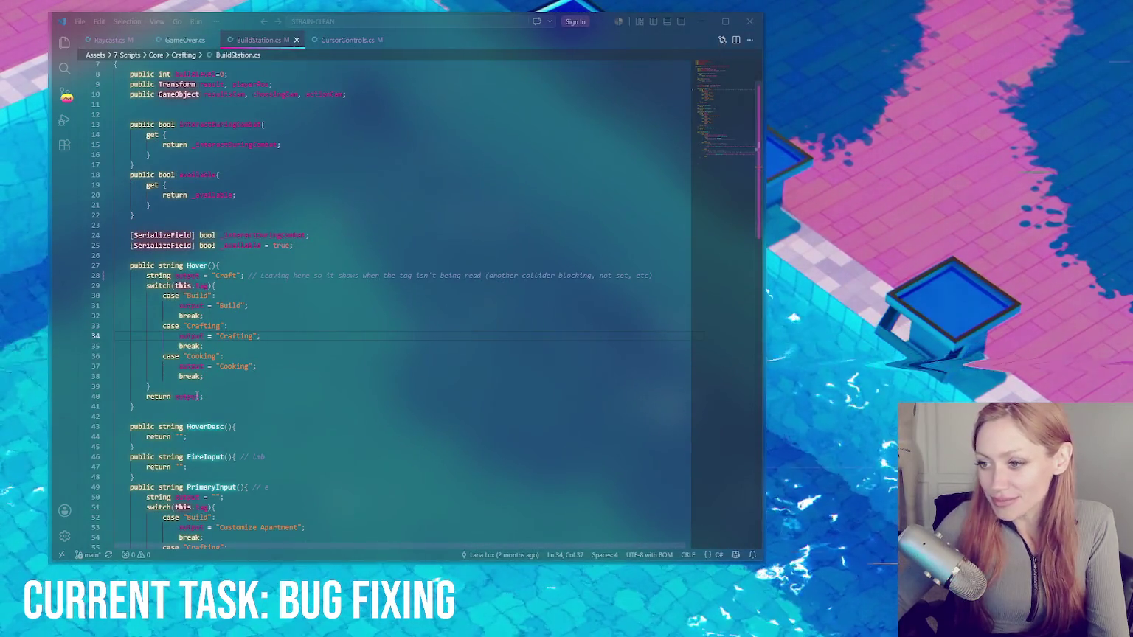
Step: Start a new Strain game, drop a FirePit beside the player, and open its crafting menu
key("alt+Tab")
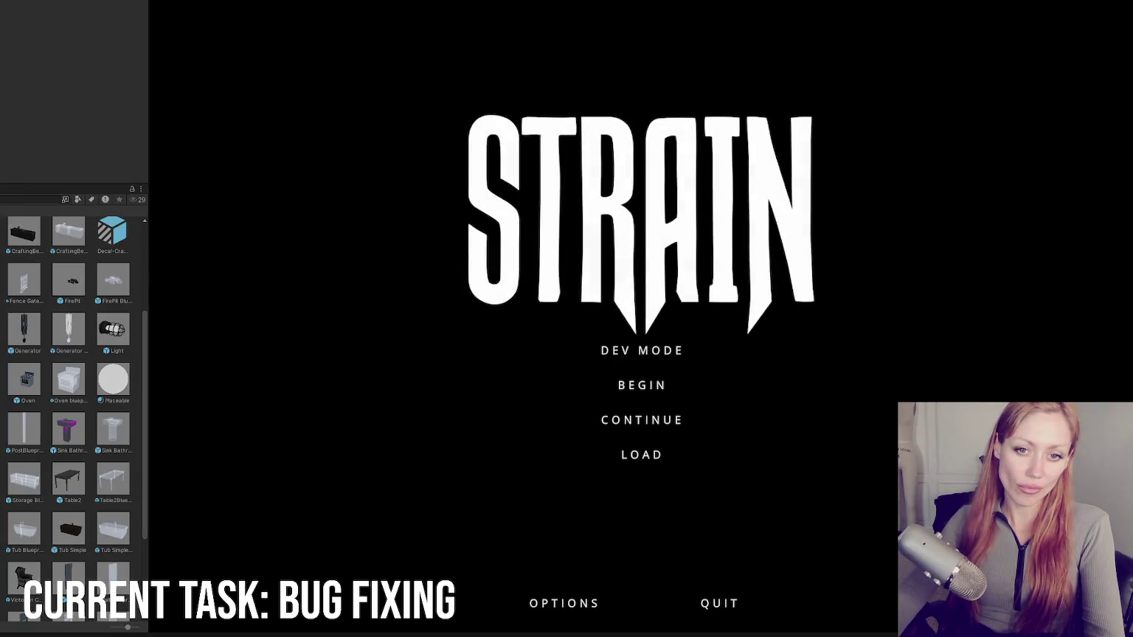
left_click(625, 360)
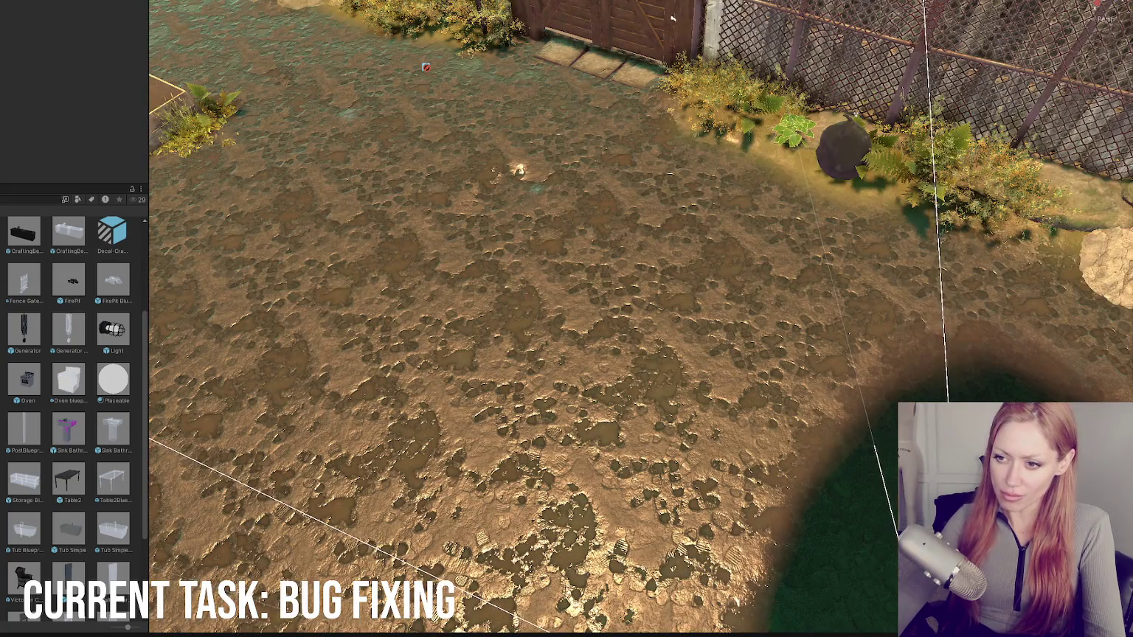
scroll(80, 413, "up", 3)
left_click_drag(80, 413, 496, 286)
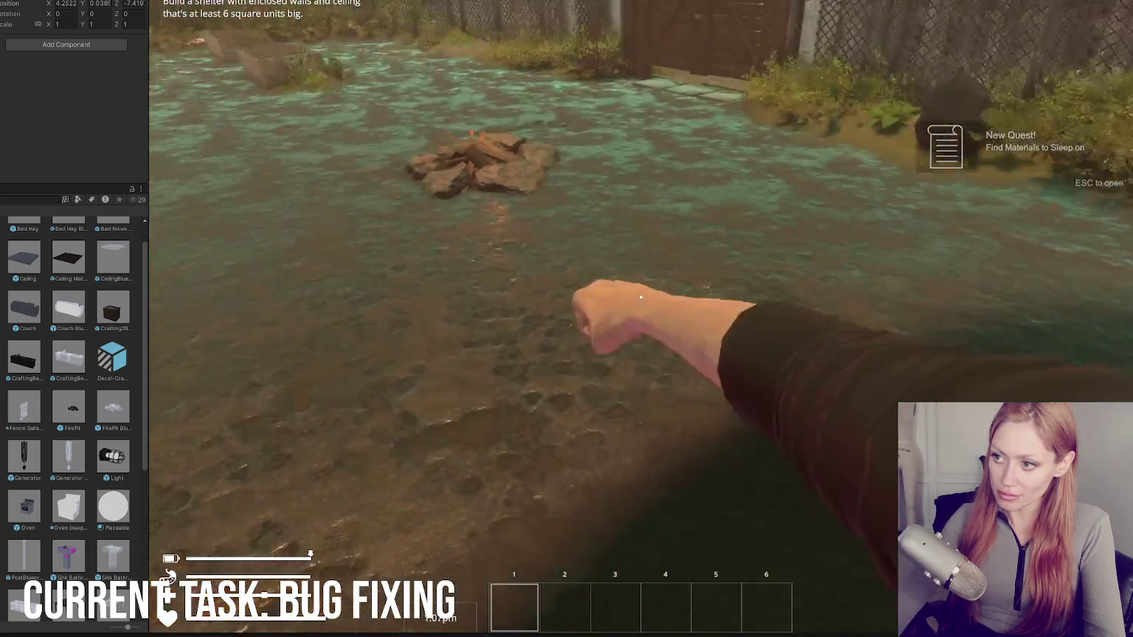
key("w")
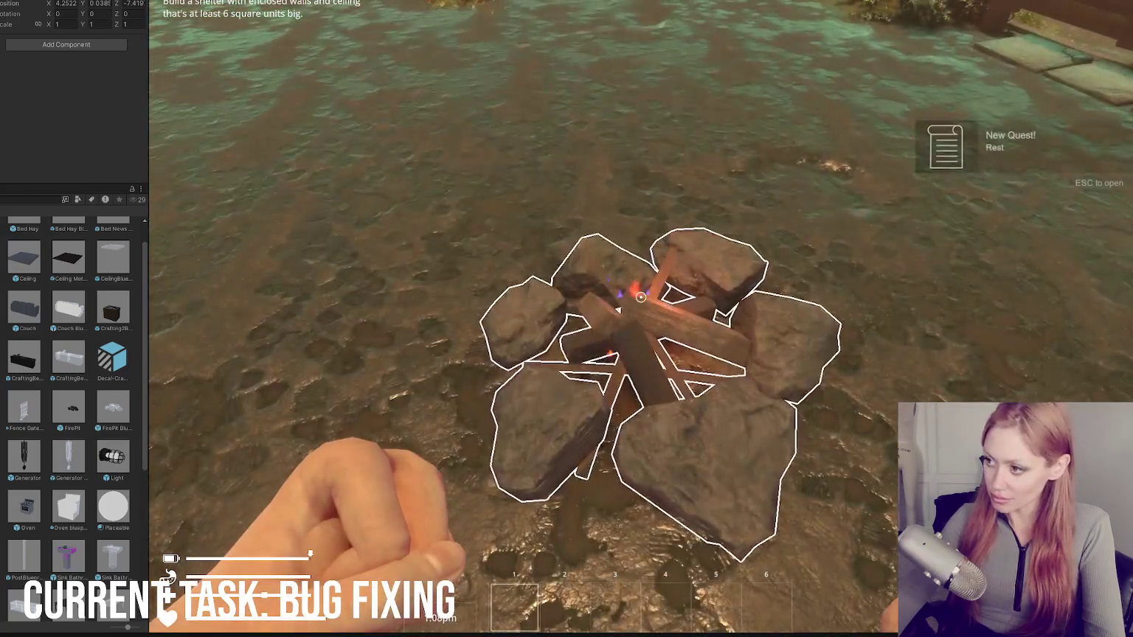
key("e")
left_click(694, 118)
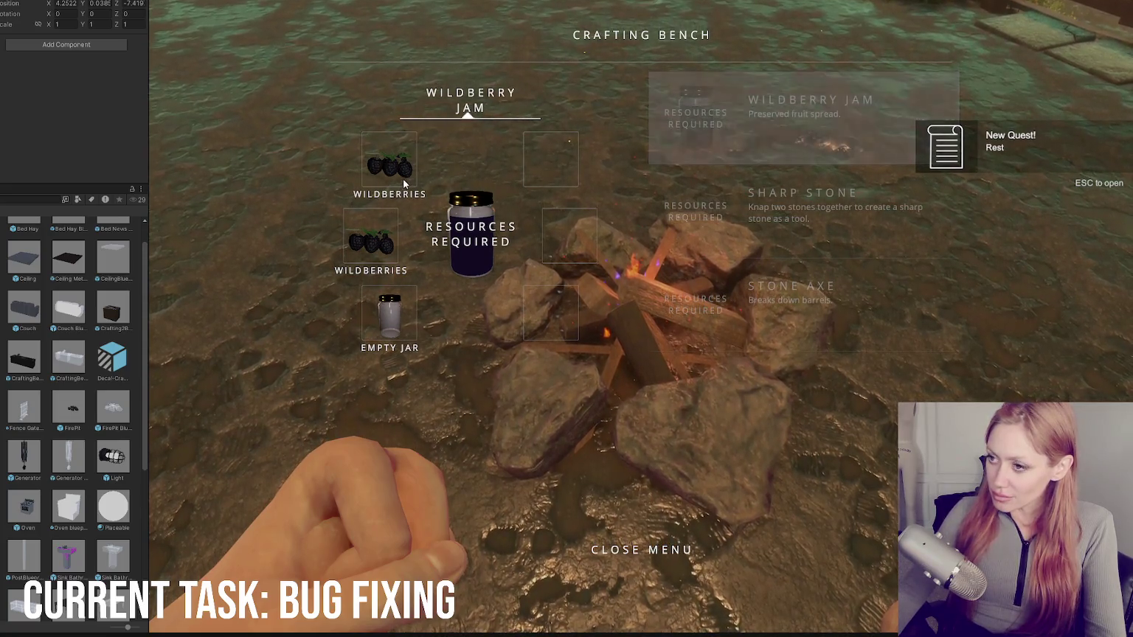
left_click(785, 326)
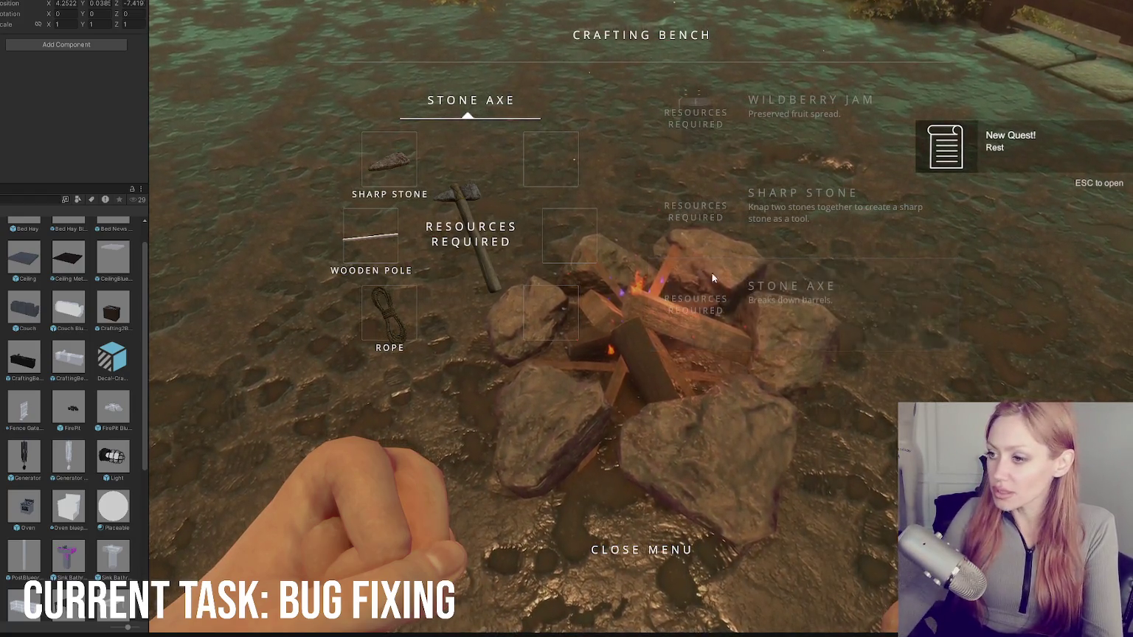
key("Up")
key("Up")
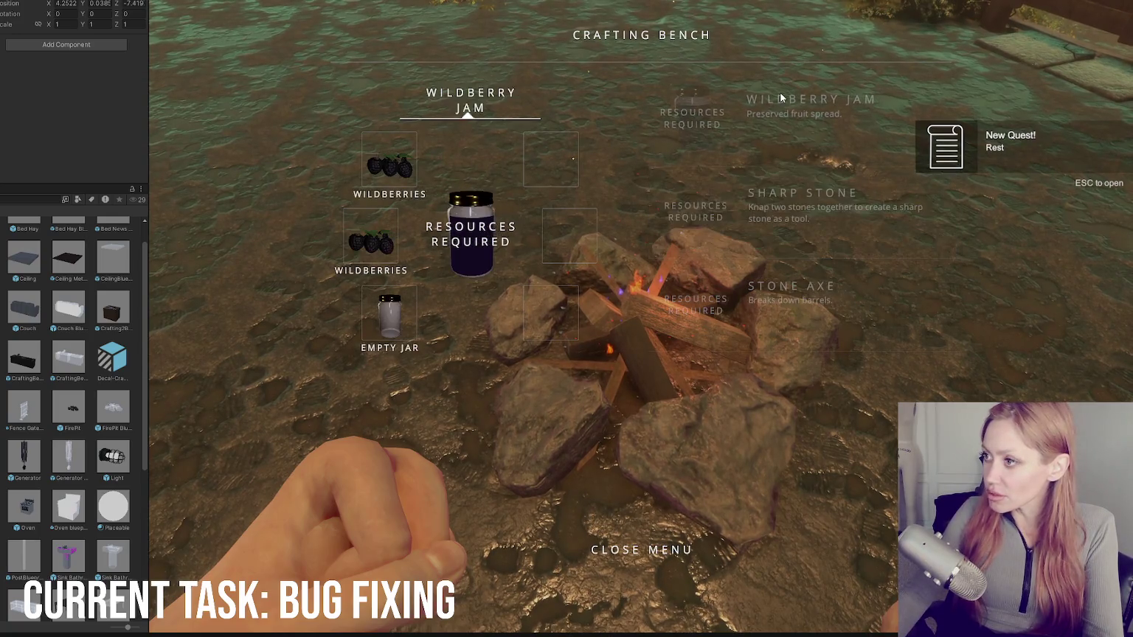
key("Escape")
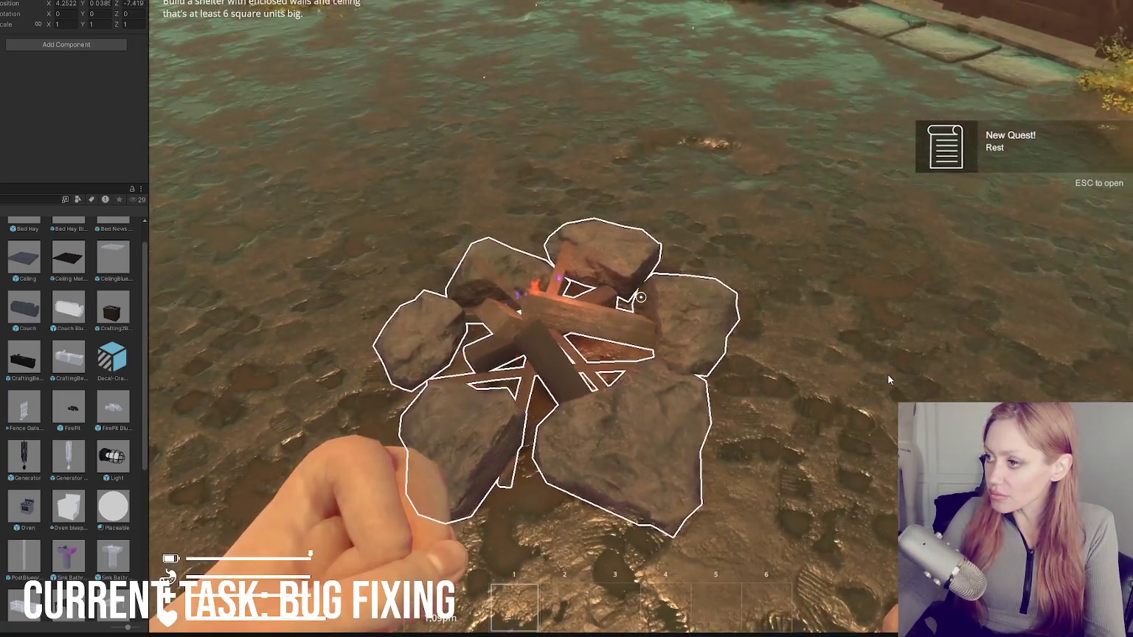
key("e")
key("Escape")
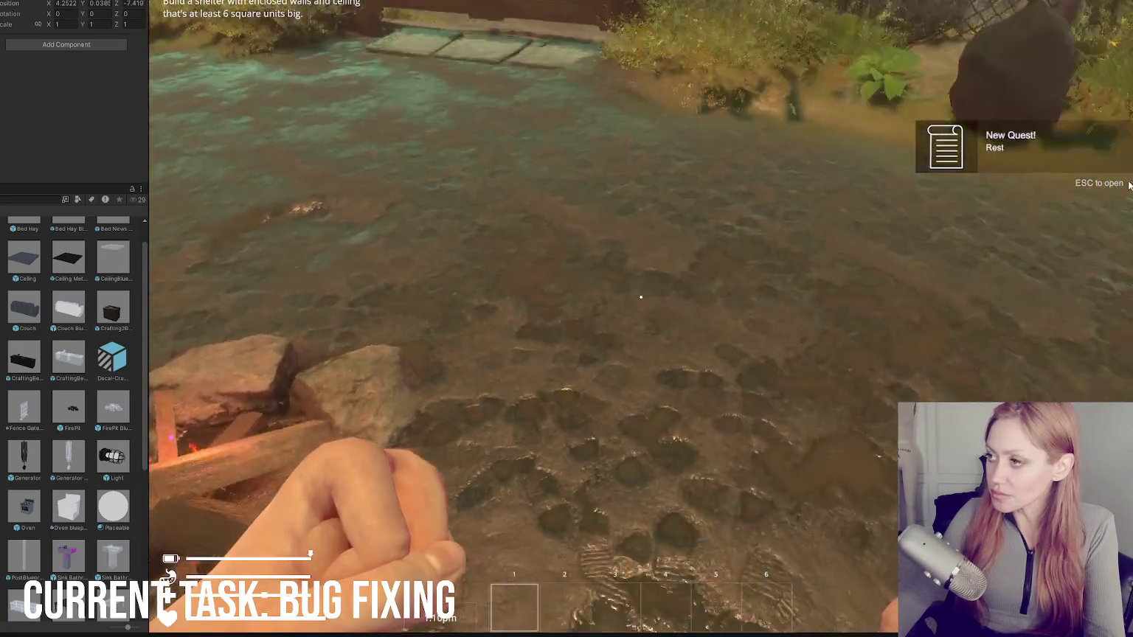
key("Tab")
left_click(874, 35)
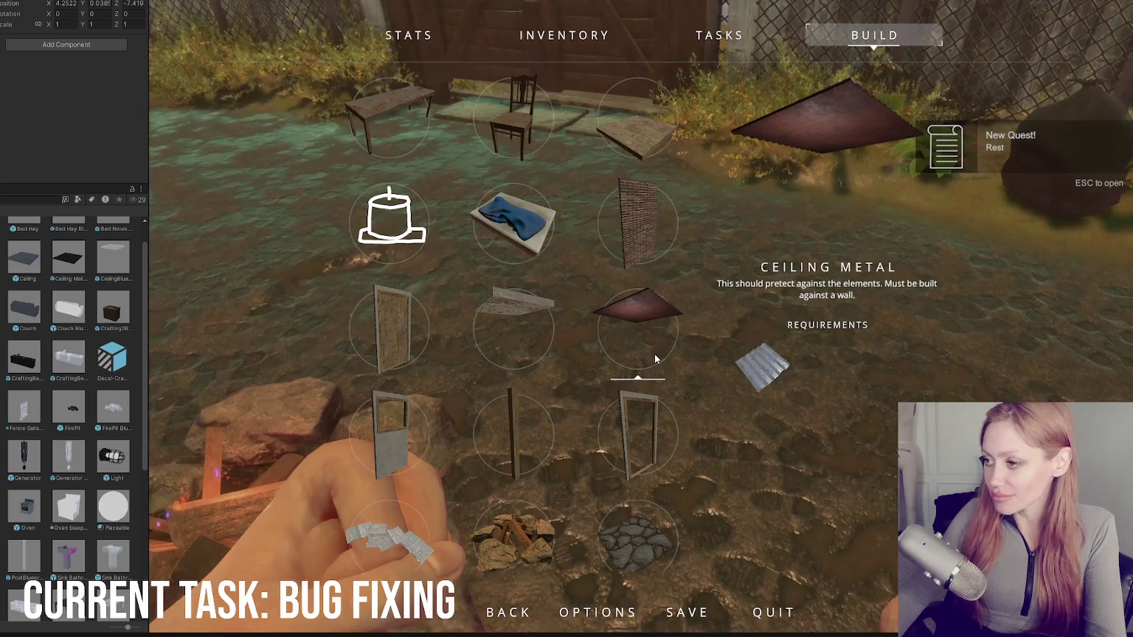
scroll(443, 370, "down", 2)
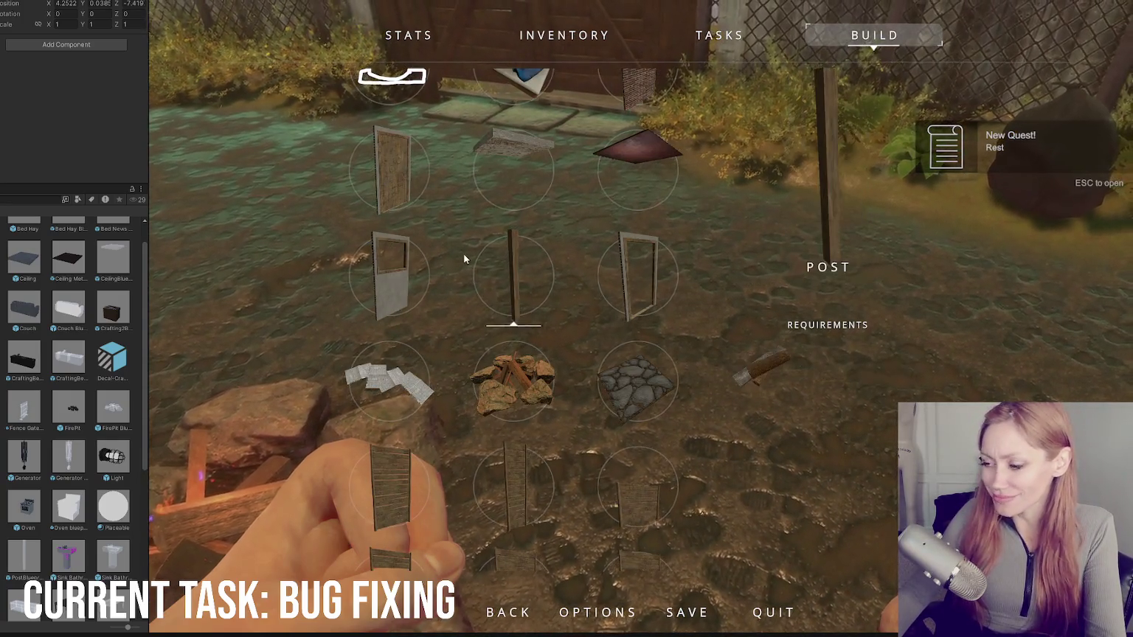
scroll(654, 273, "down", 1)
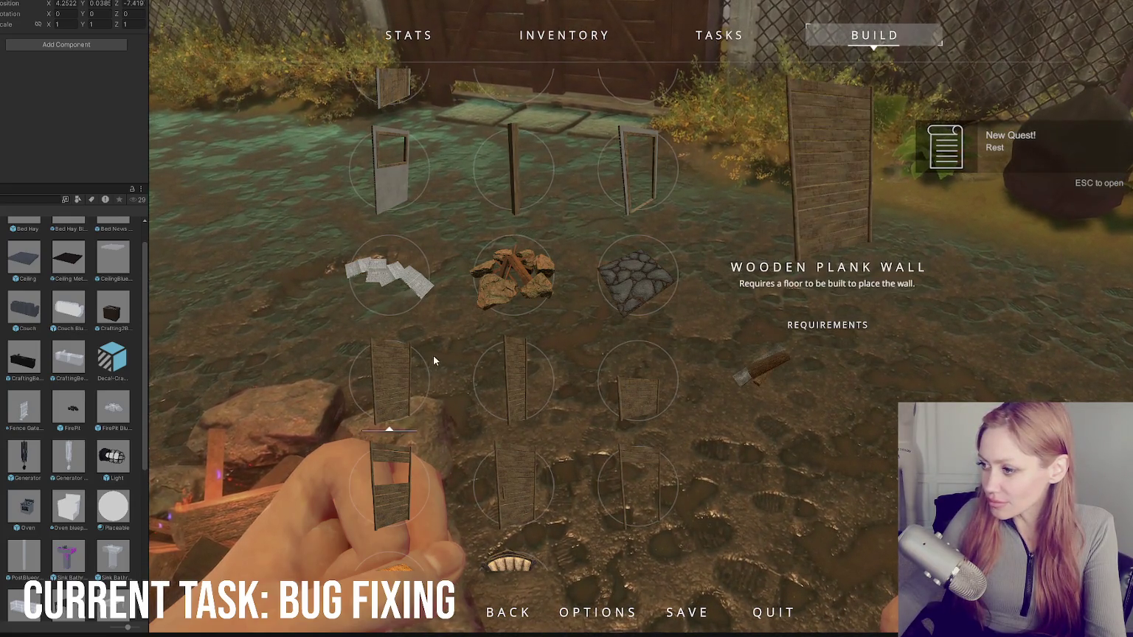
scroll(433, 359, "down", 1)
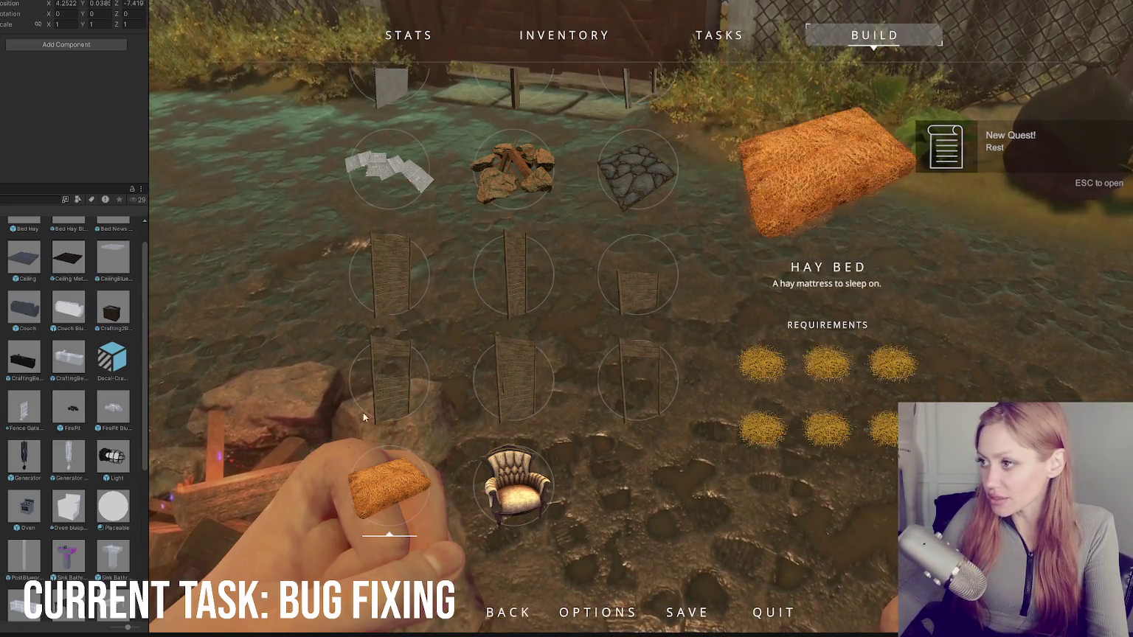
scroll(403, 392, "up", 3)
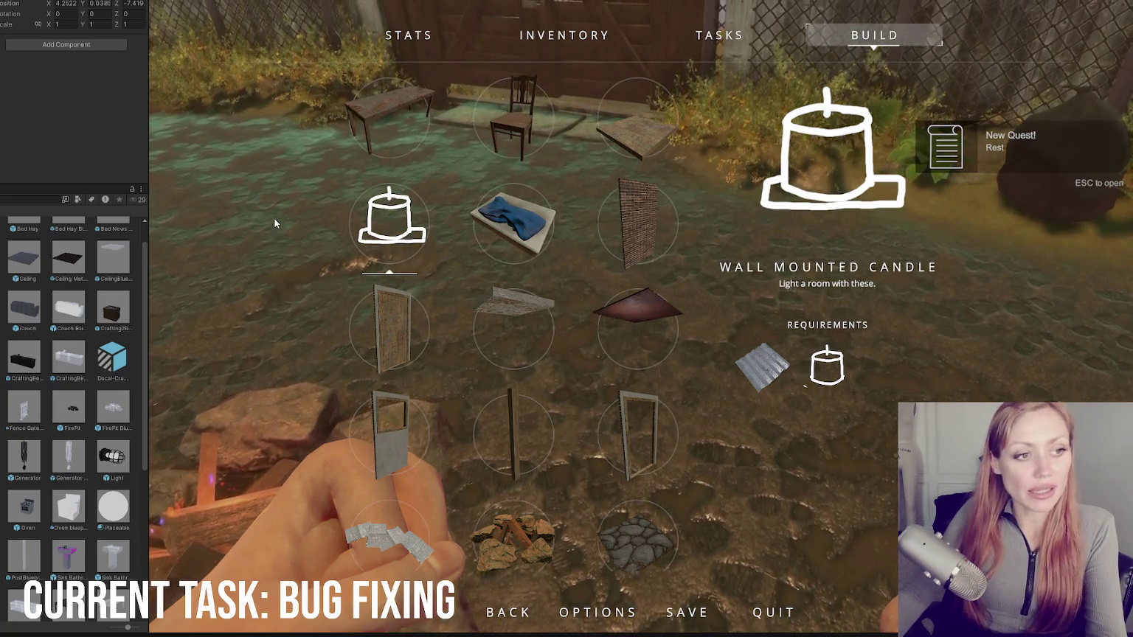
key("Escape")
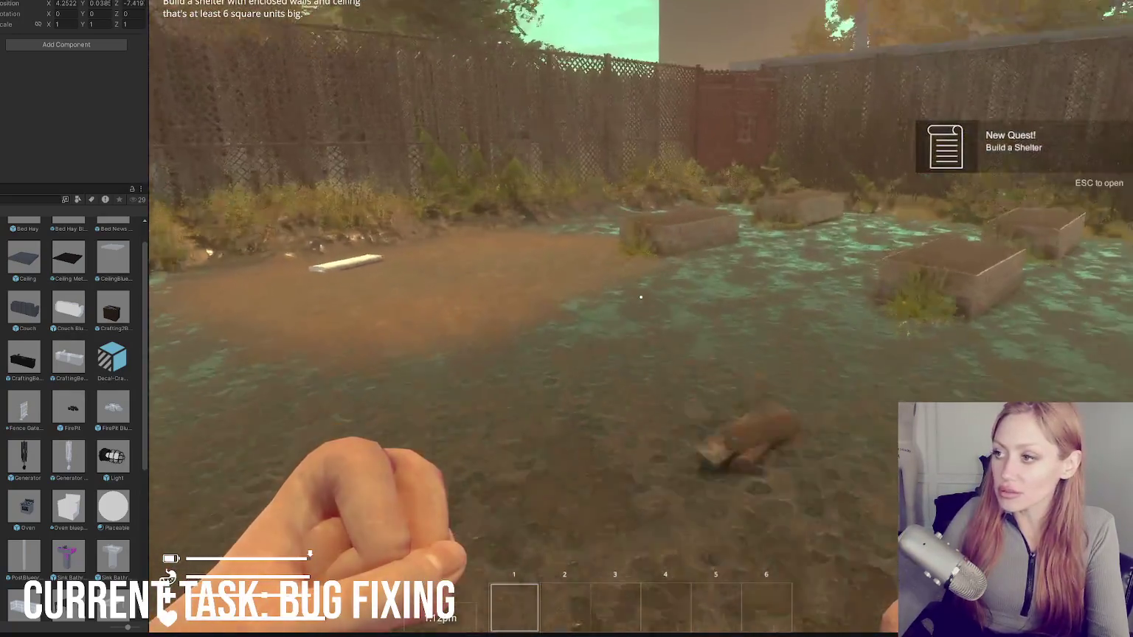
Step: Walk from the red door into the yard and try placing a blueprint by the pine tree
key("w")
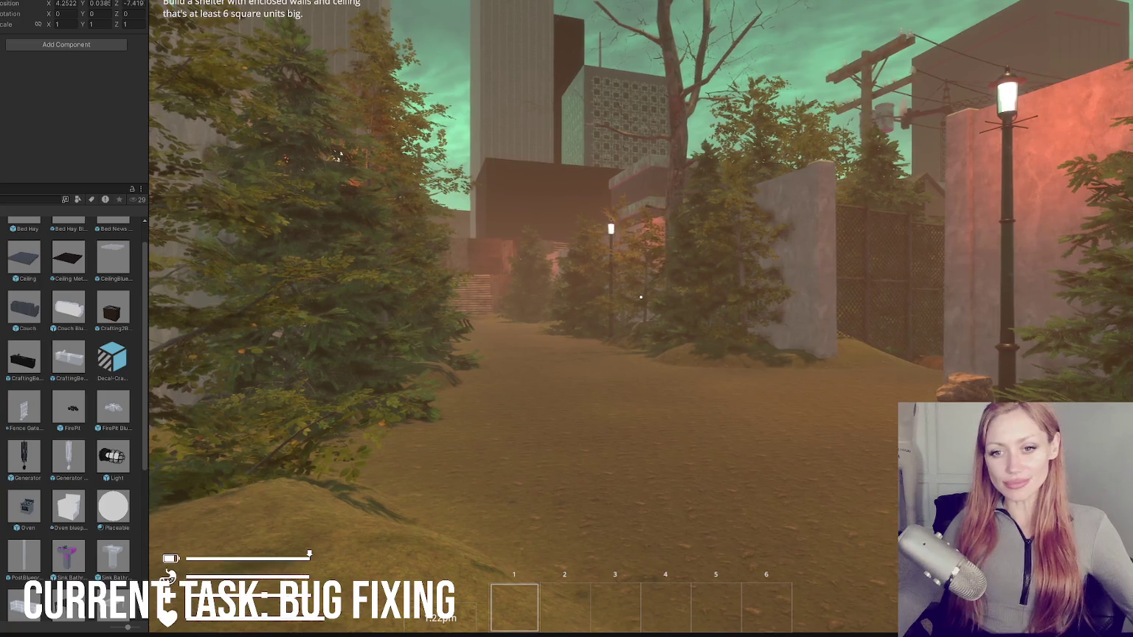
key("w")
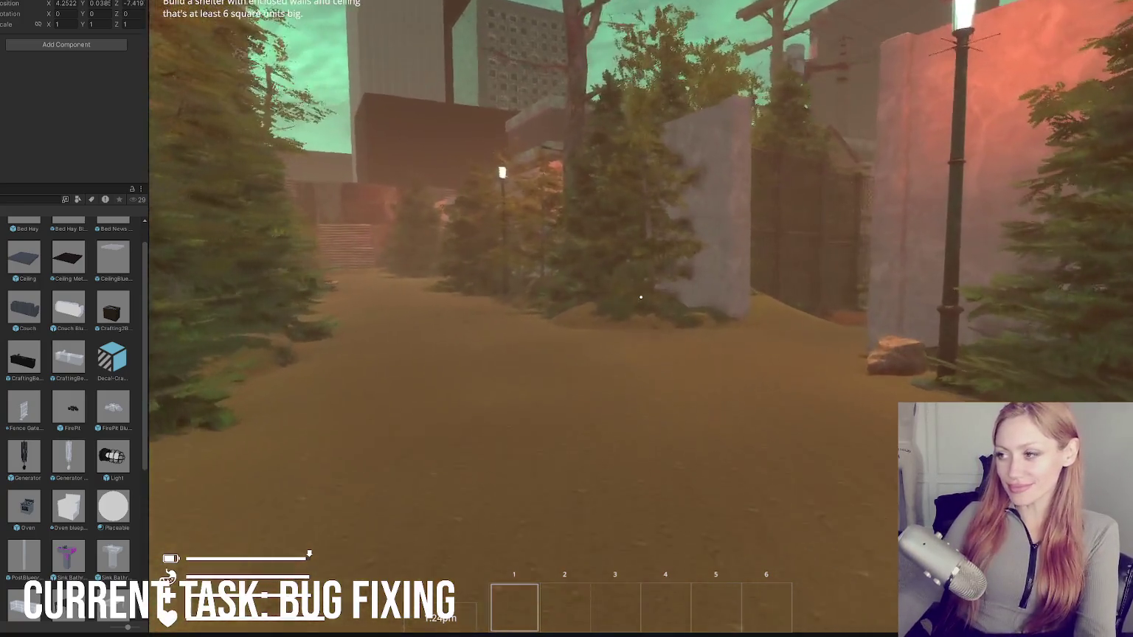
key("w")
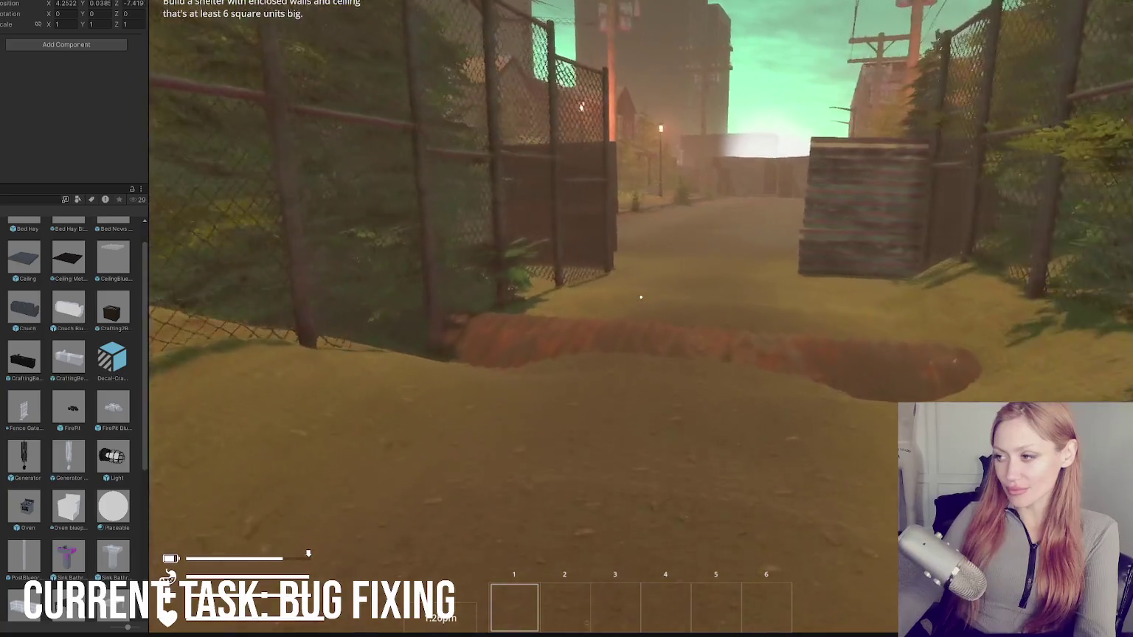
key("w")
key("w")
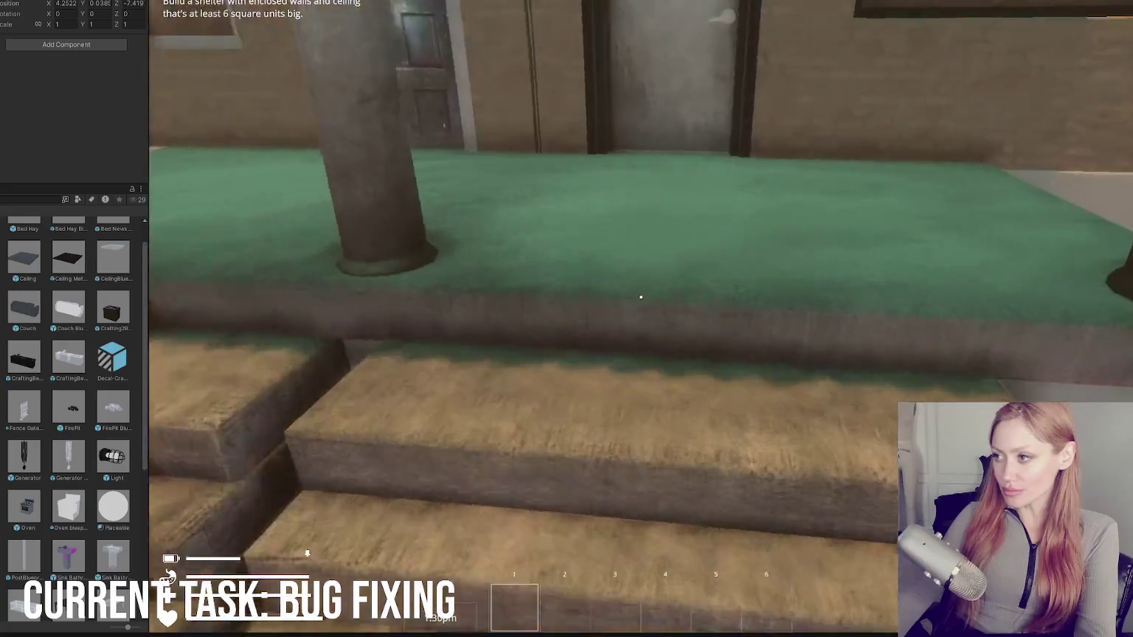
key("w")
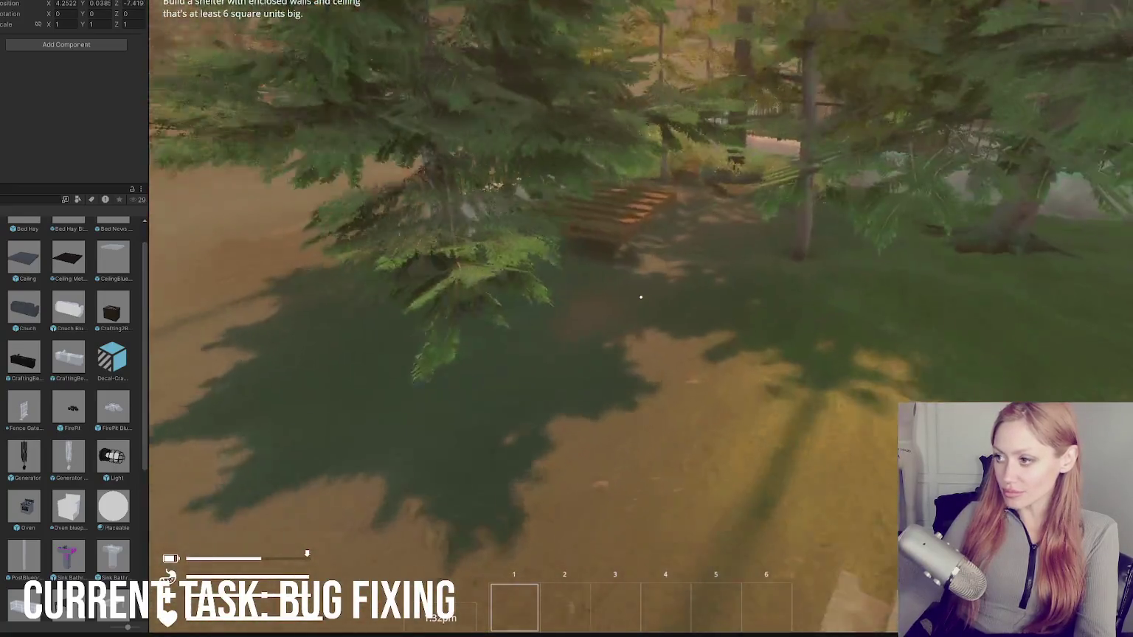
key("w")
left_click(641, 298)
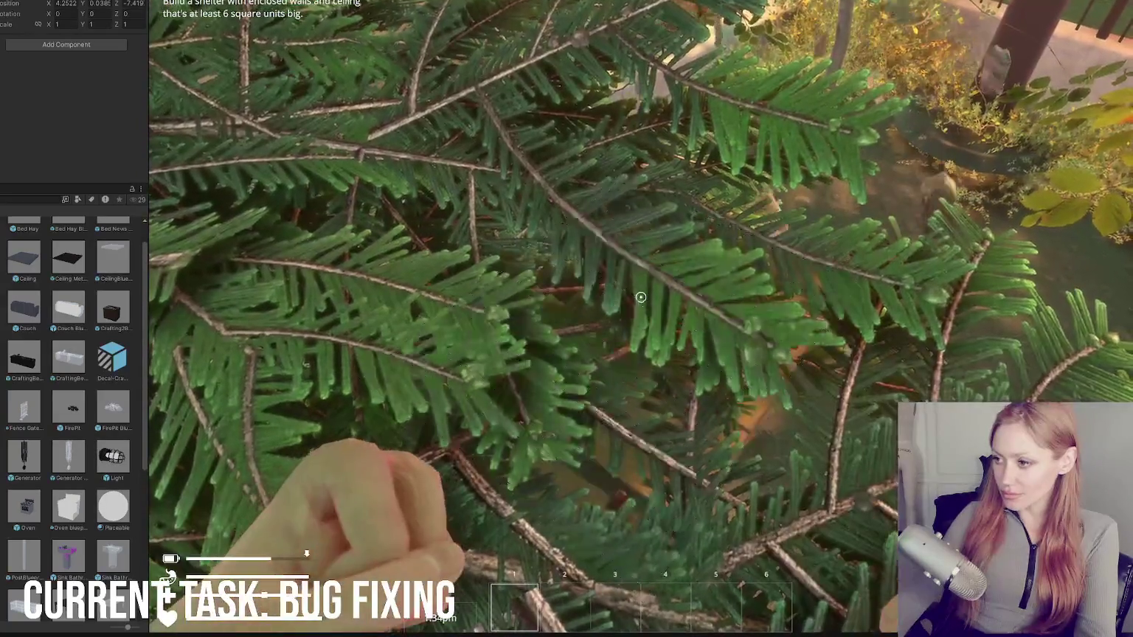
left_click(640, 296)
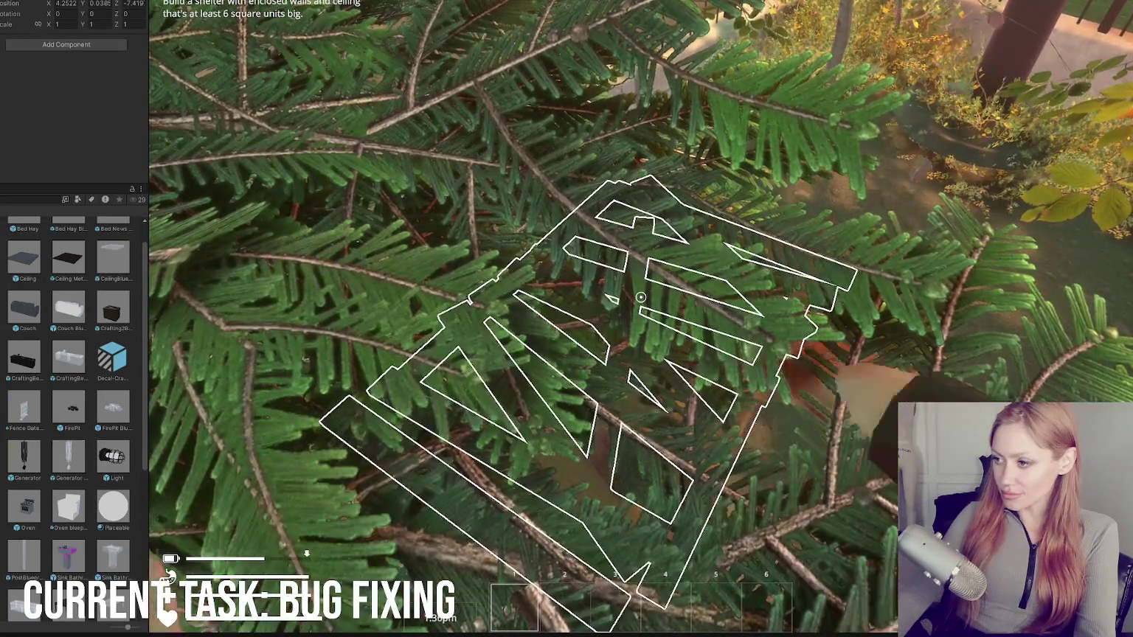
left_click(640, 296)
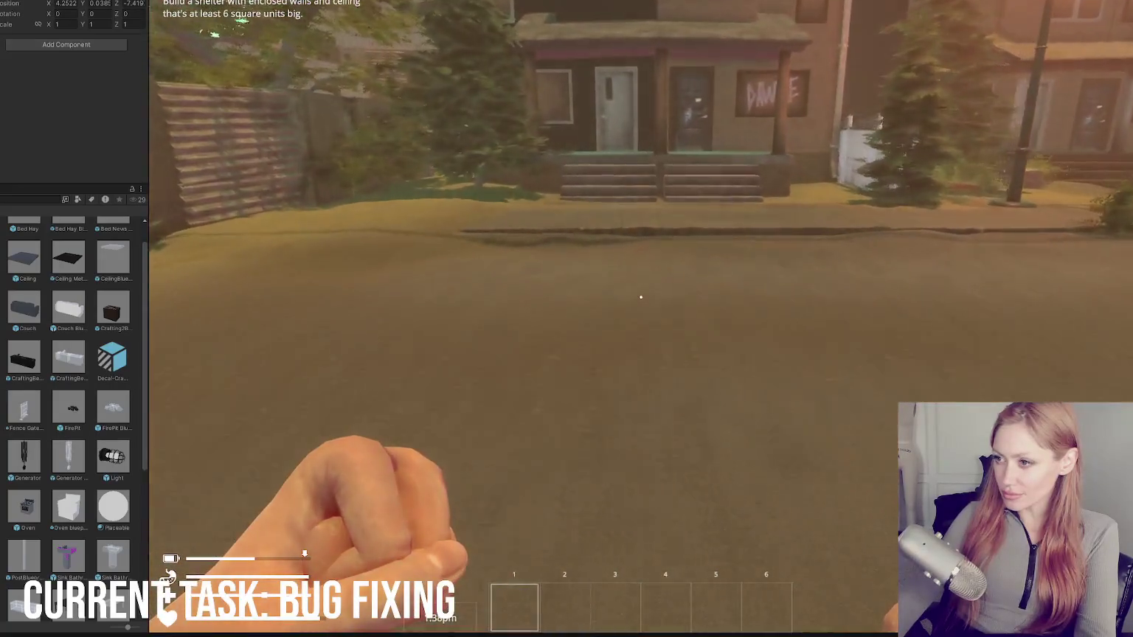
Step: Walk to the house porch gate, then sprint back to the graffiti wall and the street
key("w")
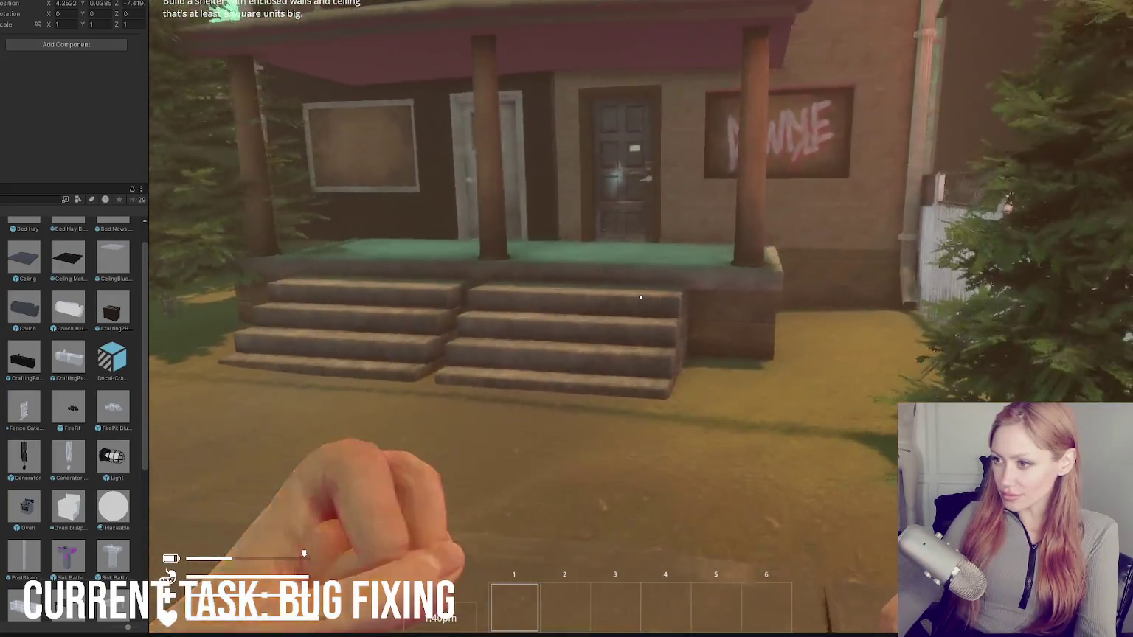
key("d")
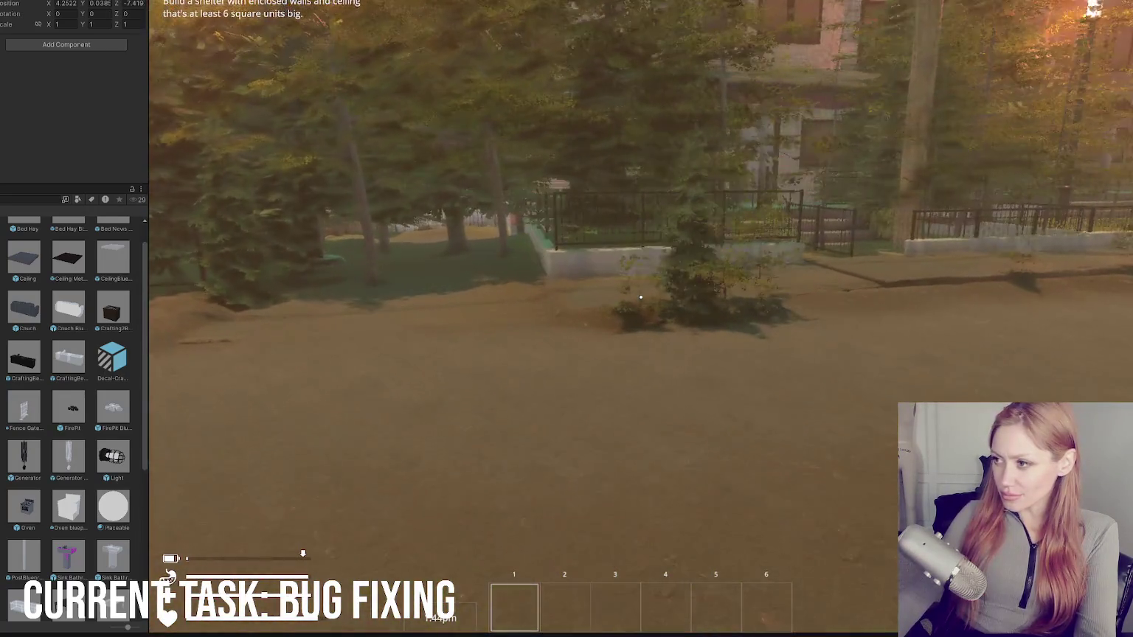
key("w")
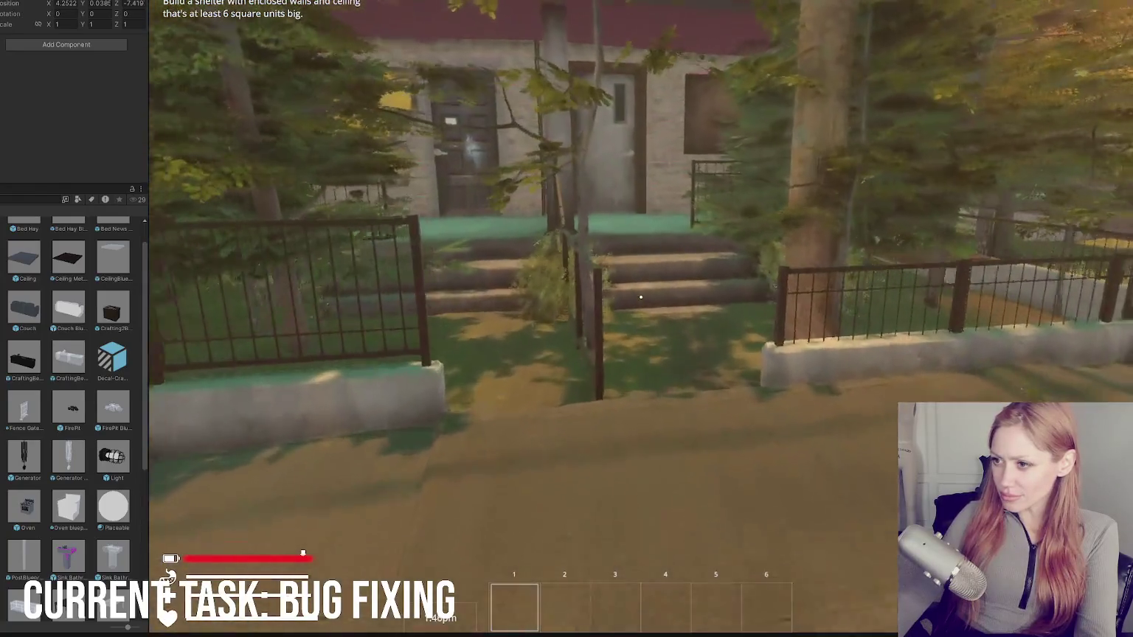
key("shift+w")
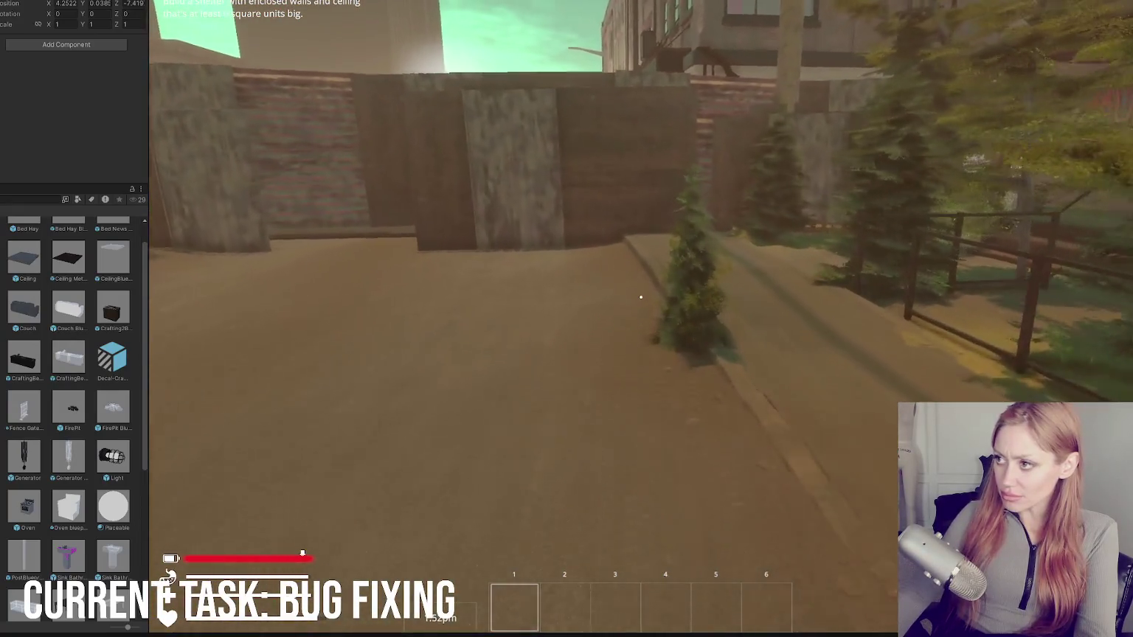
key("w")
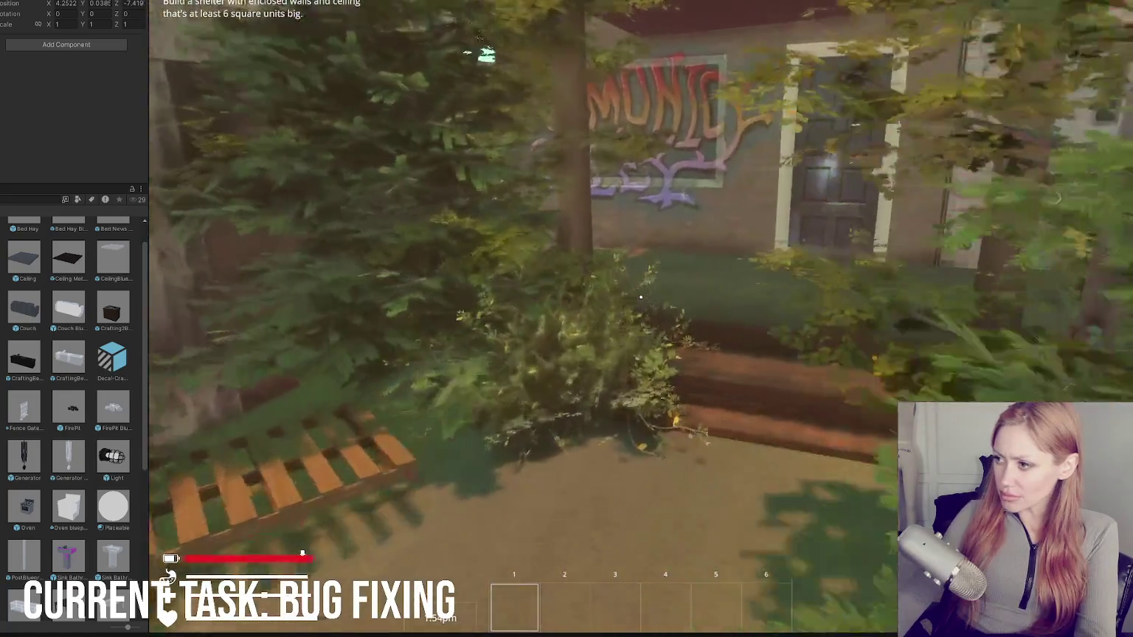
key("shift+w")
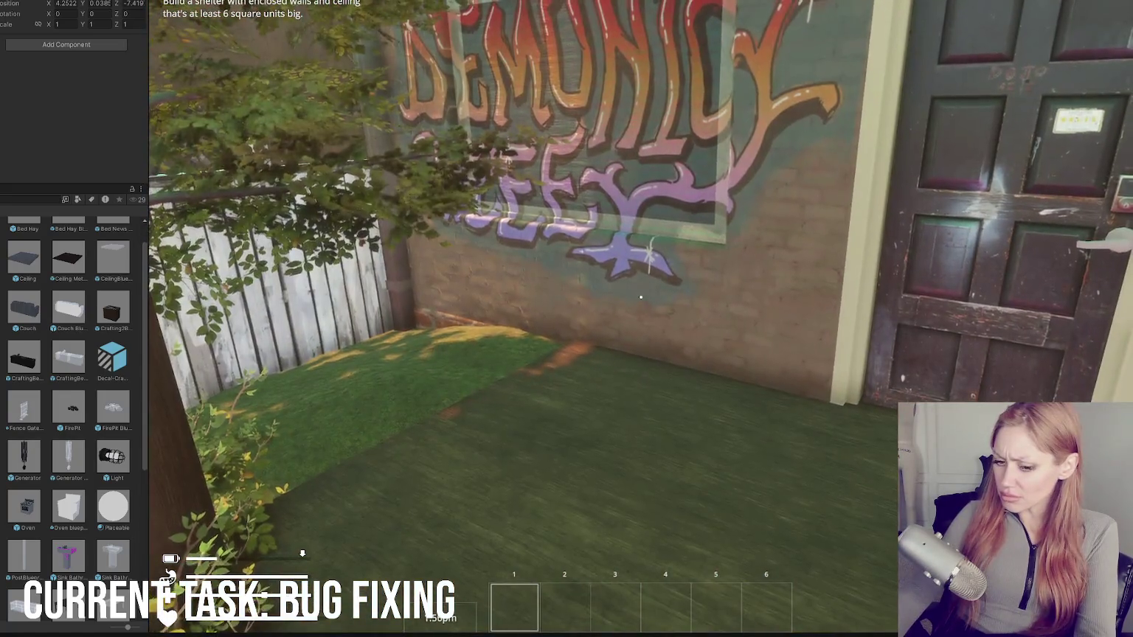
key("shift+w")
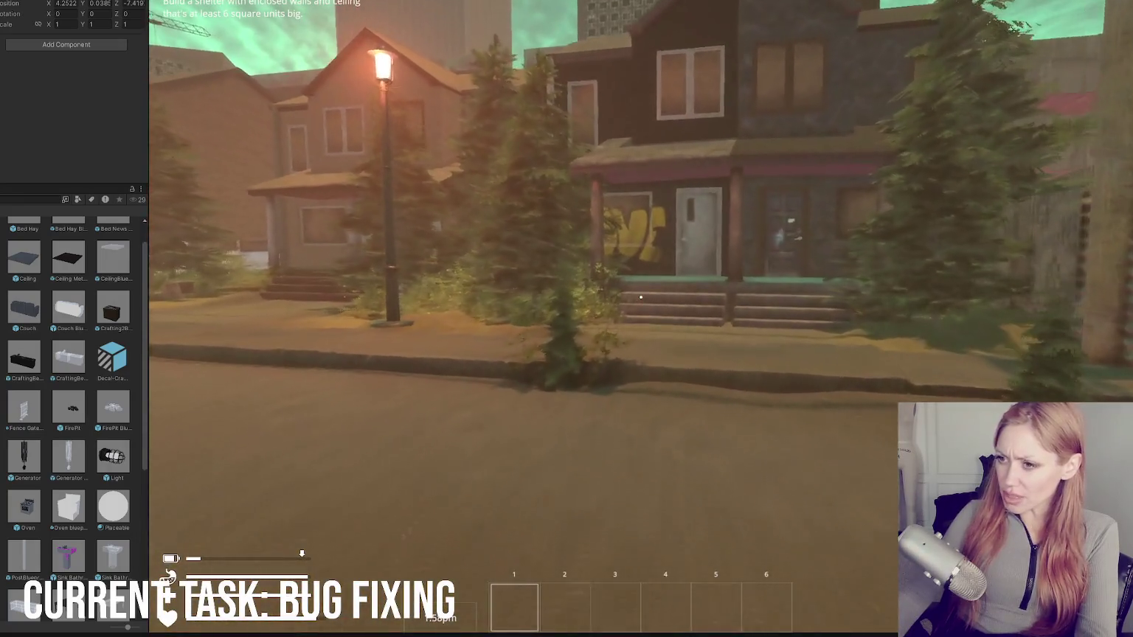
Step: Open and close the pause menu, then walk through the alley and enter the rusty door
key("Escape")
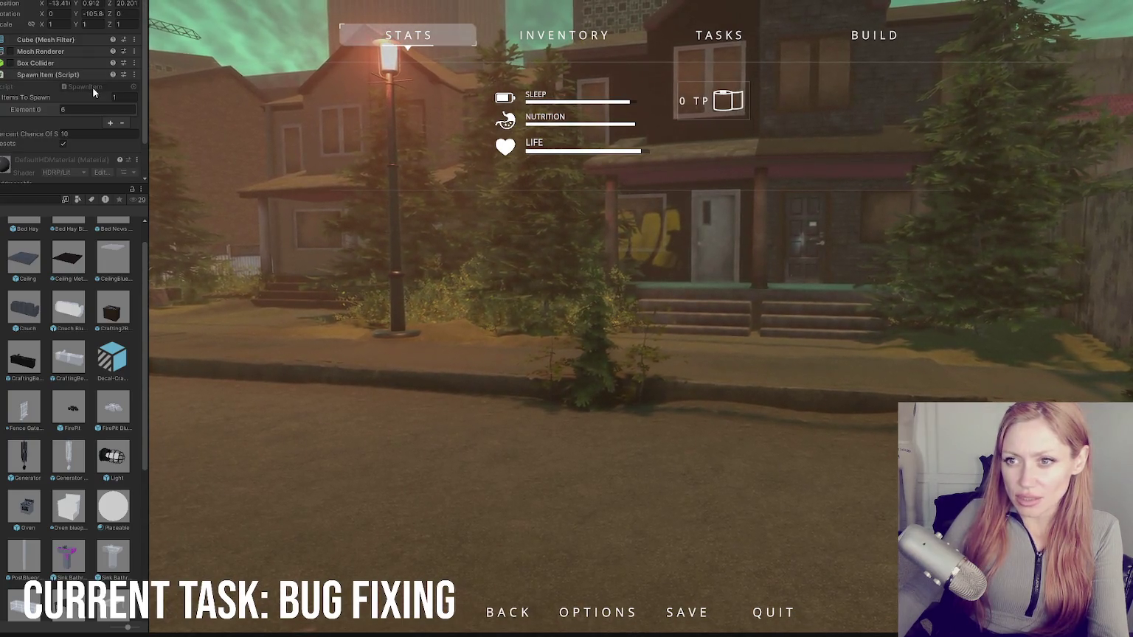
key("Escape")
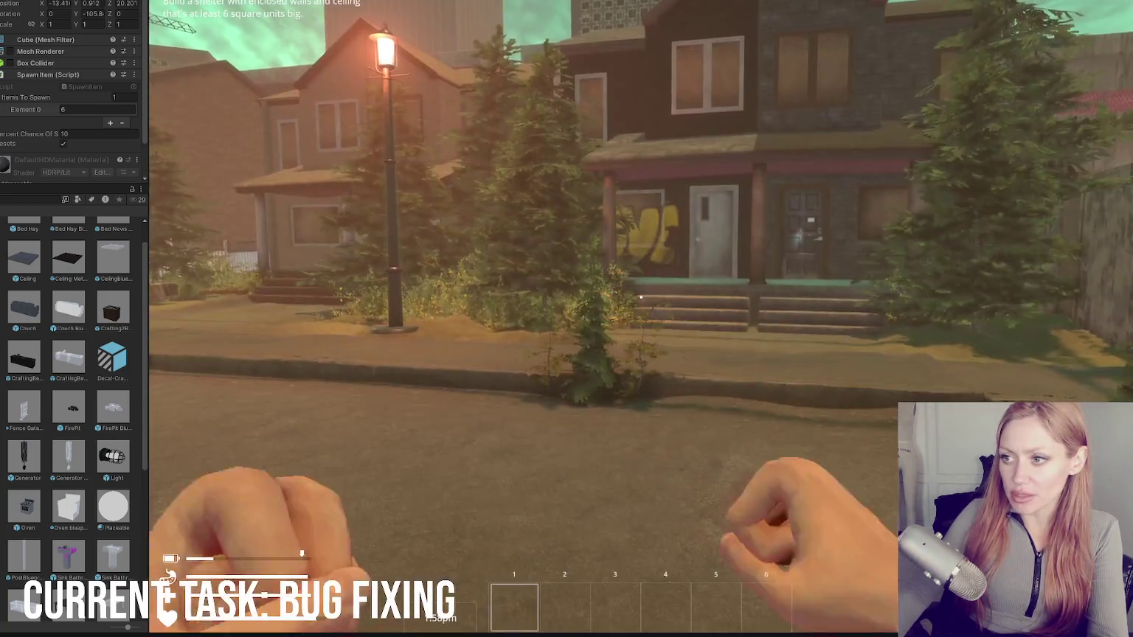
key("w")
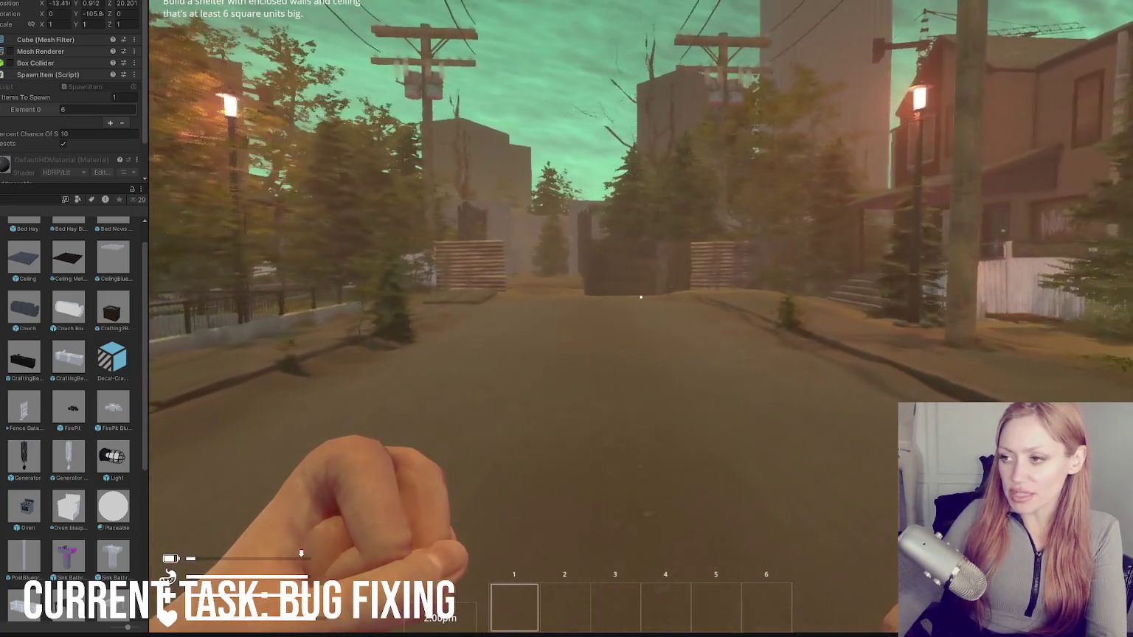
key("w")
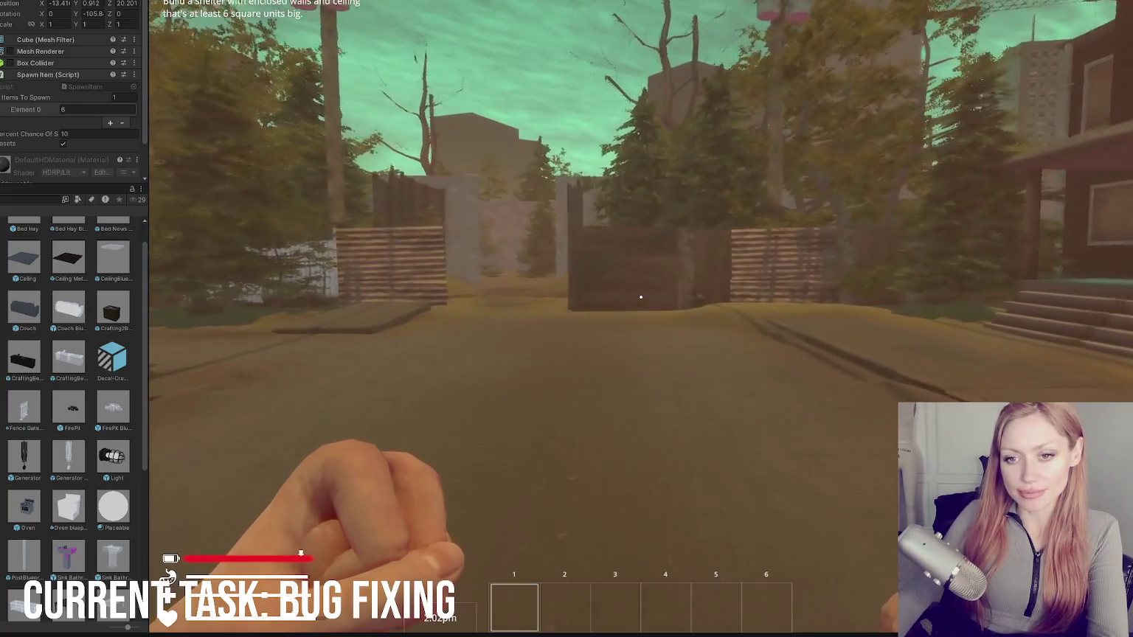
key("w")
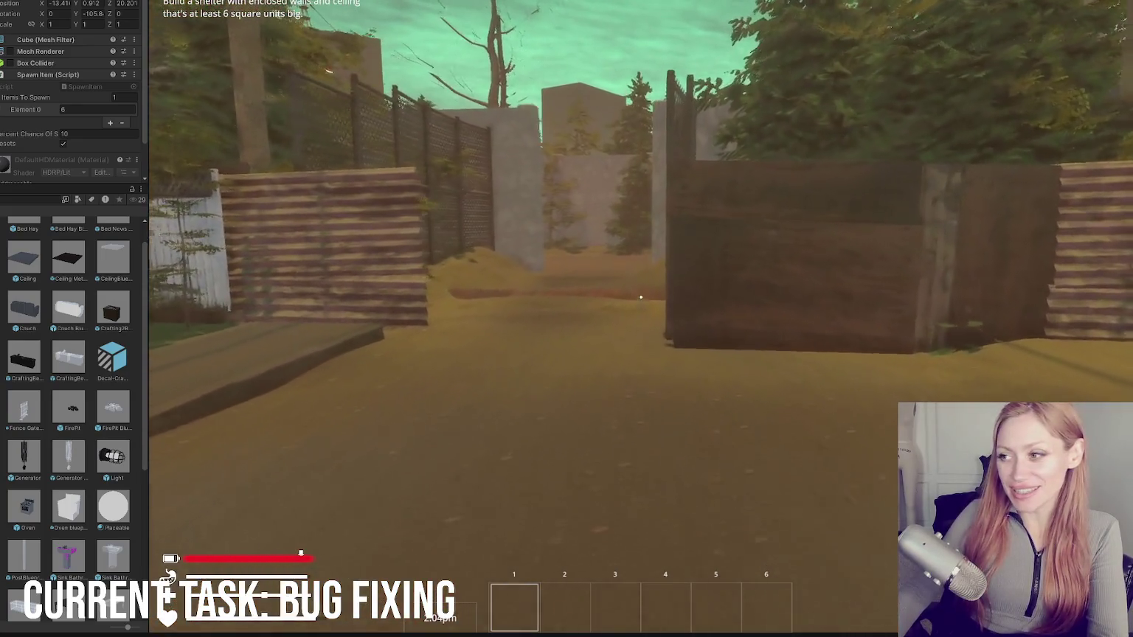
key("w")
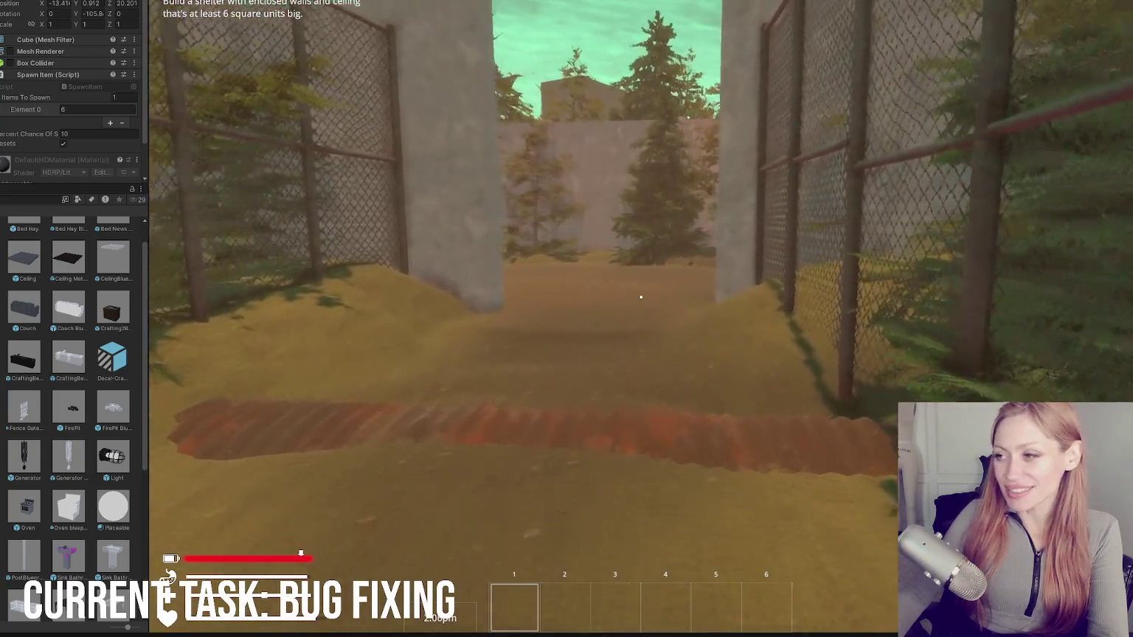
key("w")
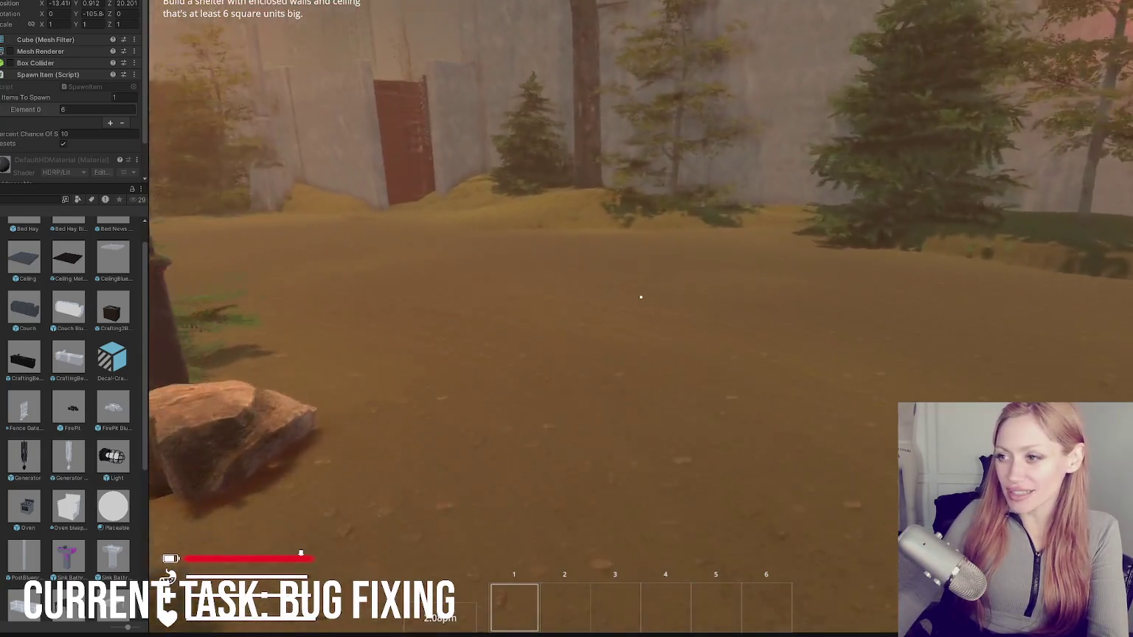
key("w")
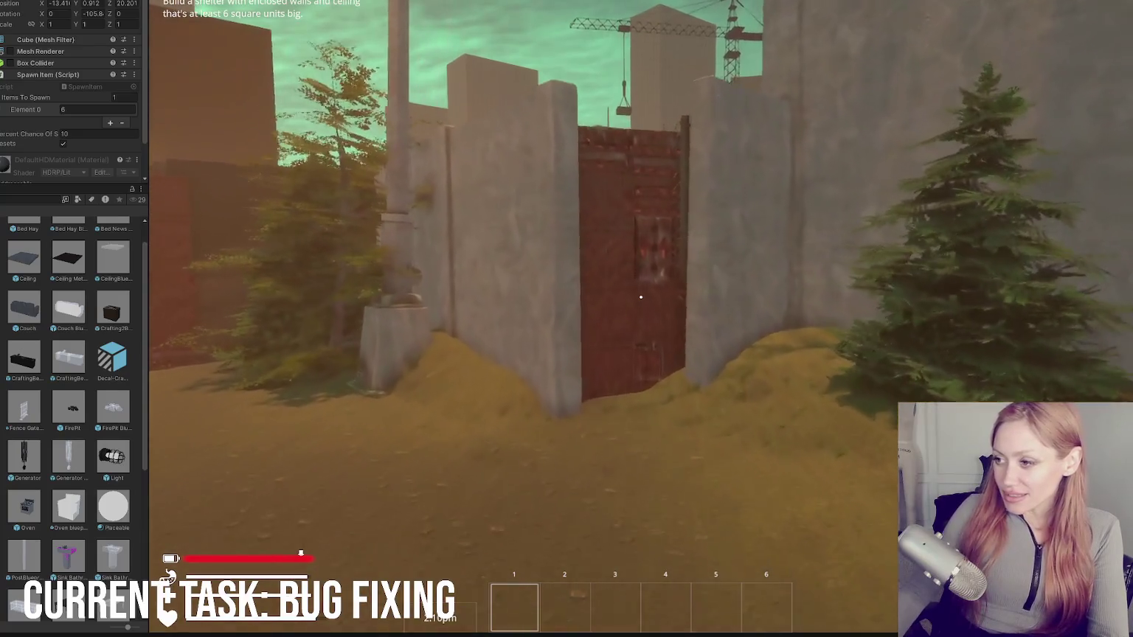
key("e")
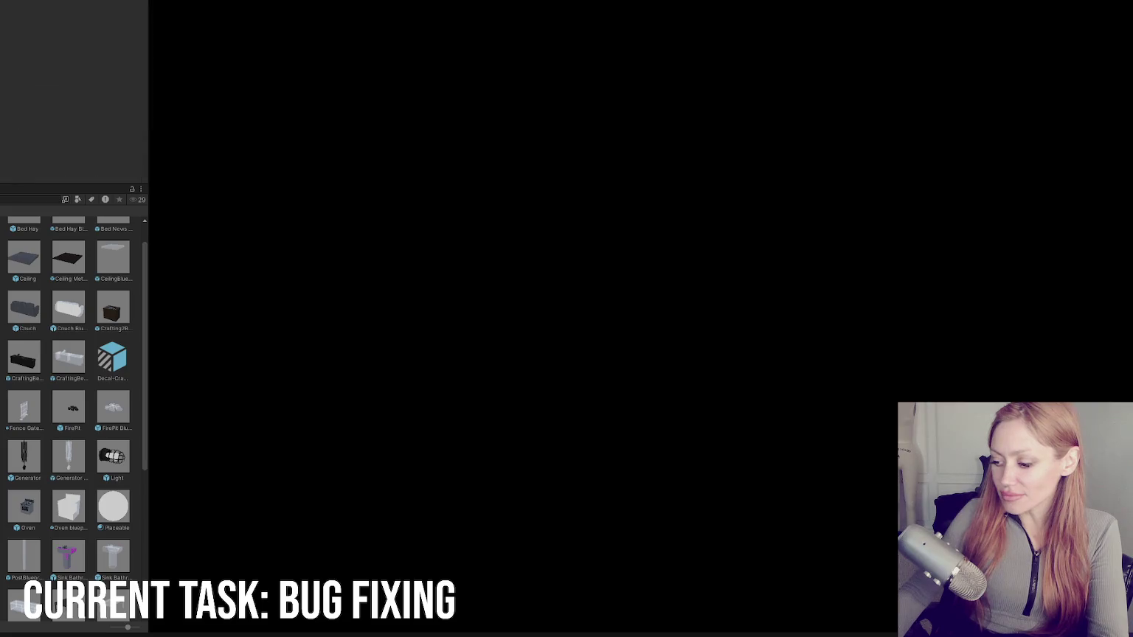
Step: Walk past the planter boxes and gate up to the burning firepit
key("w")
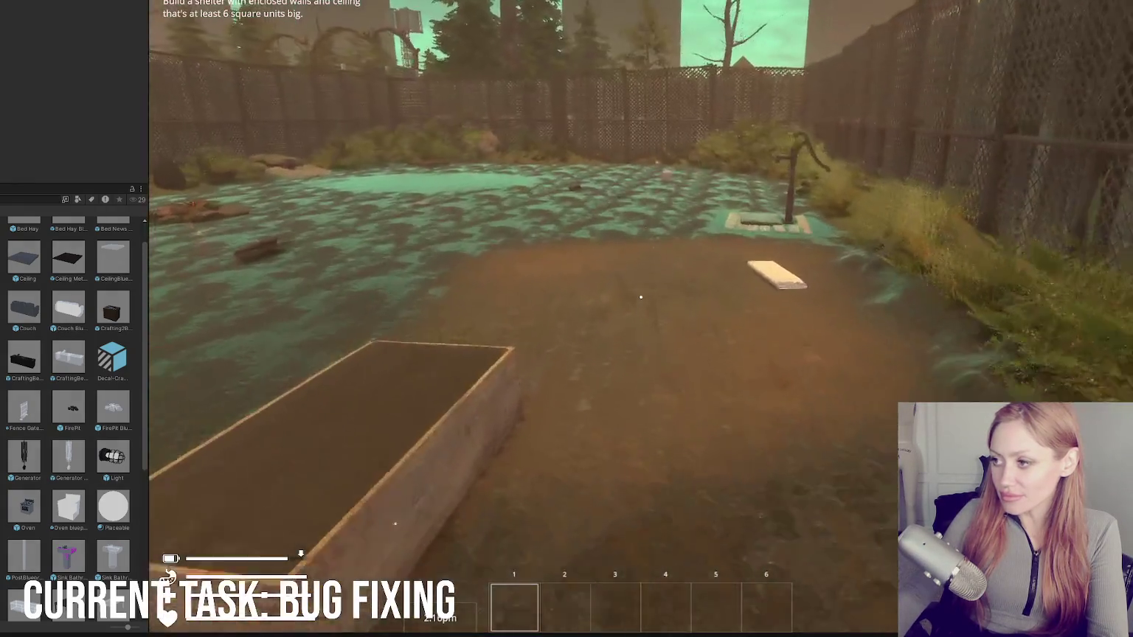
key("w")
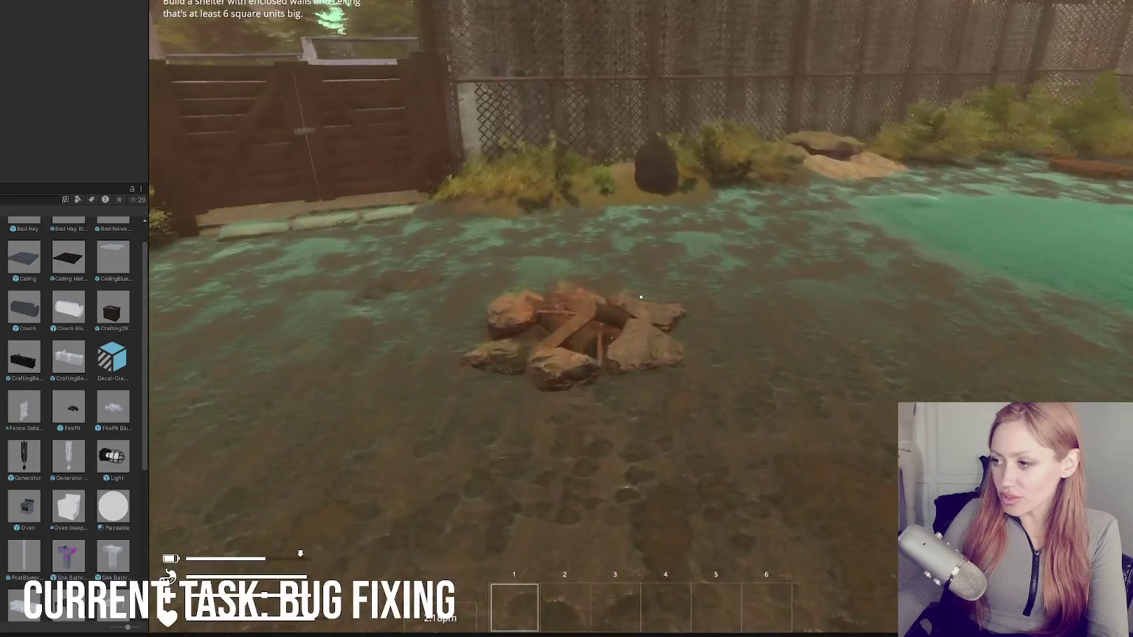
key("w")
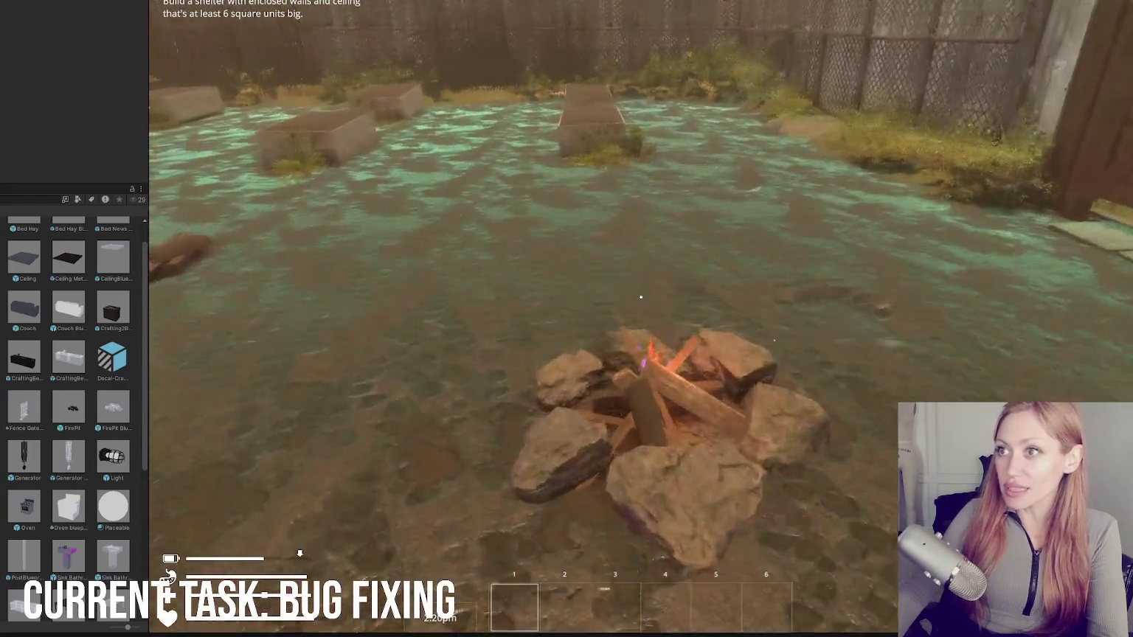
key("w")
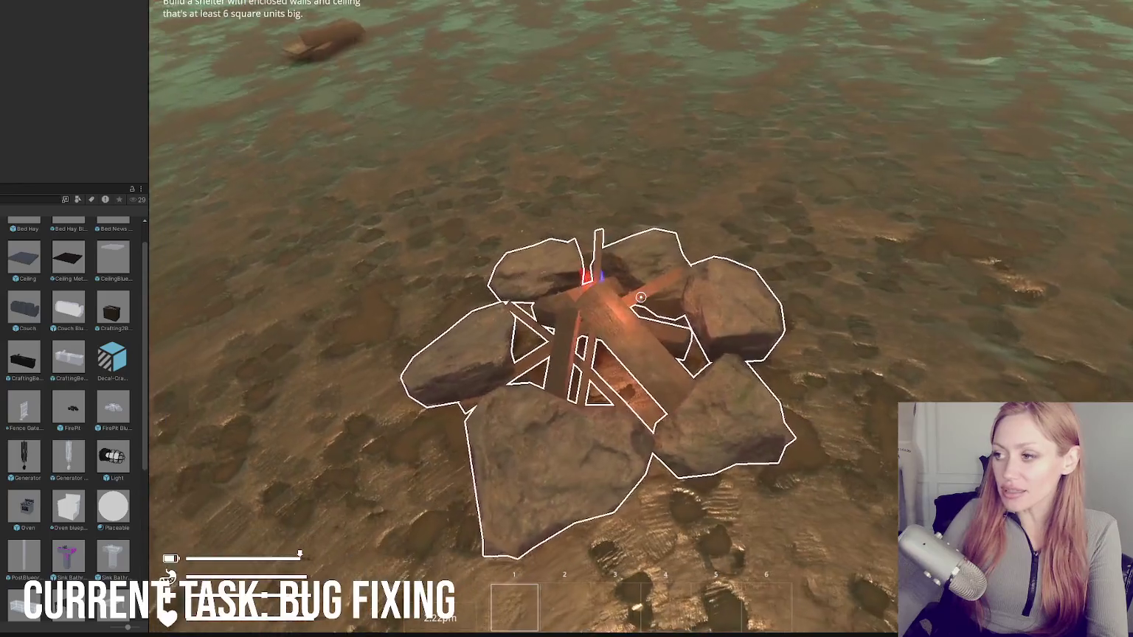
key("w")
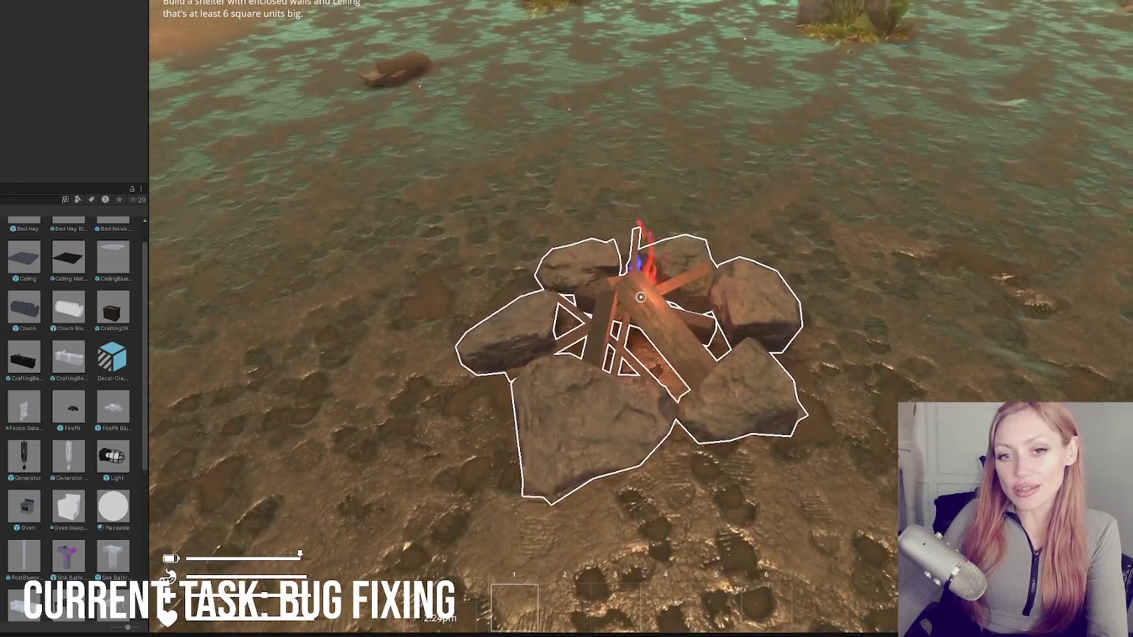
key("w")
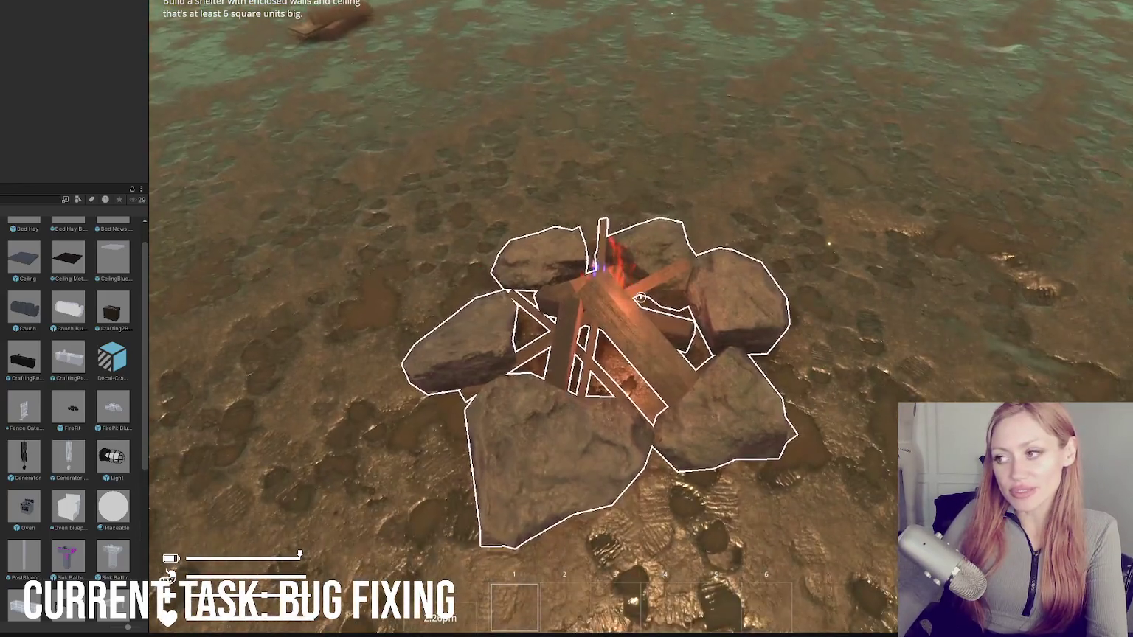
Step: Craft a Stone Axe at the firepit, then head toward the newspaper plank
key("e")
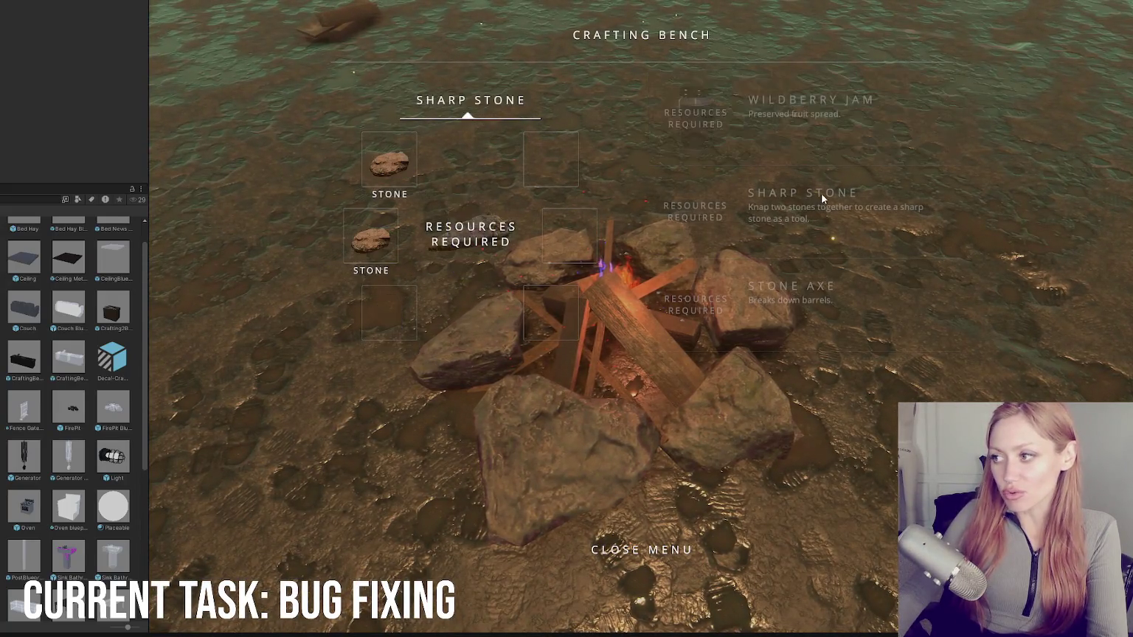
left_click(777, 291)
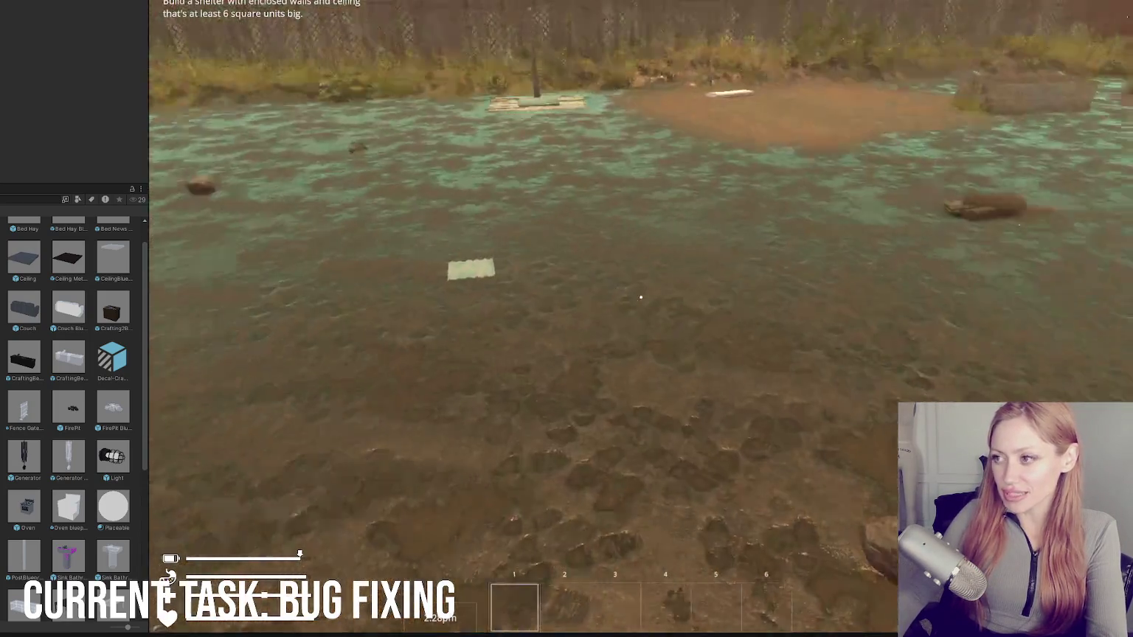
key("w")
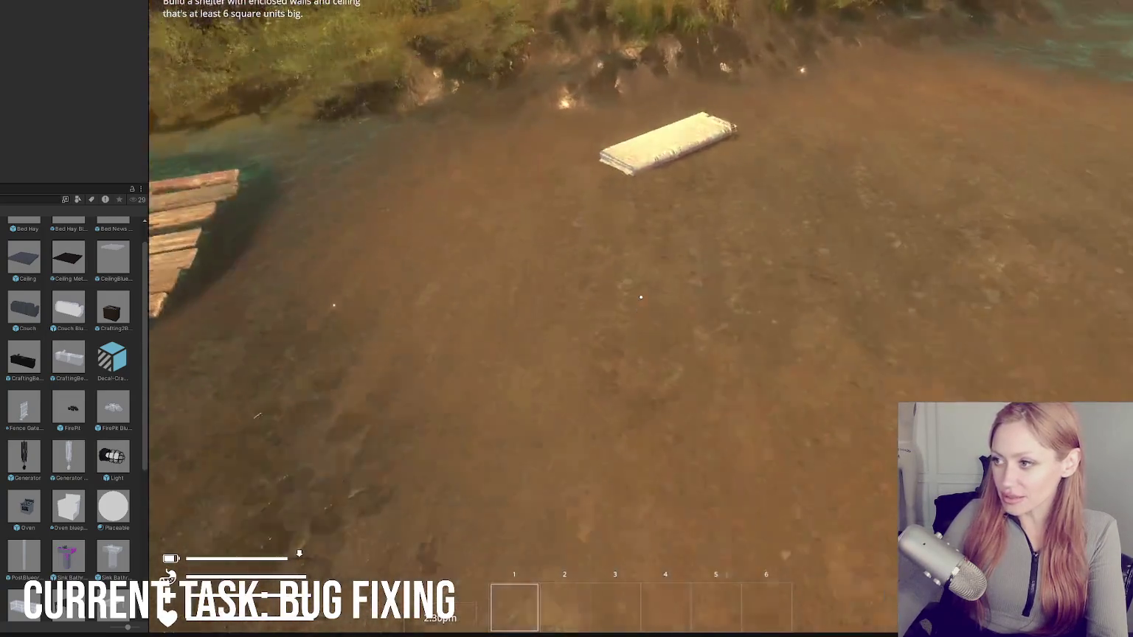
Step: Pick up the newspaper and place a Newspaper Bed from the BUILD list on the ground
key("e")
key("Escape")
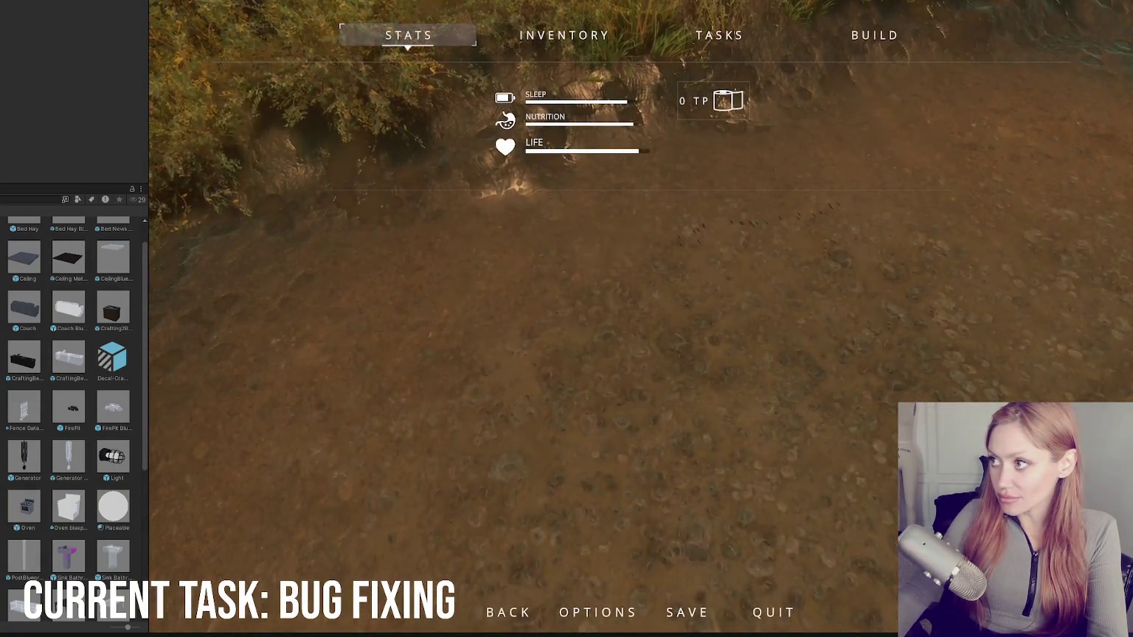
left_click(847, 34)
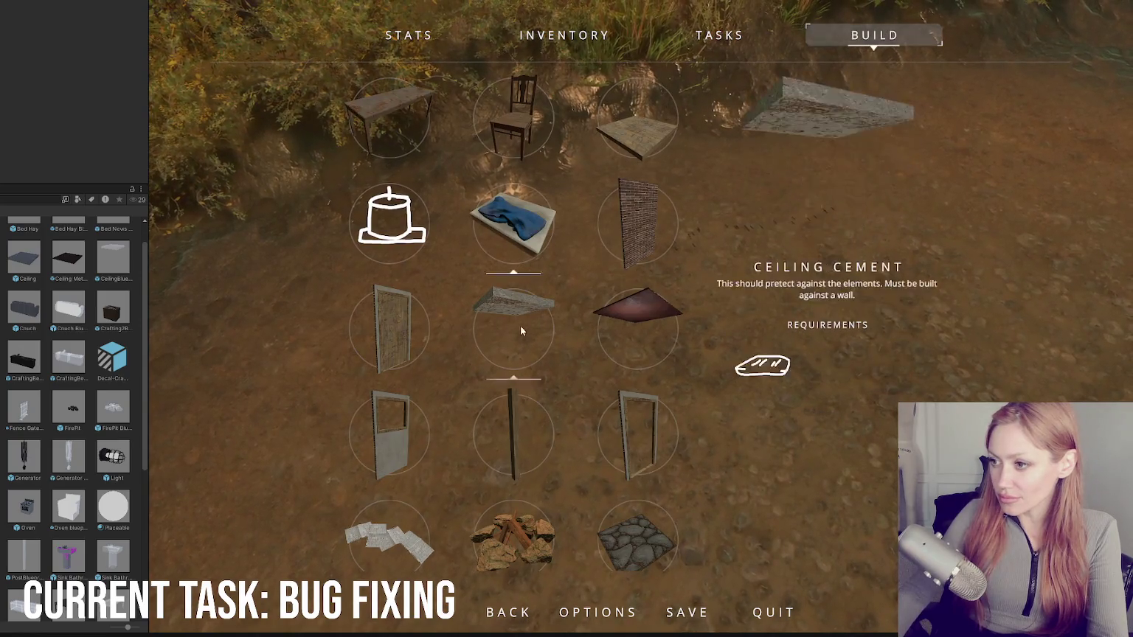
left_click(384, 523)
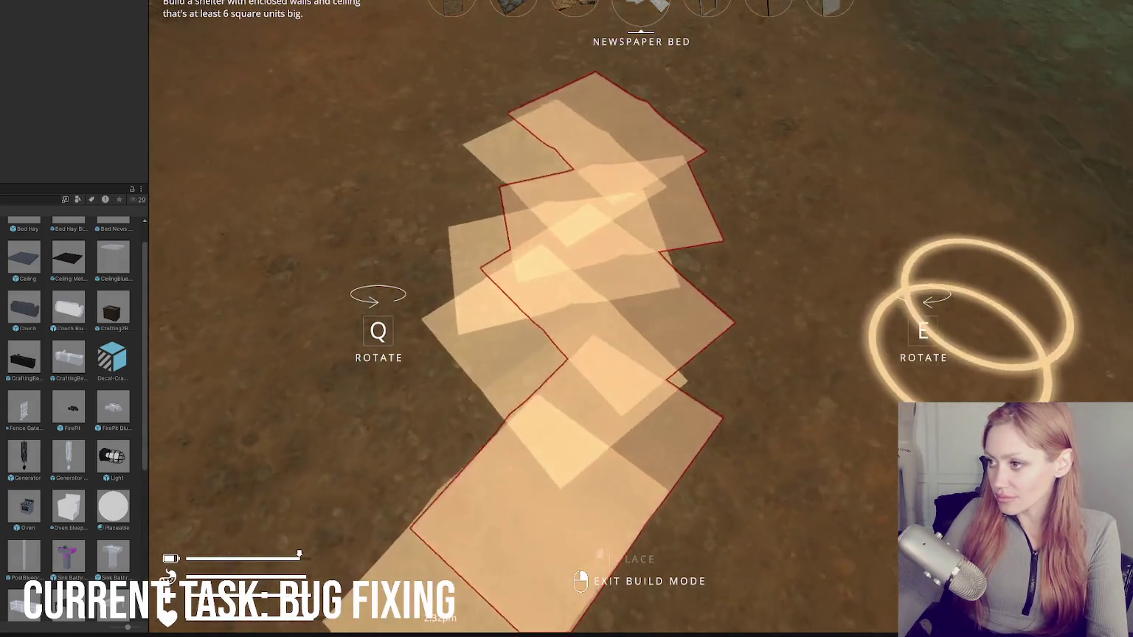
left_click(640, 297)
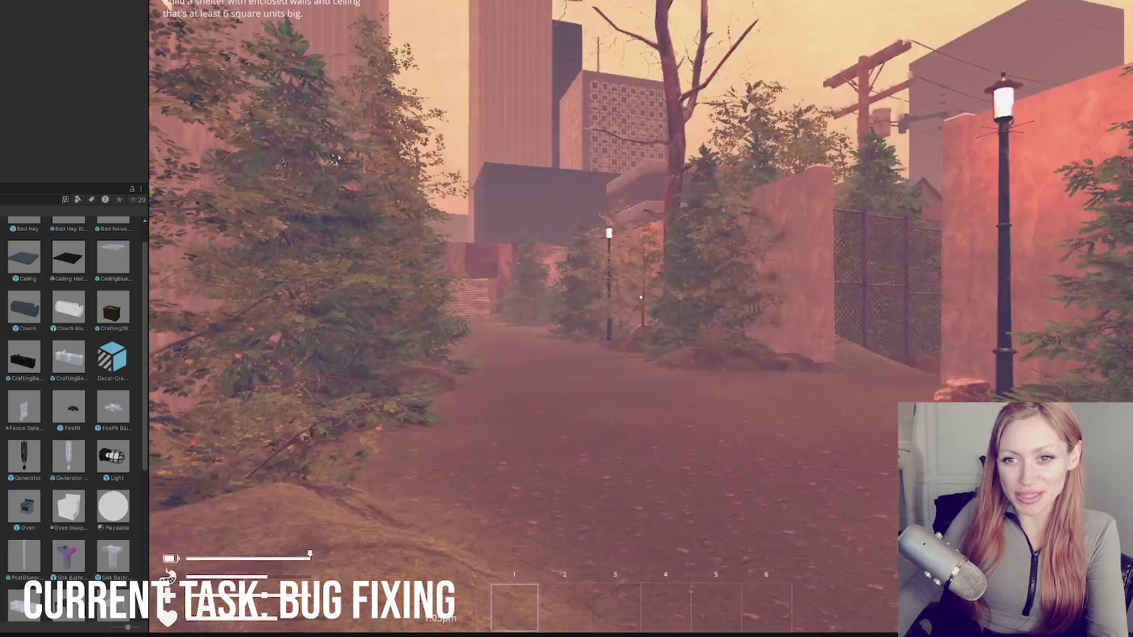
Step: Walk through the gate and down the alley to the house porch, then along the street
key("w")
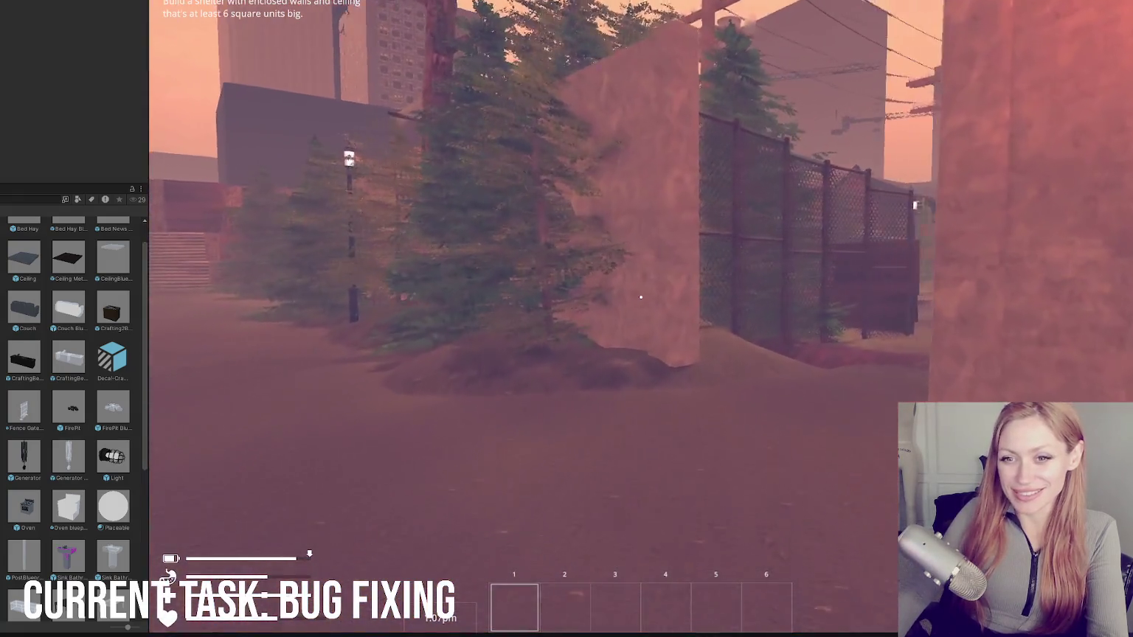
key("w")
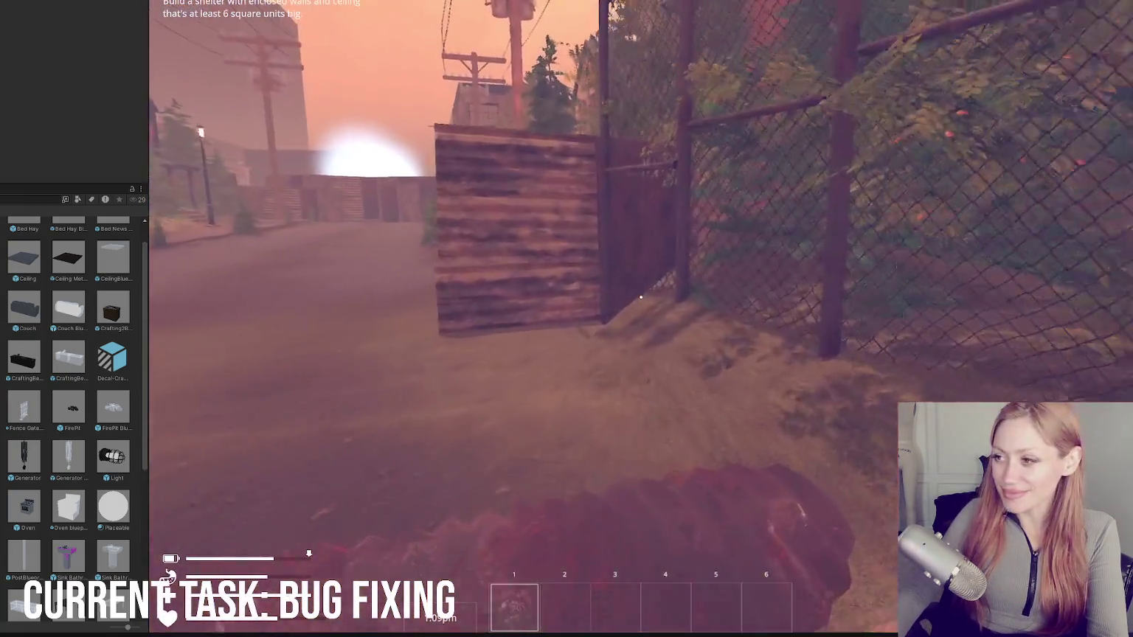
key("w")
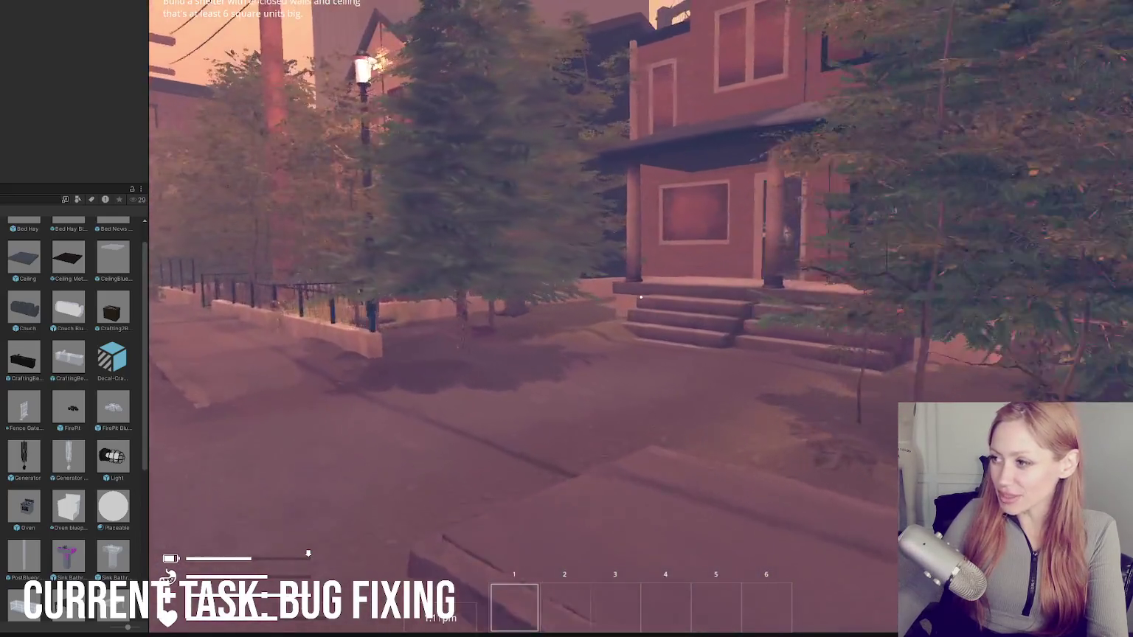
key("w")
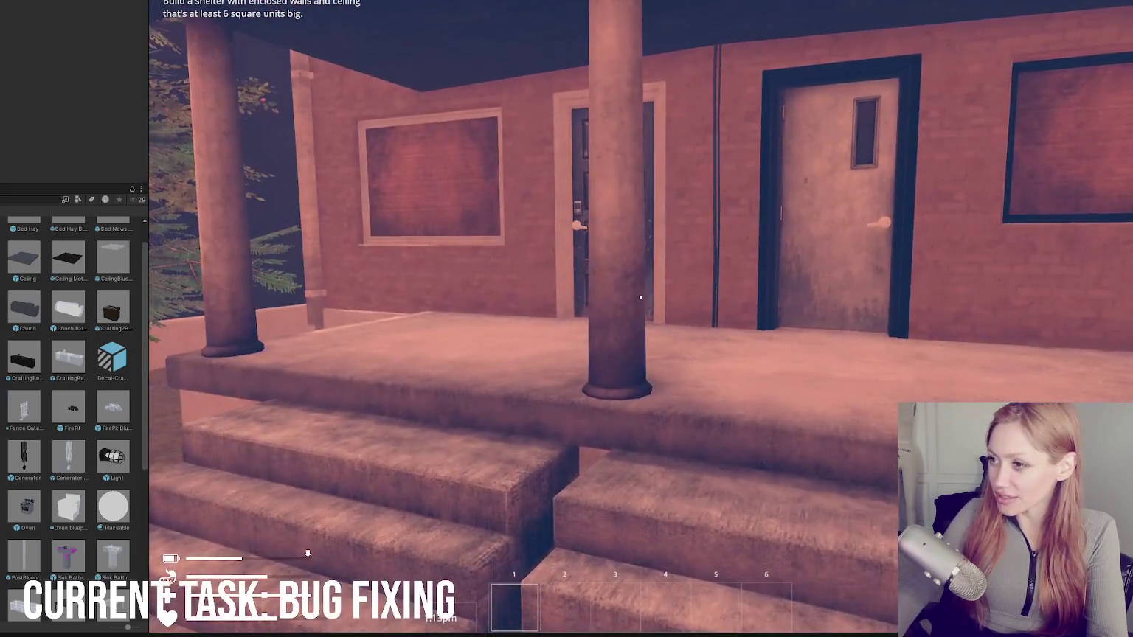
key("w")
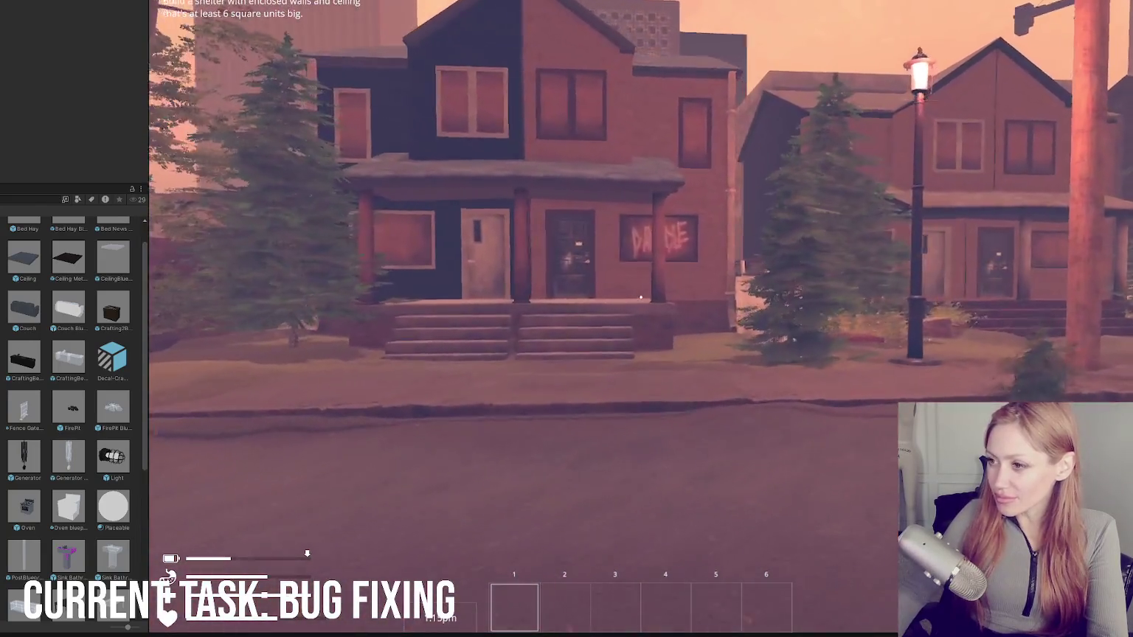
key("w")
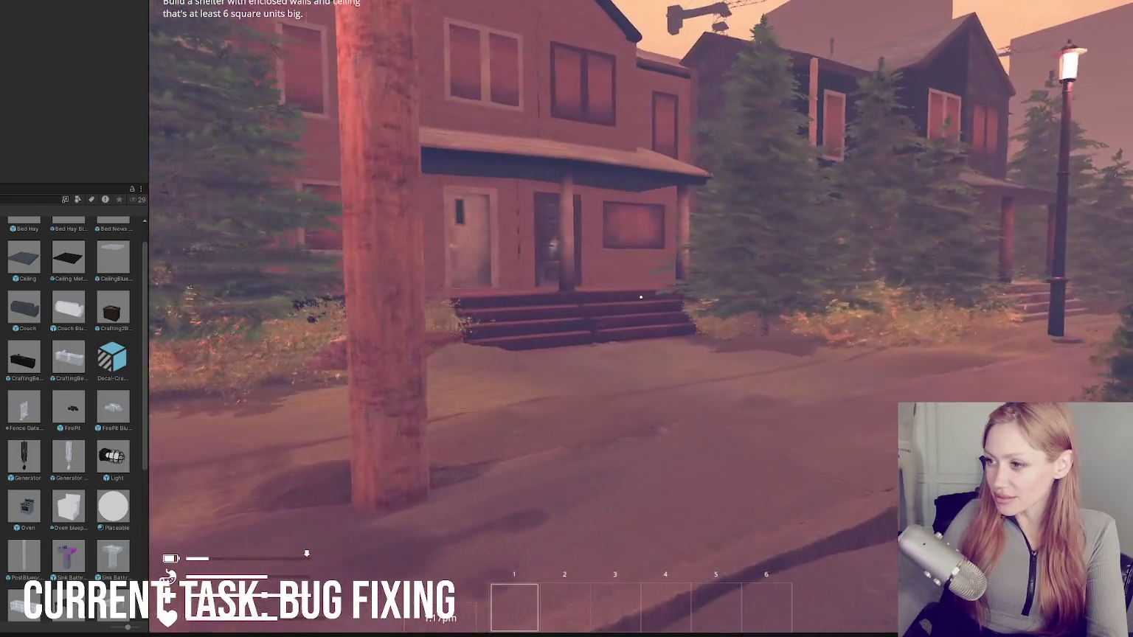
key("w")
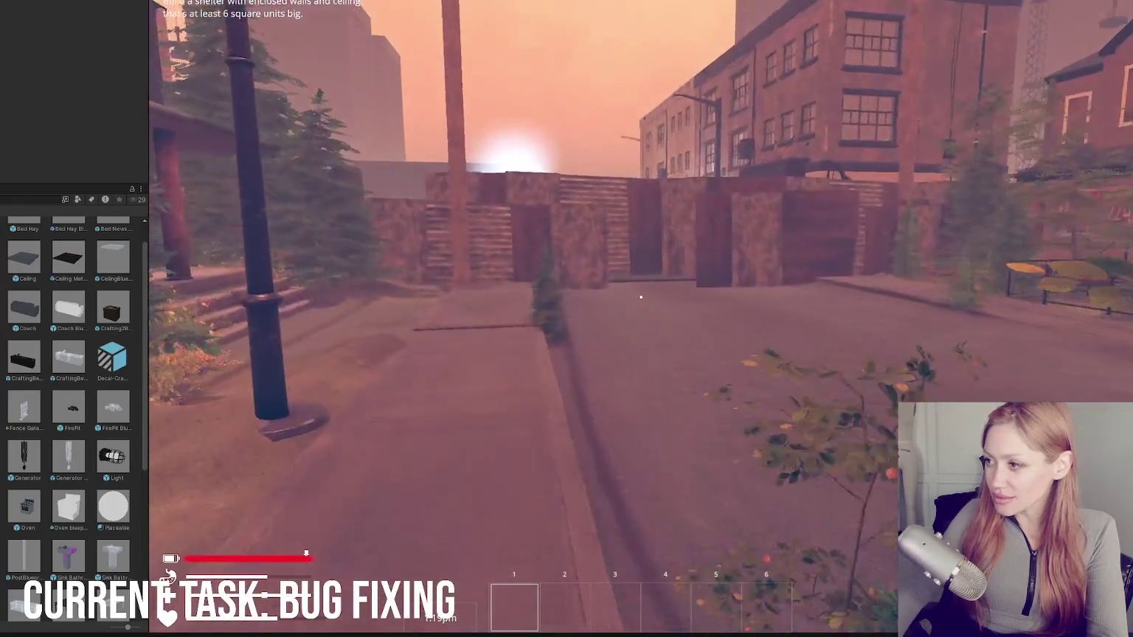
key("w")
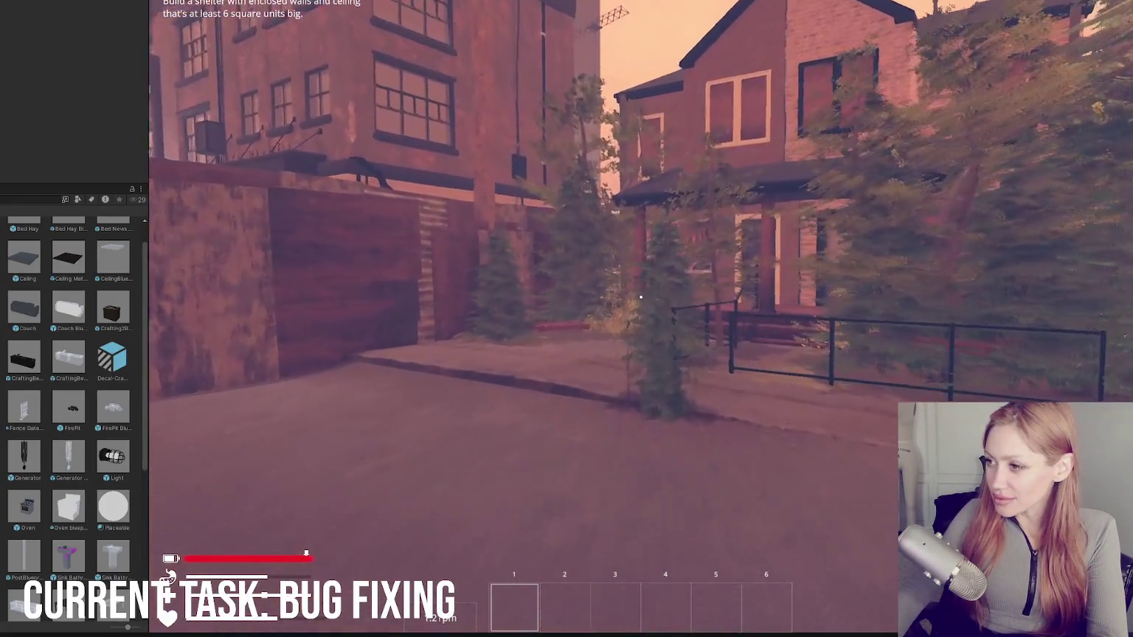
Step: Walk to the graffiti wall and back along the street, then pause and exit Play mode
key("w")
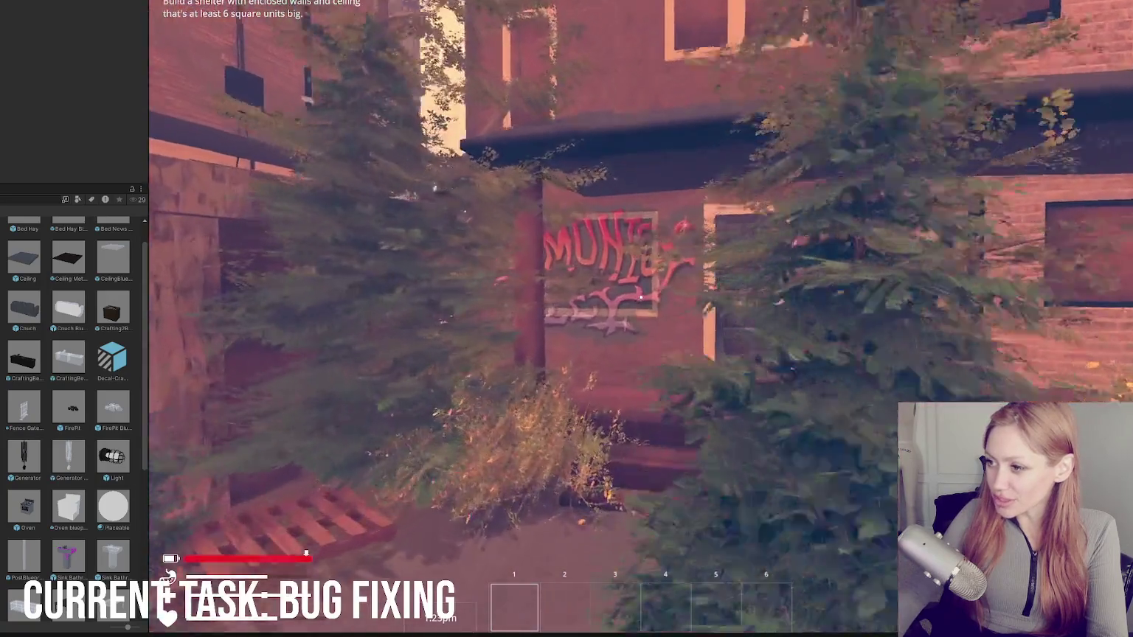
key("w")
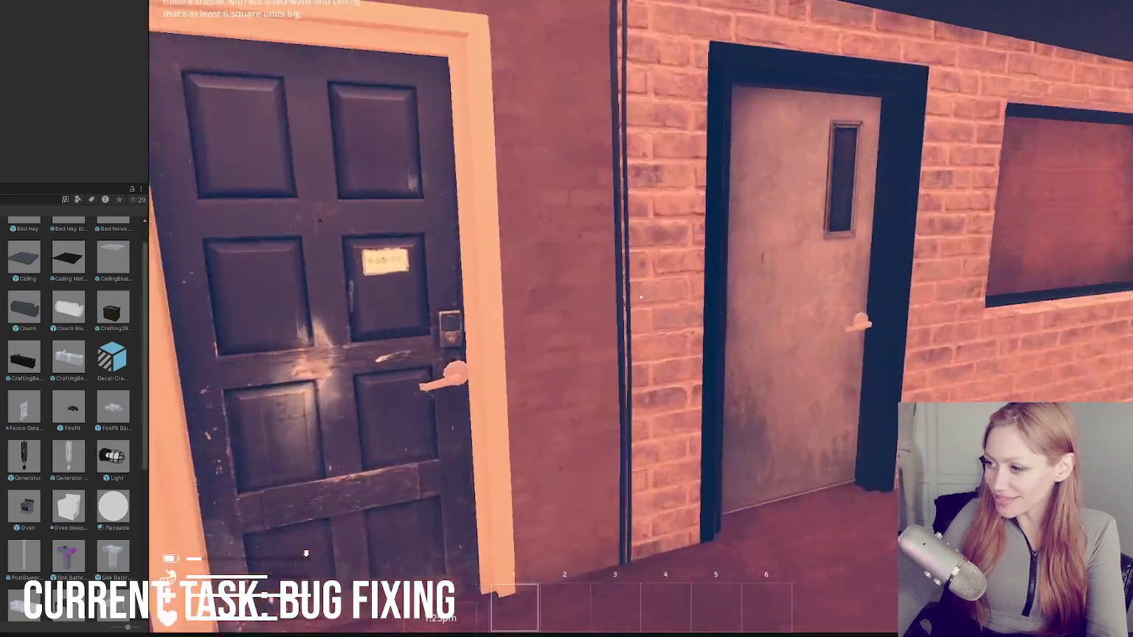
key("w")
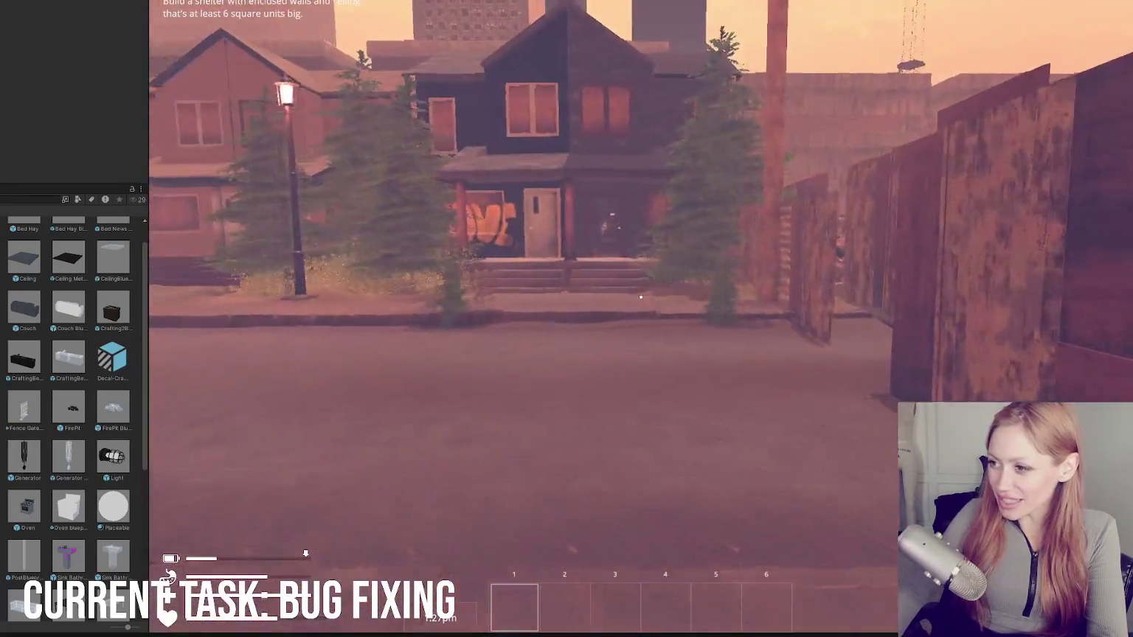
key("w")
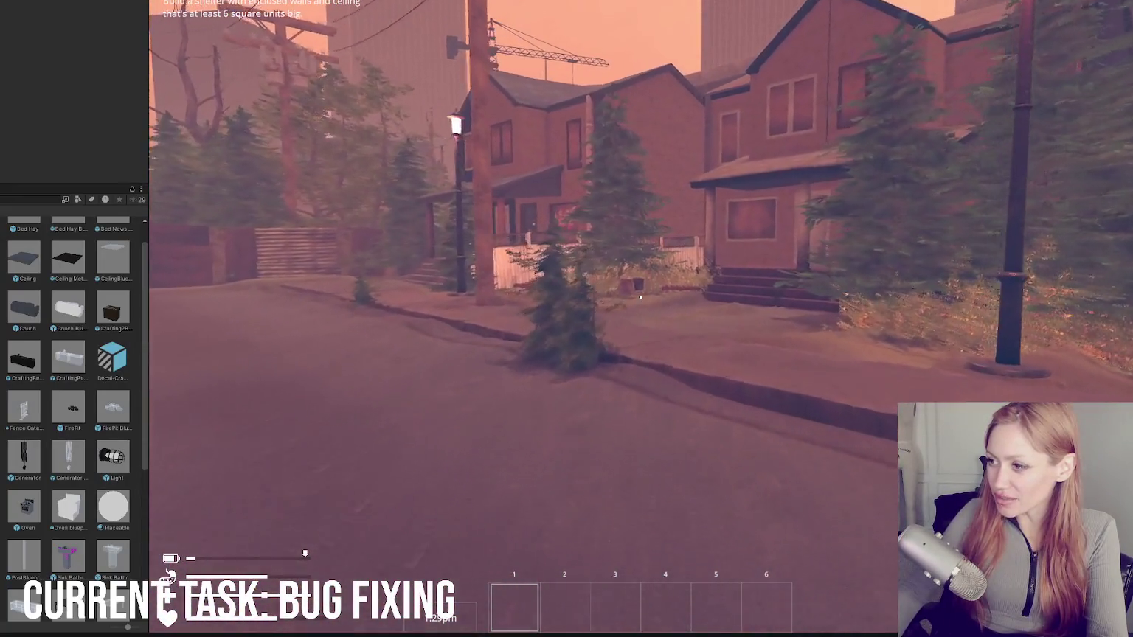
key("w")
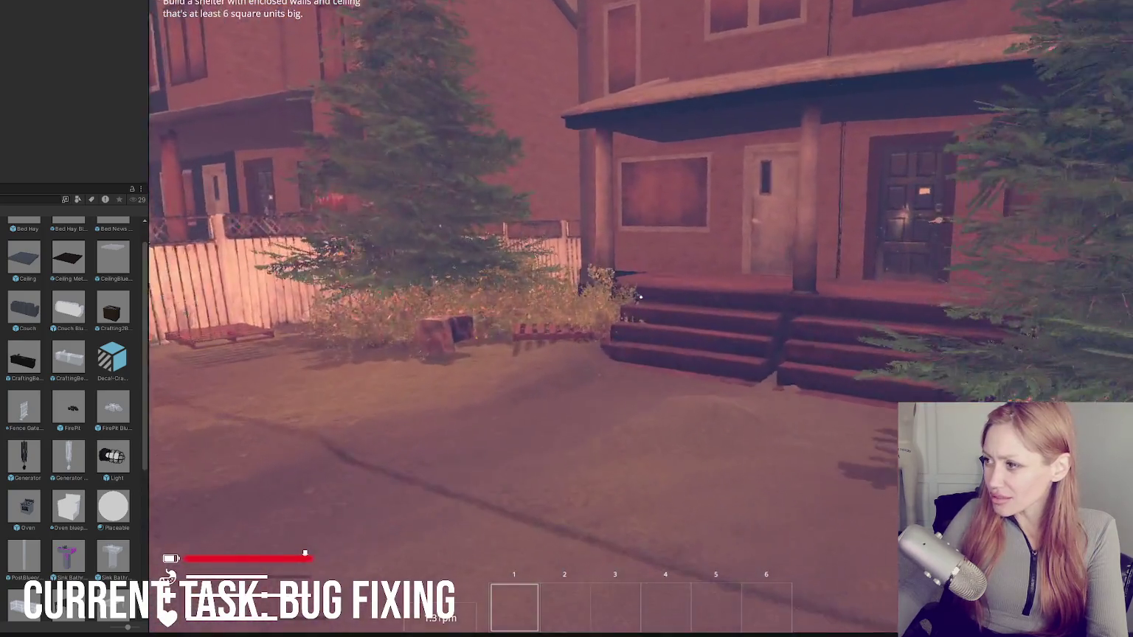
key("w")
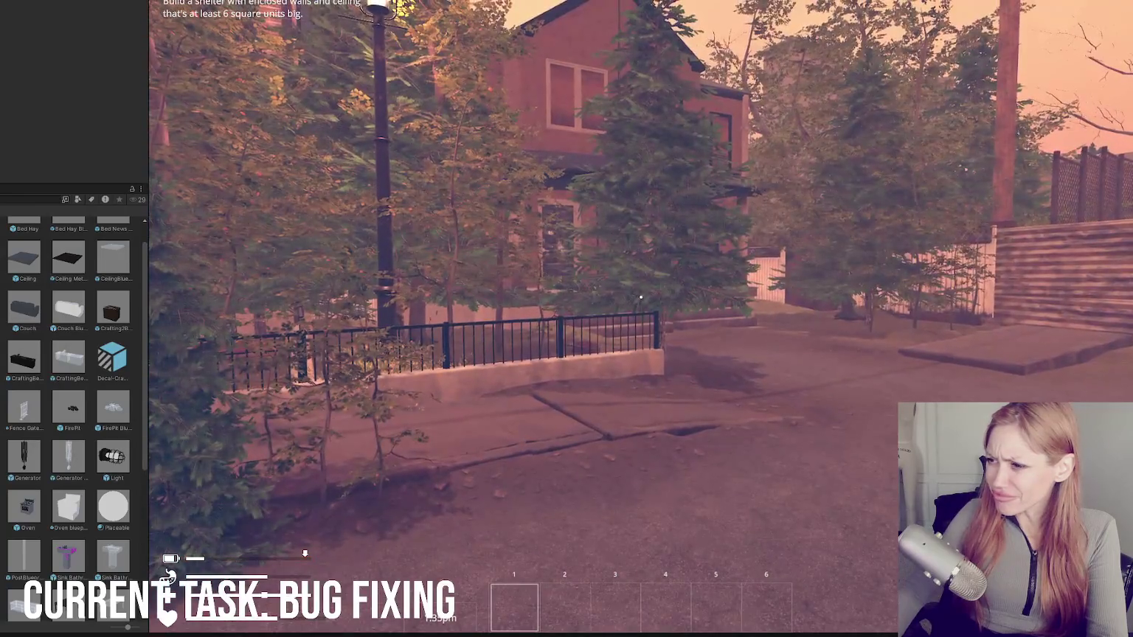
key("Escape")
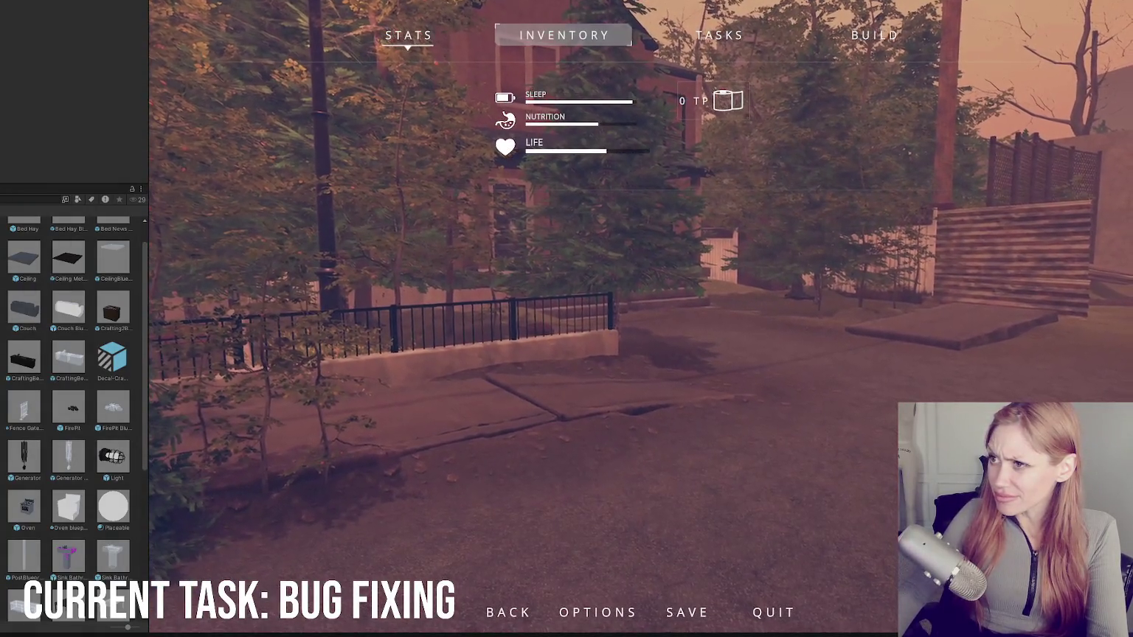
key("ctrl+p")
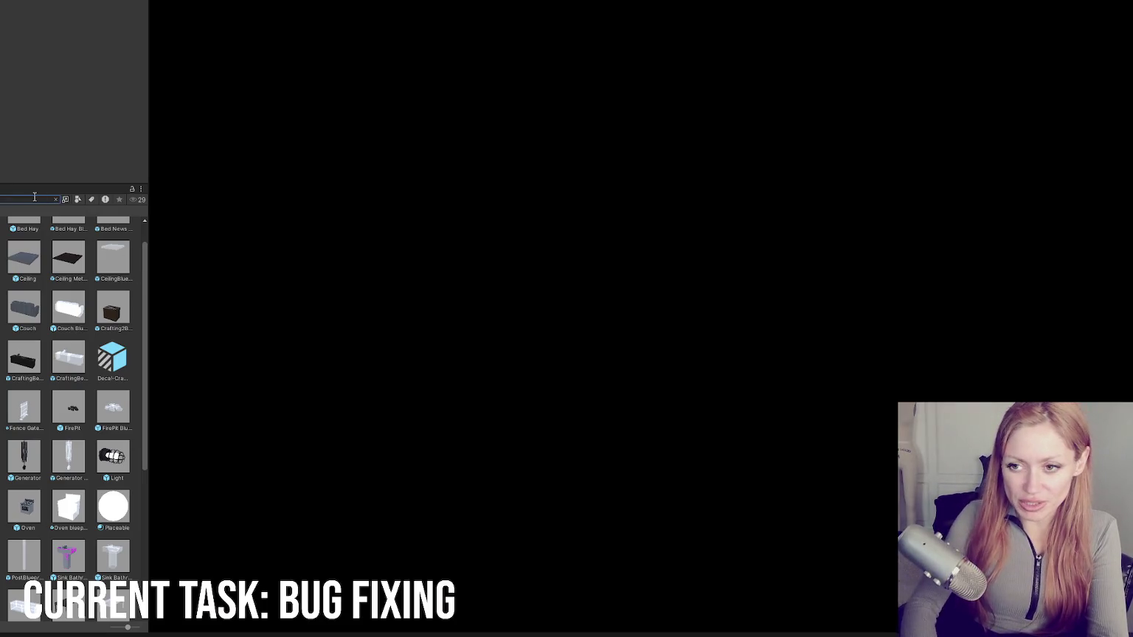
Step: Change the Box - Starting Objects spawner's Percent Chance from 10 to 20, then clear the Placeable search
type("s")
left_click(6, 223)
scroll(64, 88, "down", 2)
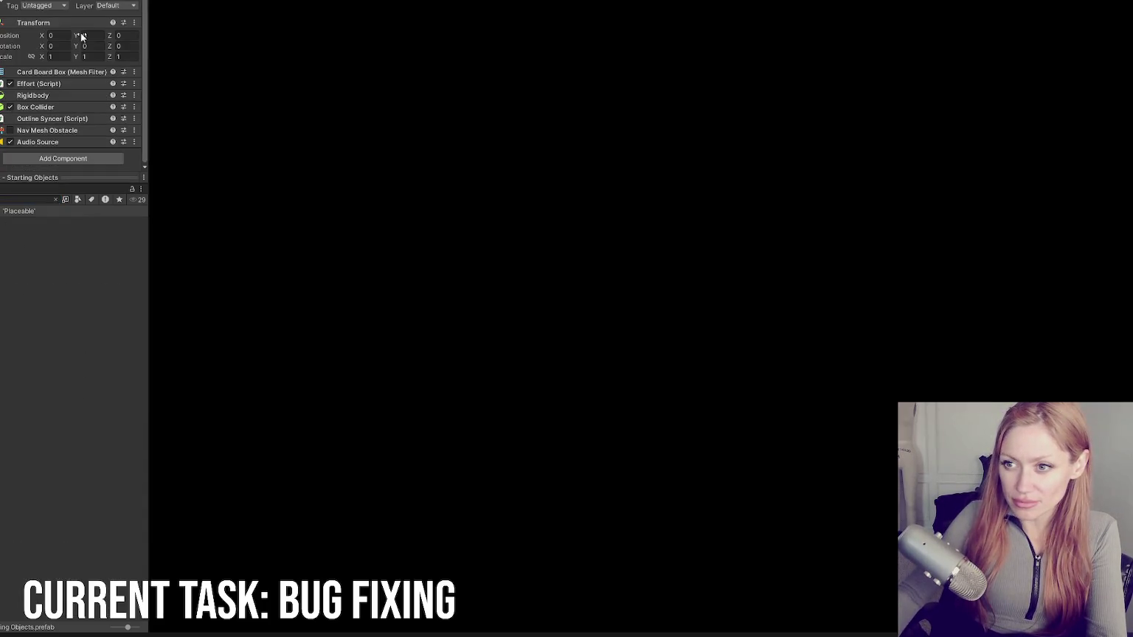
key("Down")
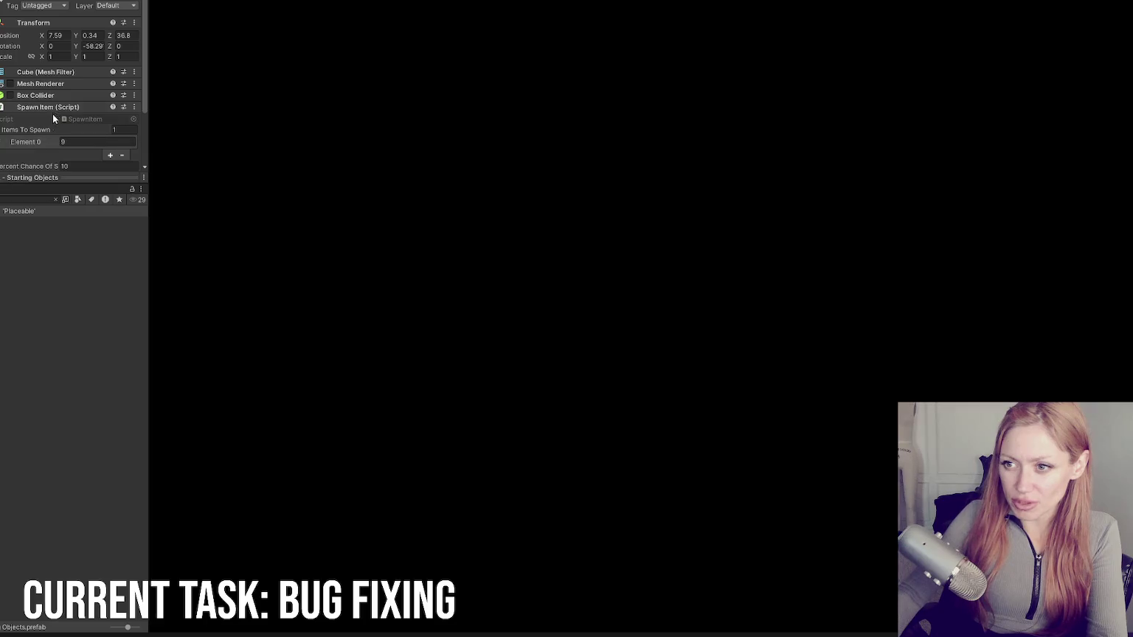
left_click(93, 84)
type("20")
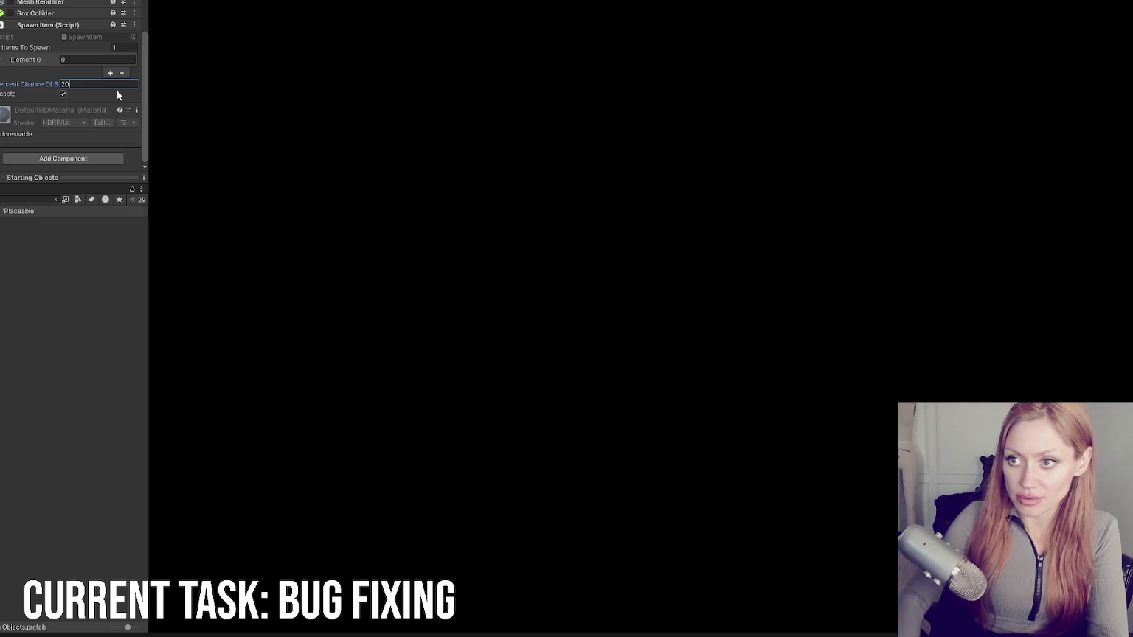
key("Return")
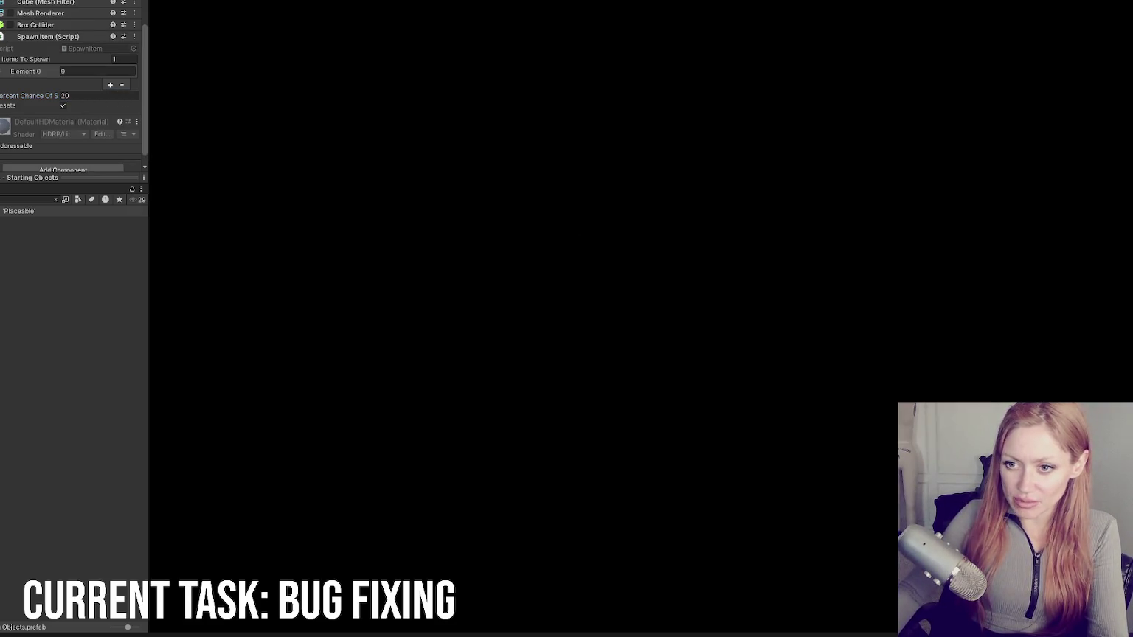
key("Escape")
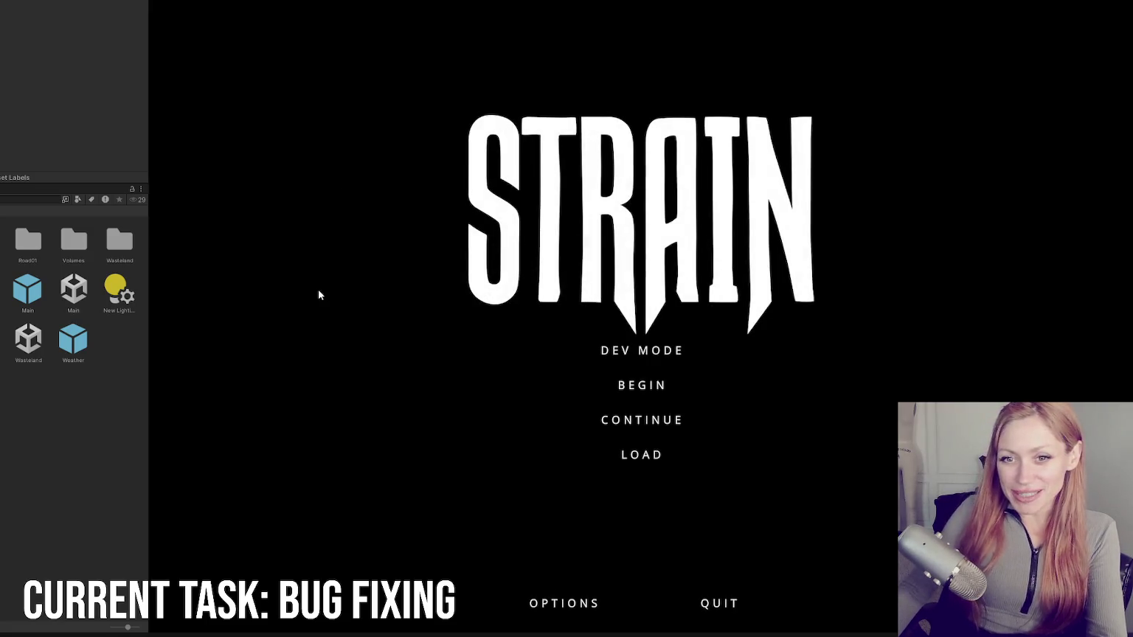
Step: Widen the Game view, start Strain in DEV MODE, and click into the loaded yard
left_click_drag(149, 273, 80, 273)
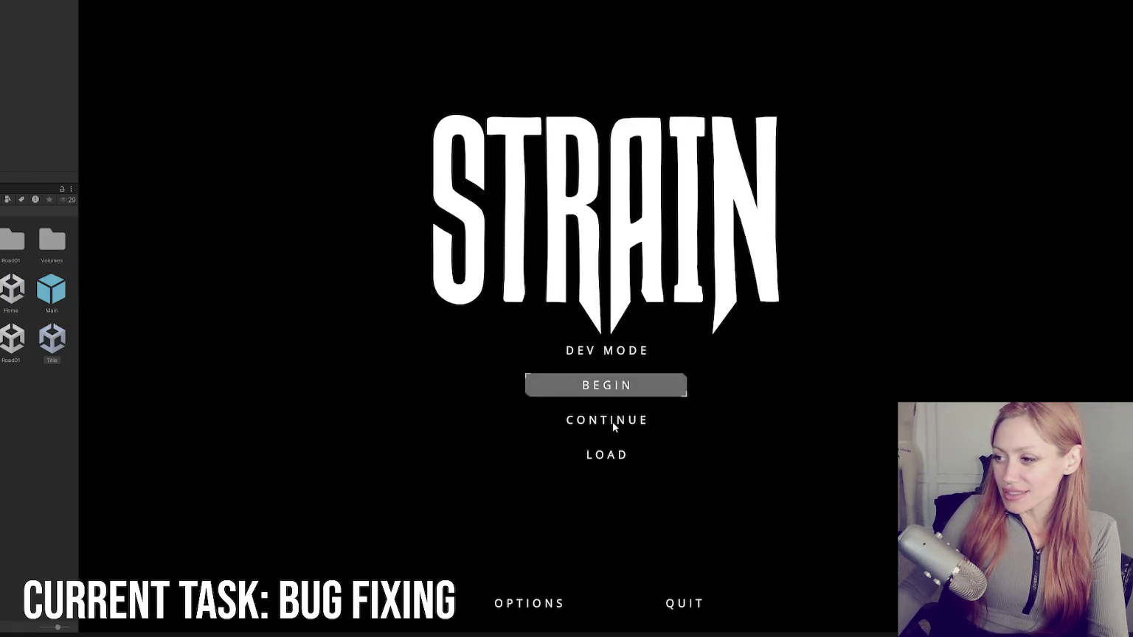
left_click(624, 348)
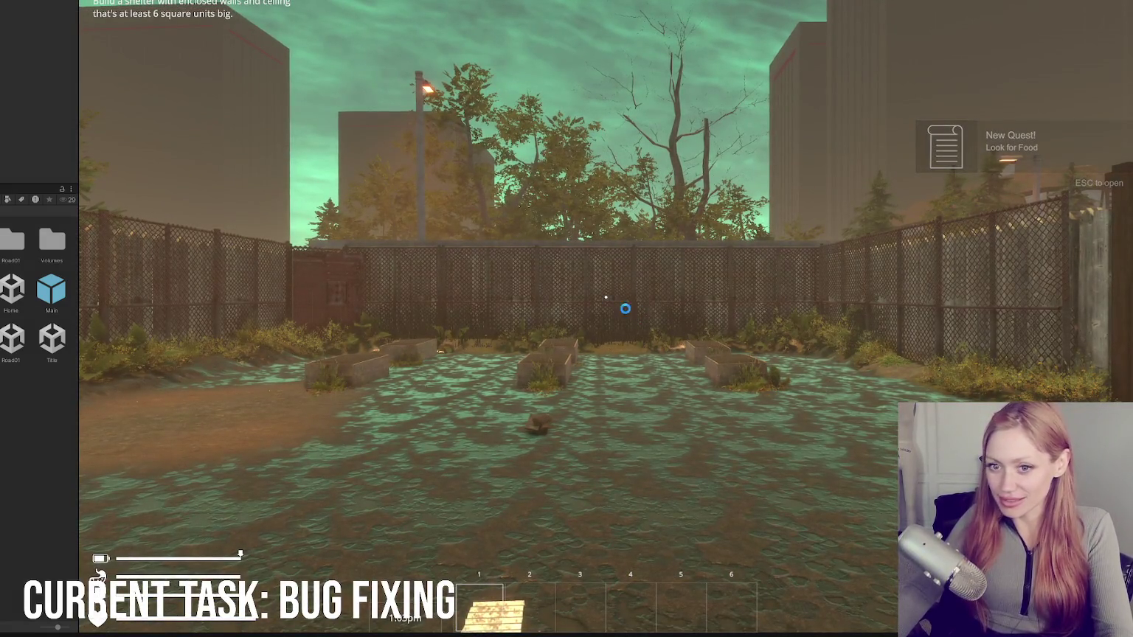
left_click(436, 261)
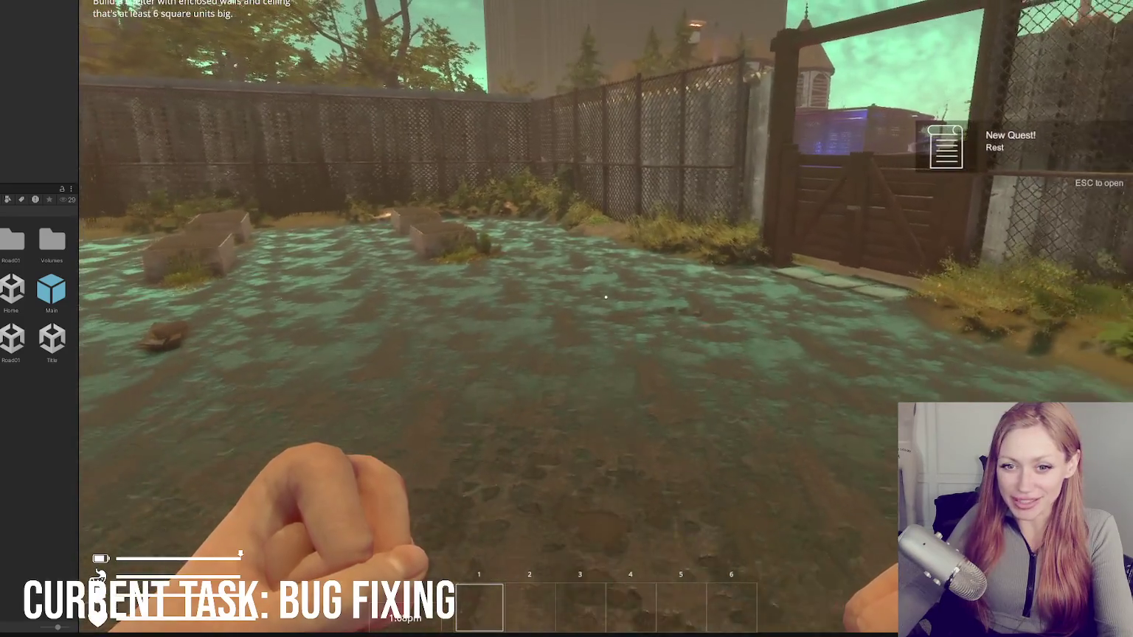
Step: Drop the held paper, check the stats in the pause menu, and walk toward the red door
key("q")
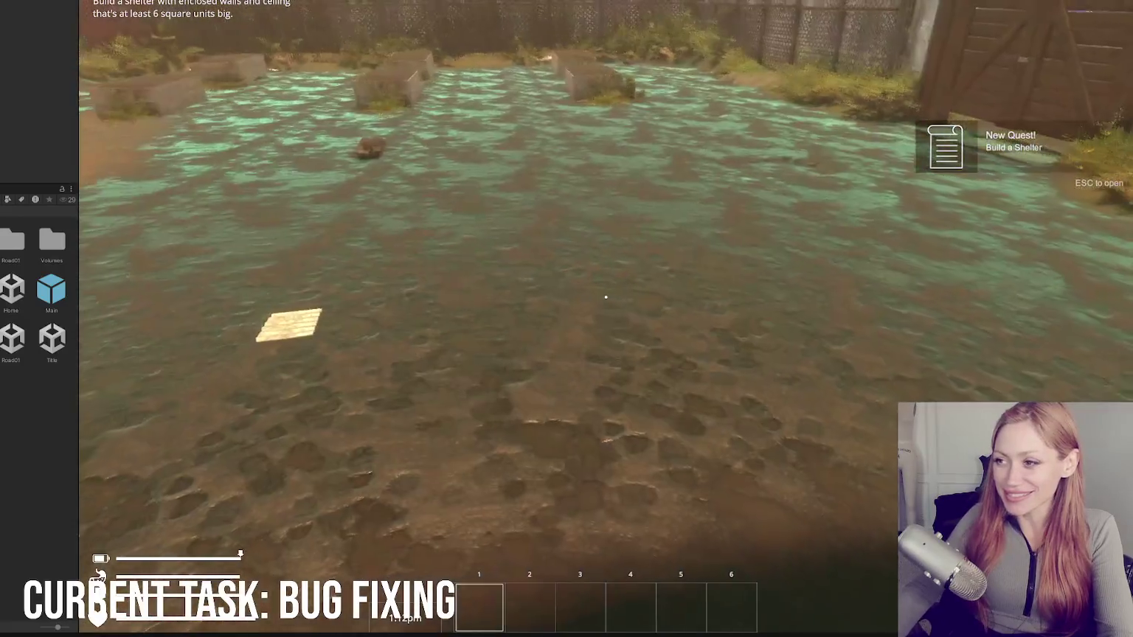
key("Escape")
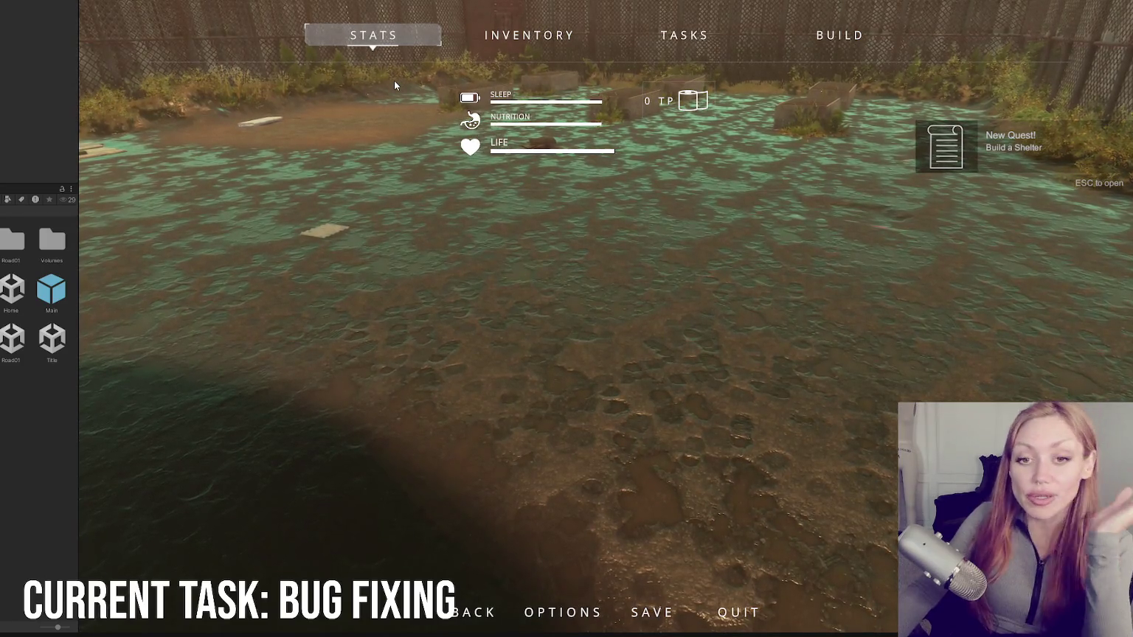
key("Escape")
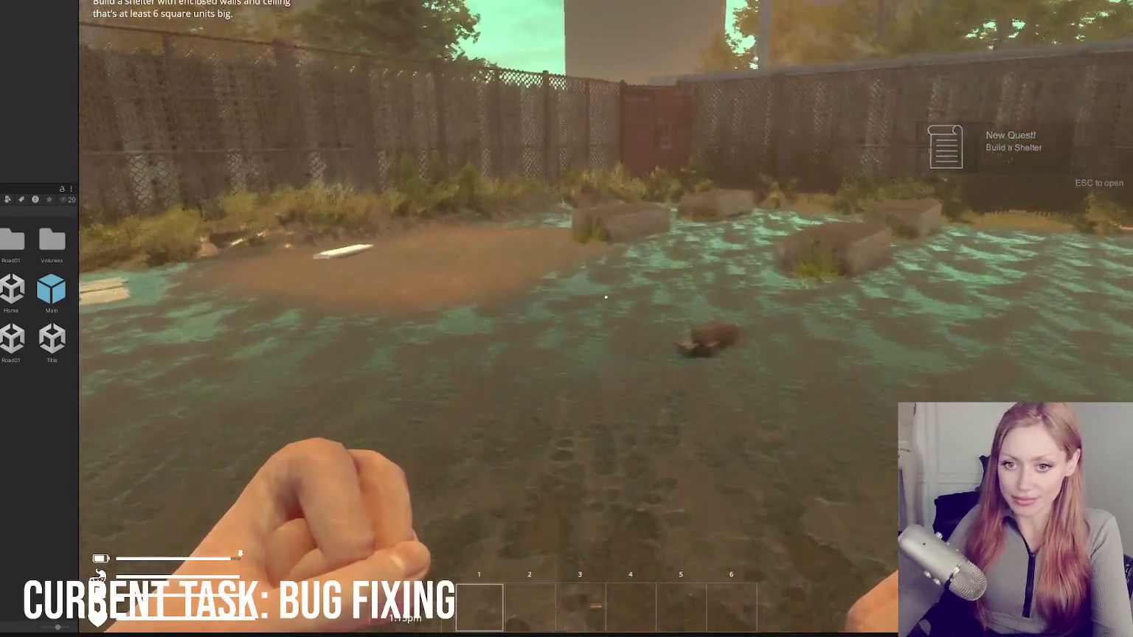
key("w")
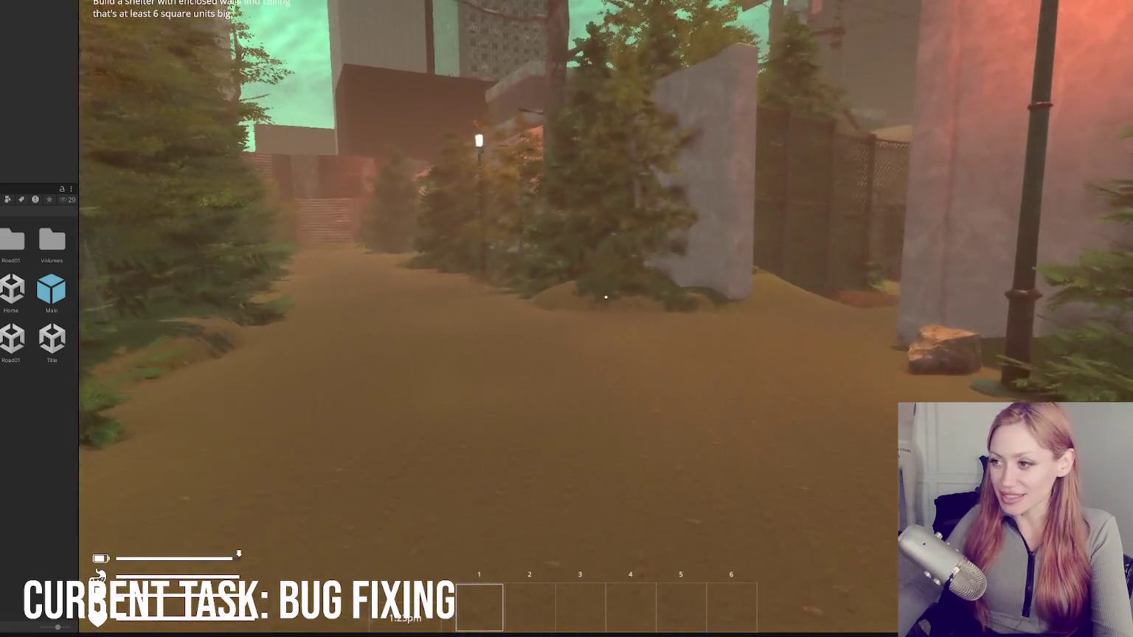
Step: Walk past the concrete pillar, down the alley and up the street toward the trees
key("w")
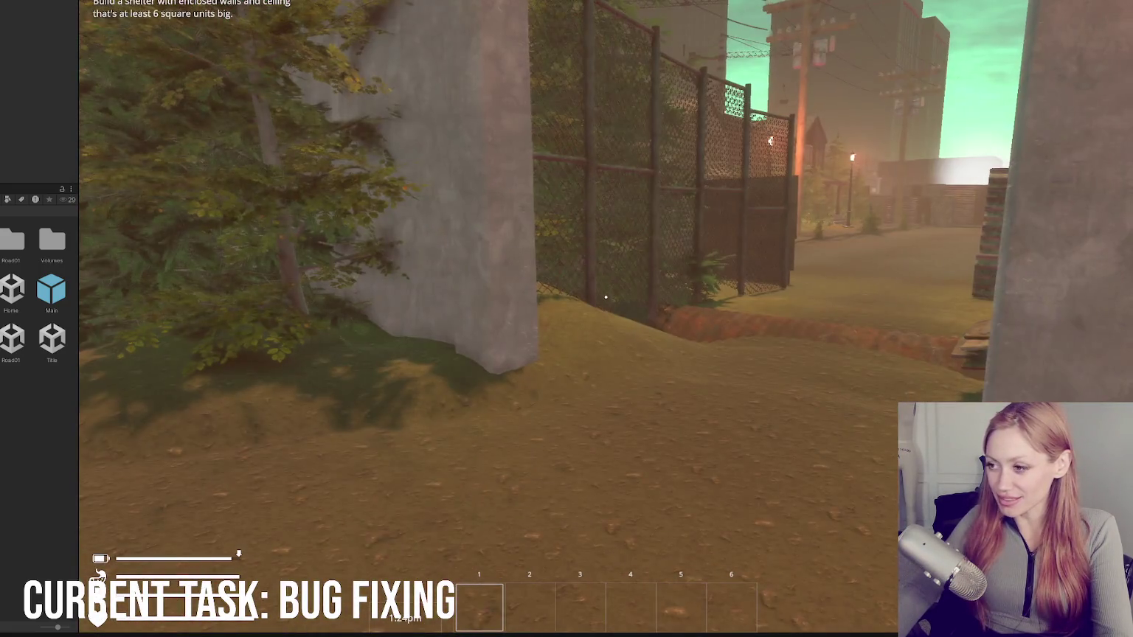
key("w")
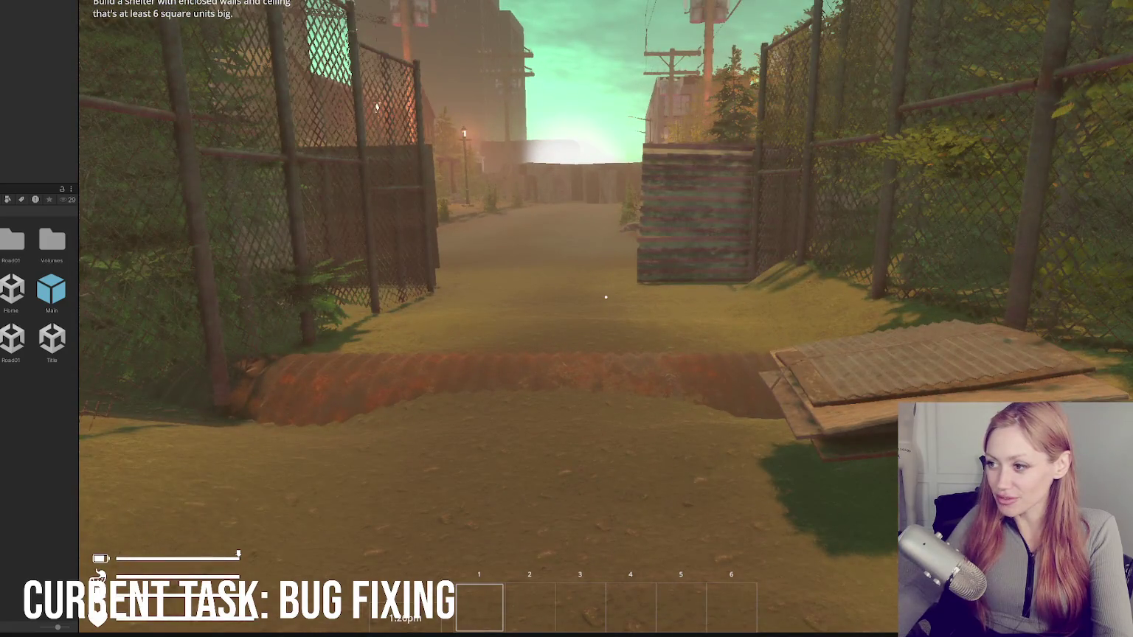
key("w")
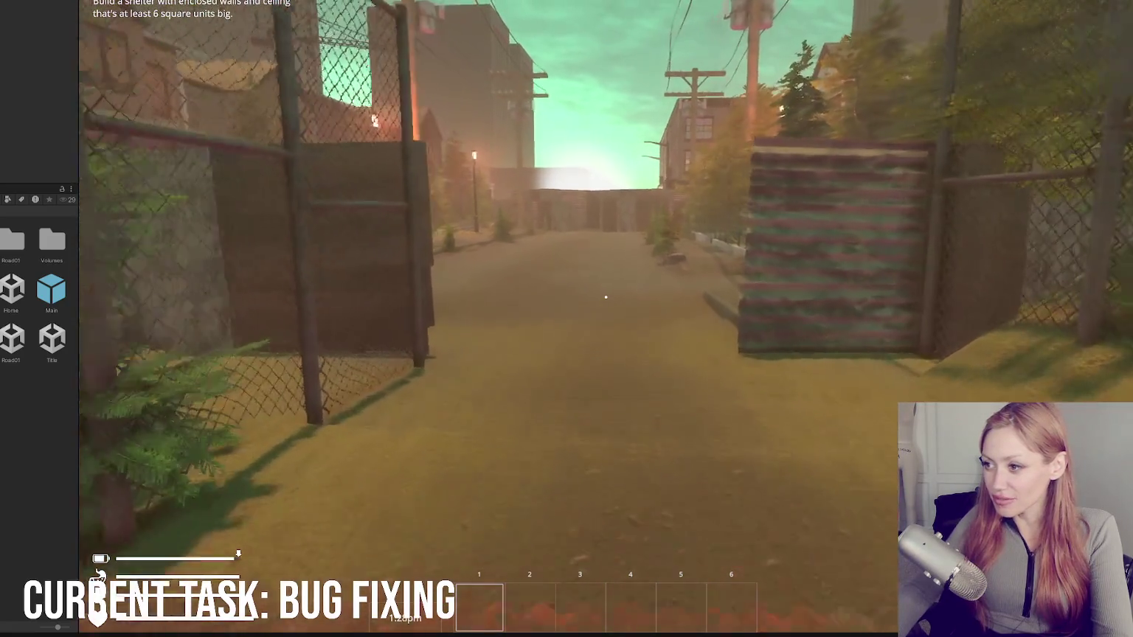
key("w")
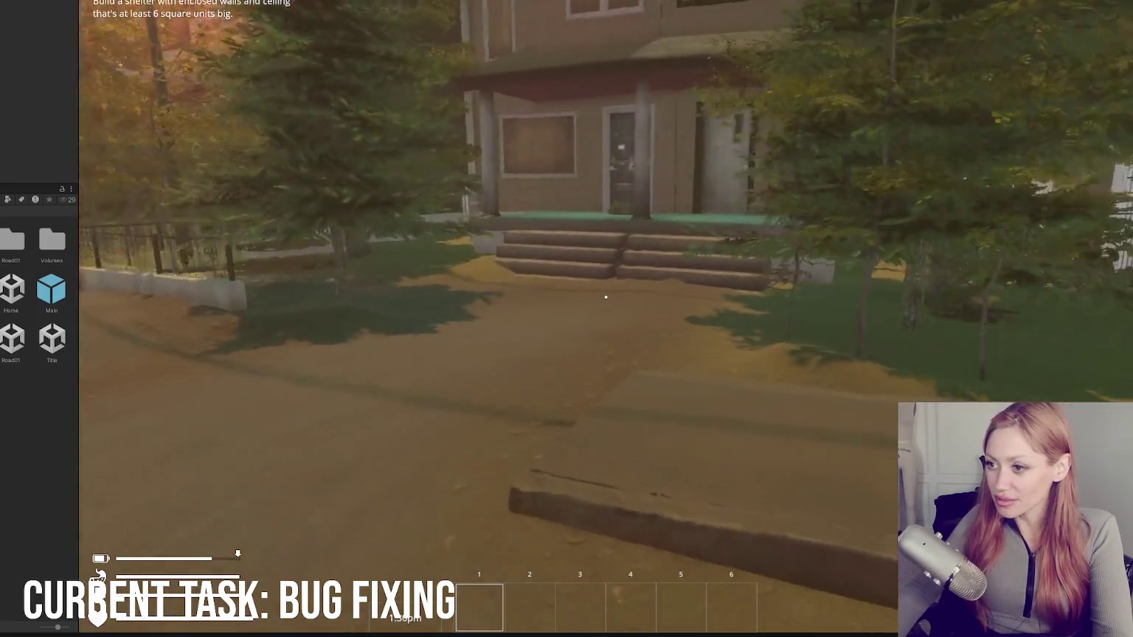
key("w")
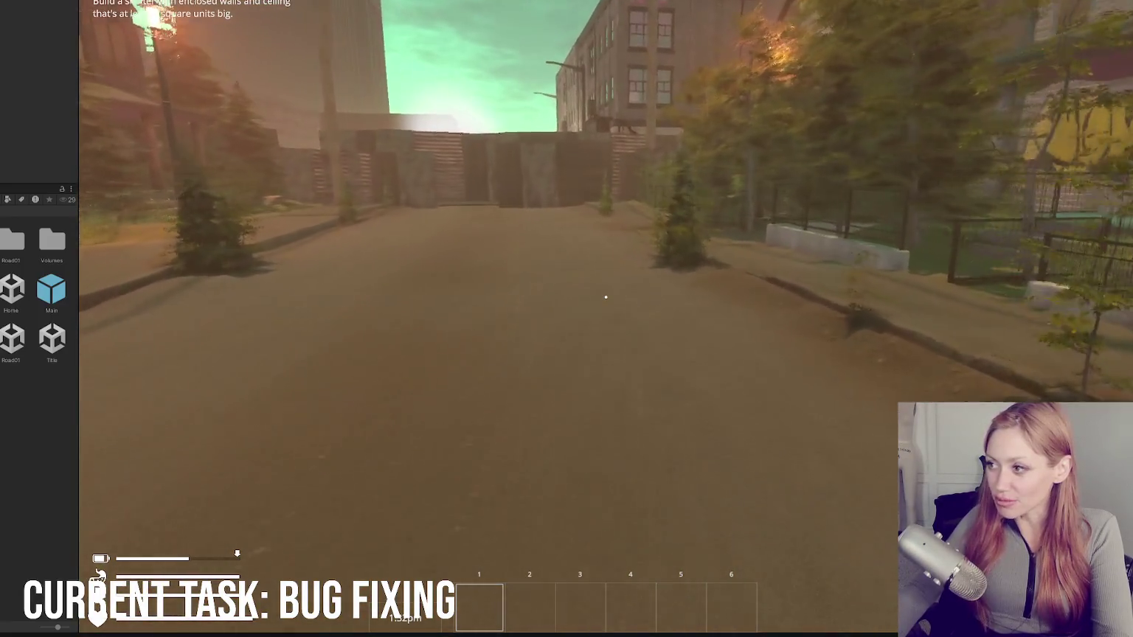
key("w")
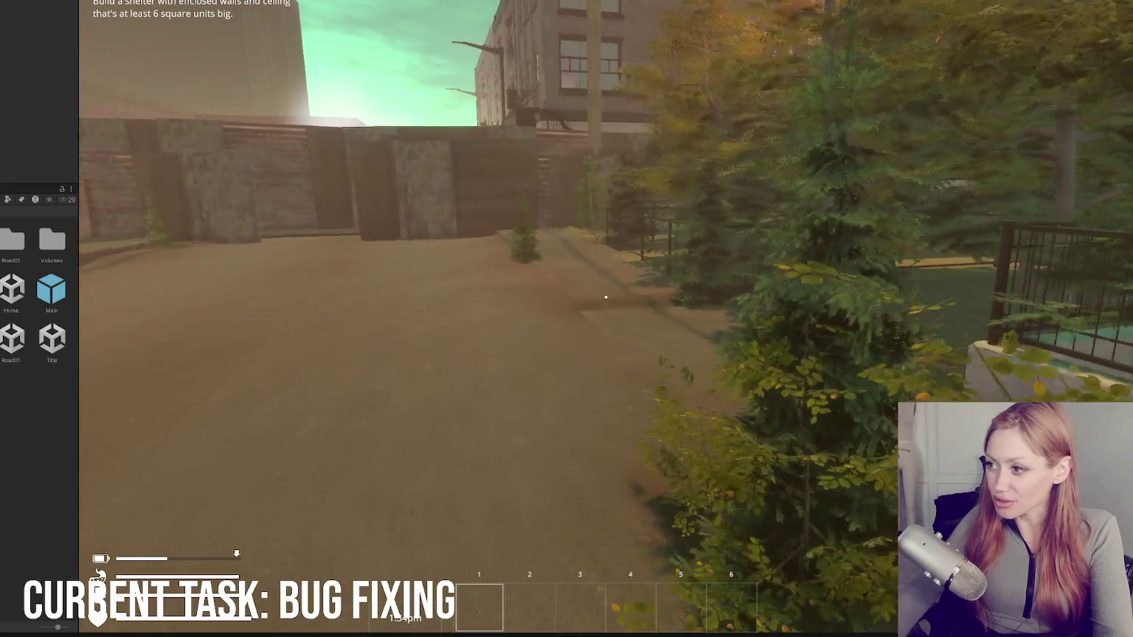
key("w")
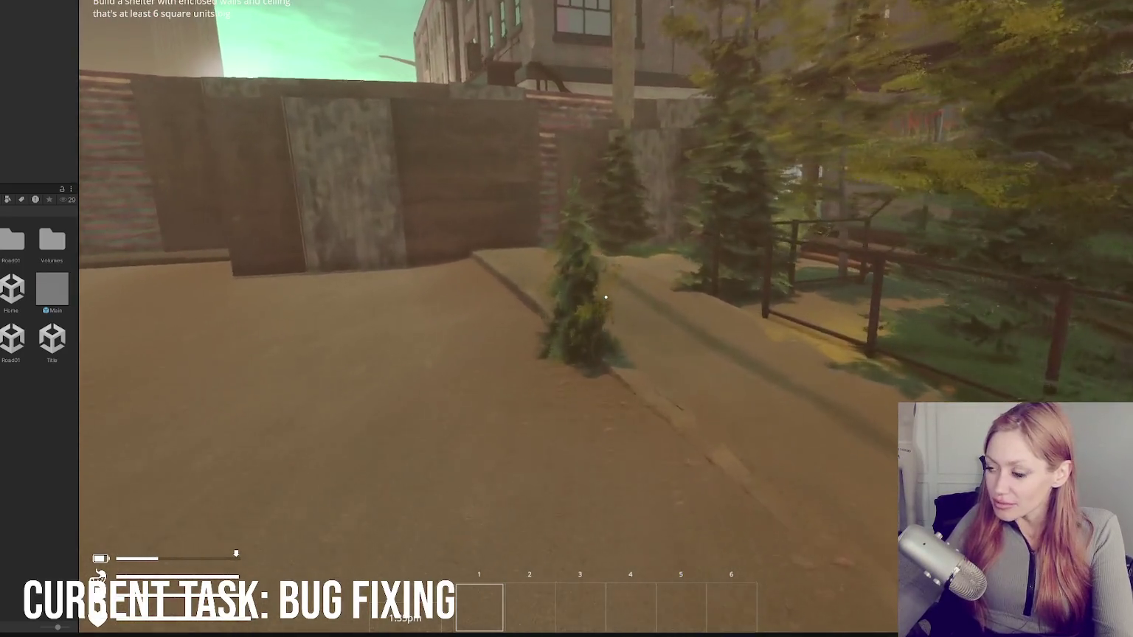
Step: Approach the graffiti house, look around its yard, then pause and stop the play test
key("w")
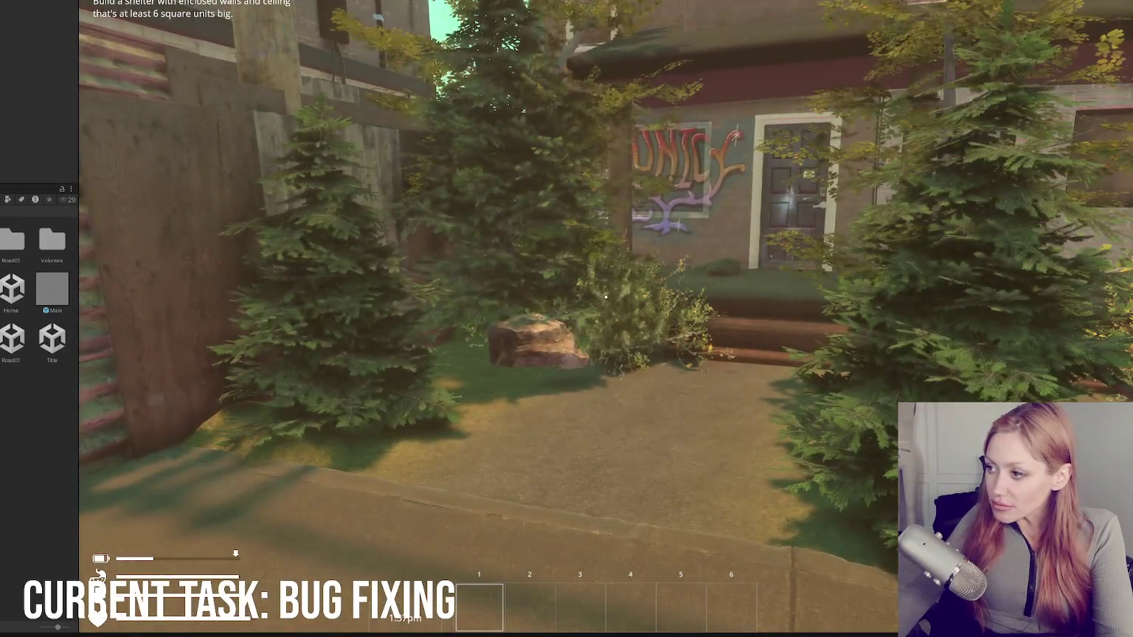
key("w")
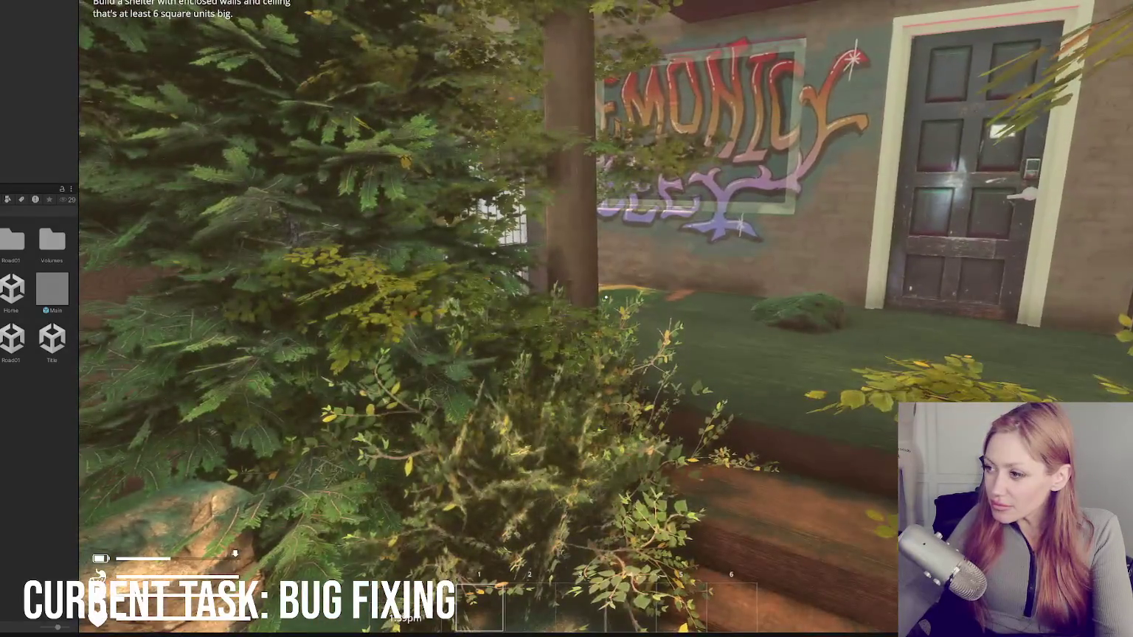
key("w")
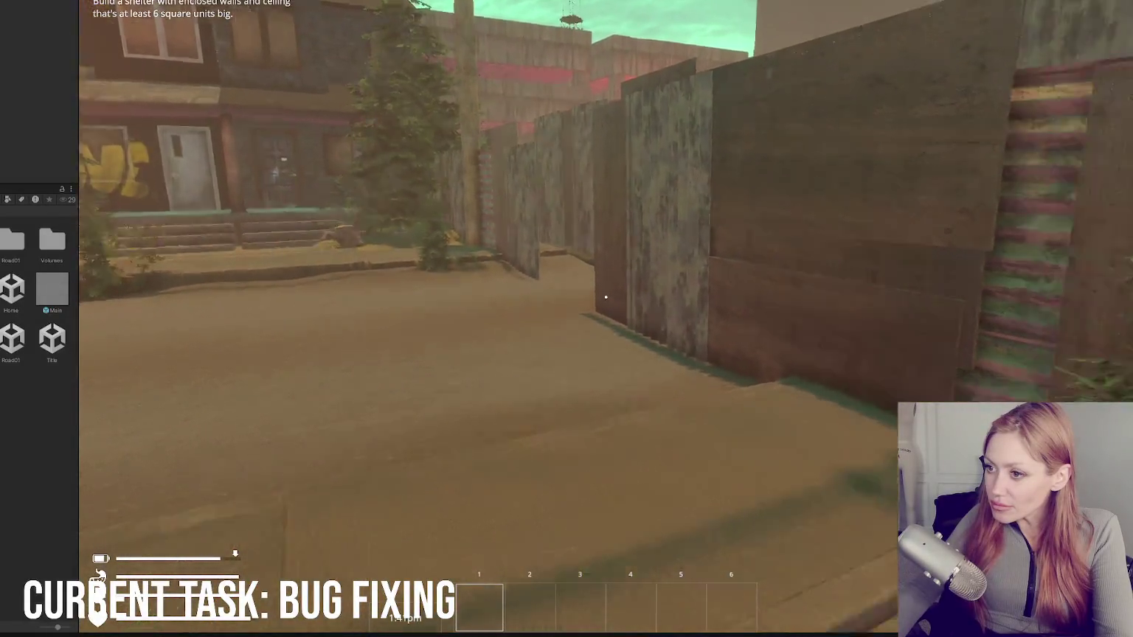
key("w")
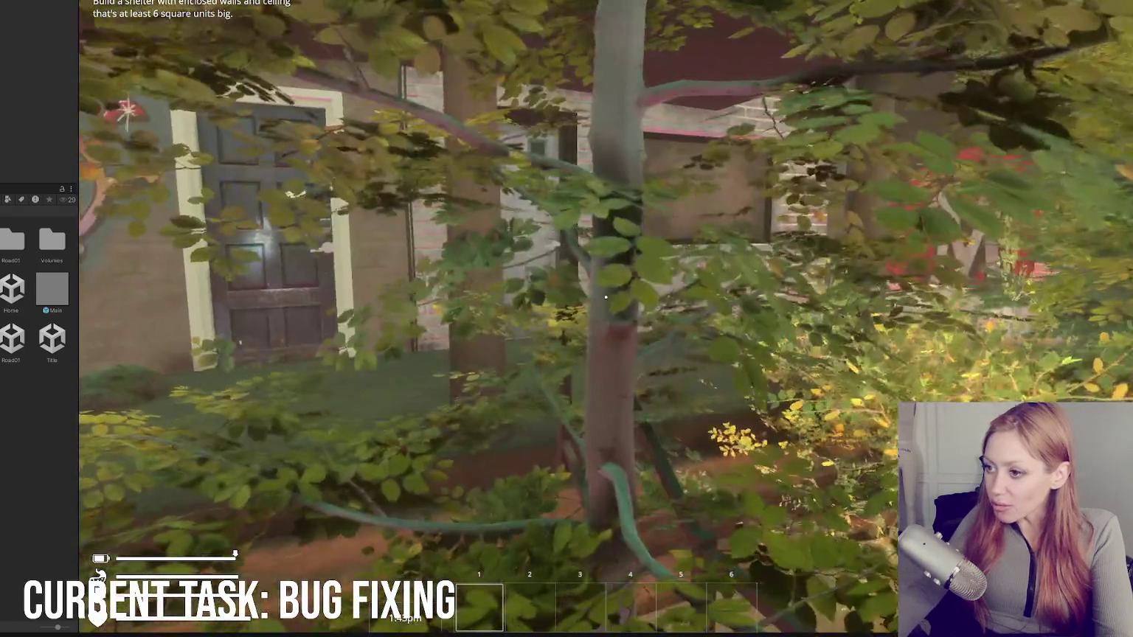
key("w")
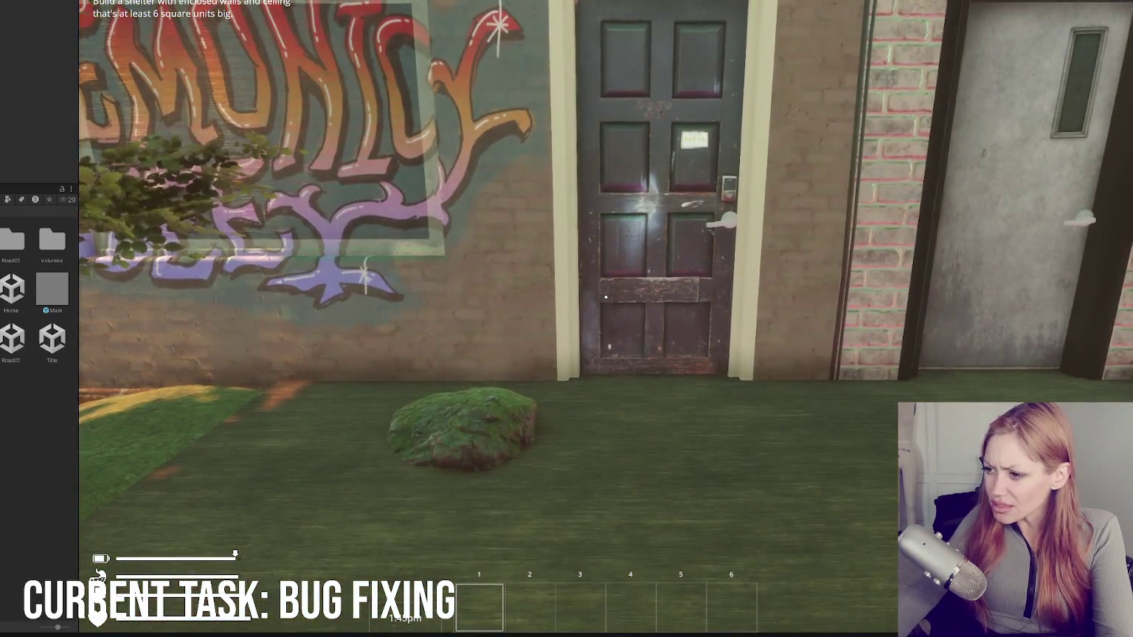
key("s")
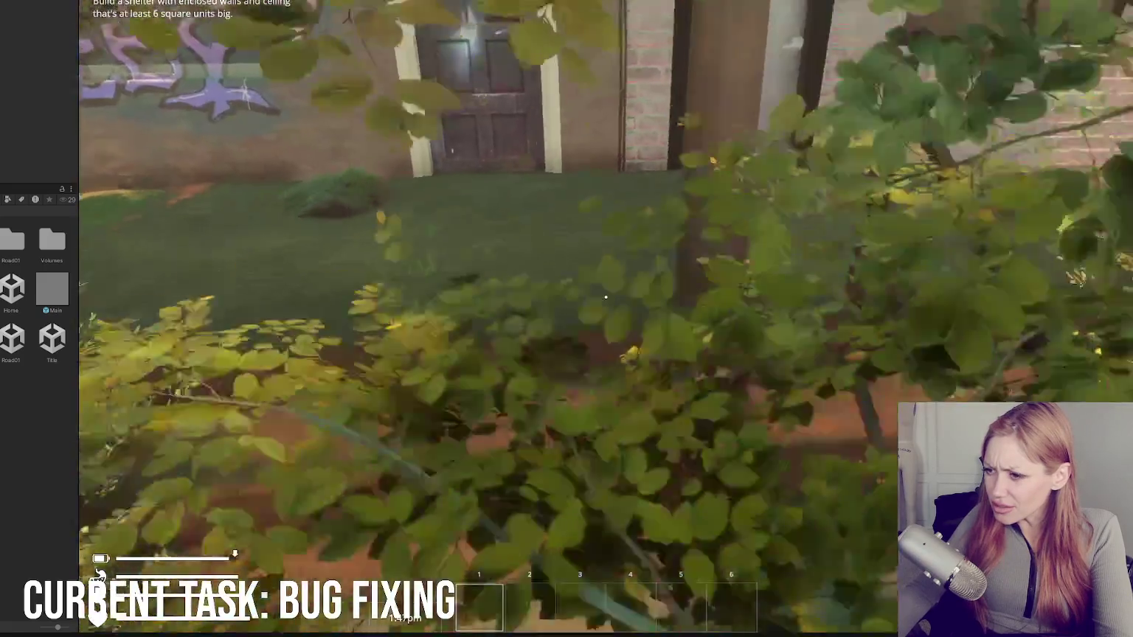
key("s")
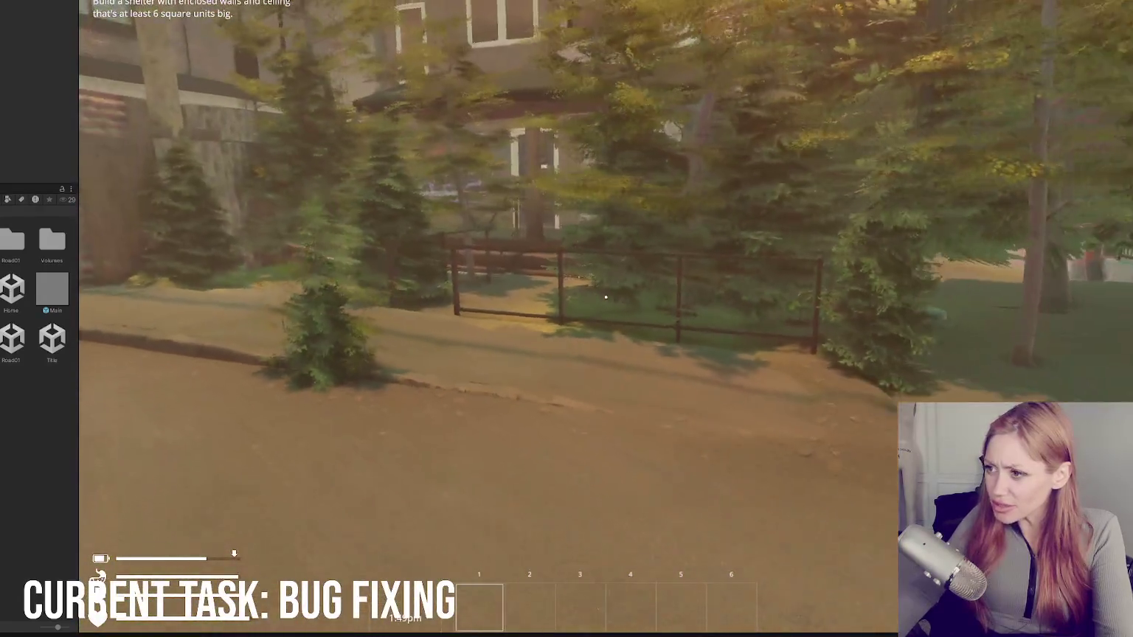
key("d")
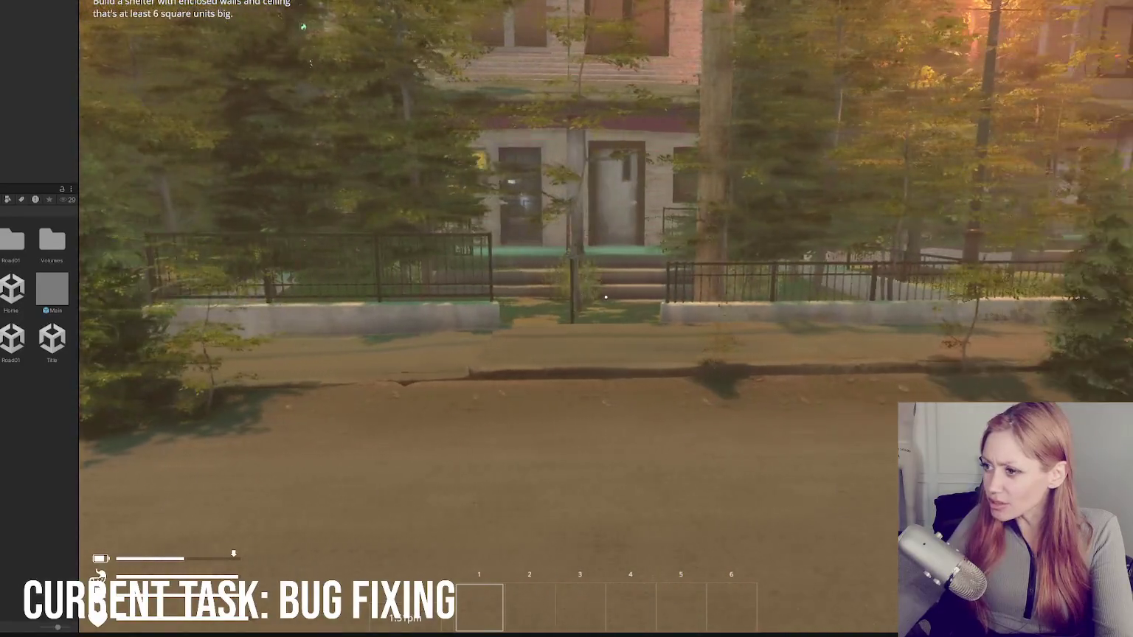
key("Escape")
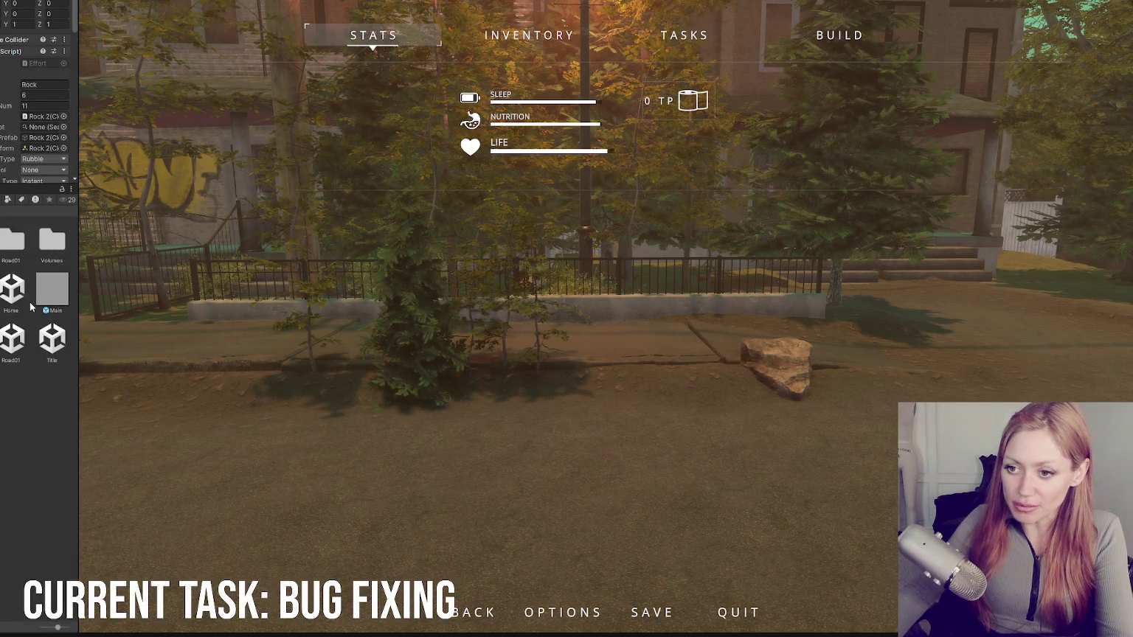
key("ctrl+p")
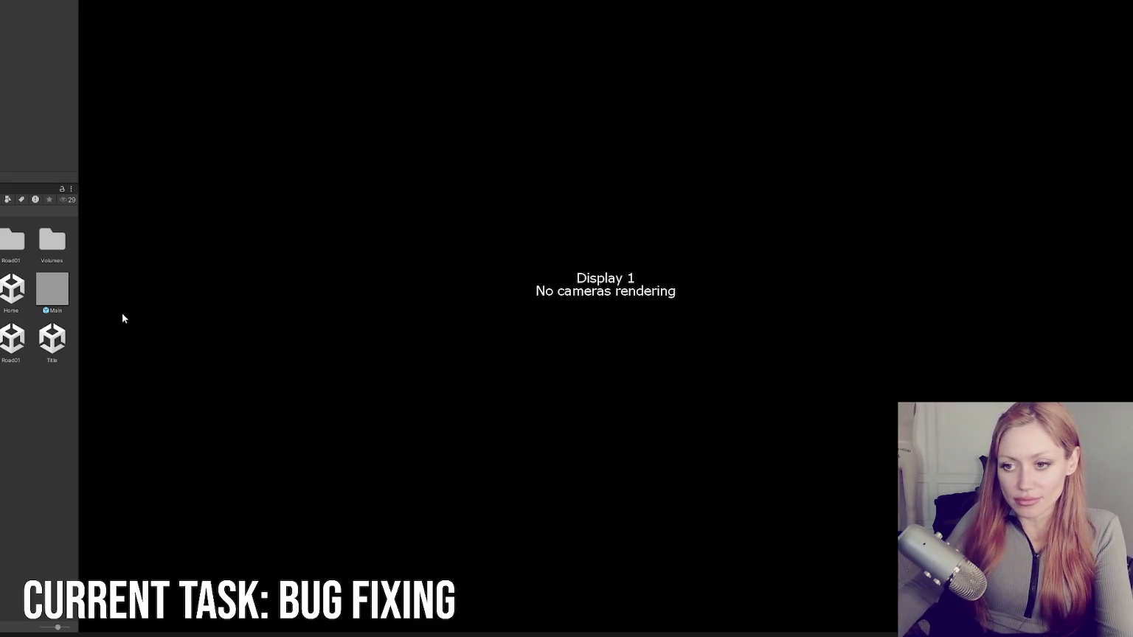
Step: Change Items To Spawn Element 0 from 8 to 9 on the Wasteland spawn boxes, then leave prefab editing
left_click_drag(79, 310, 161, 315)
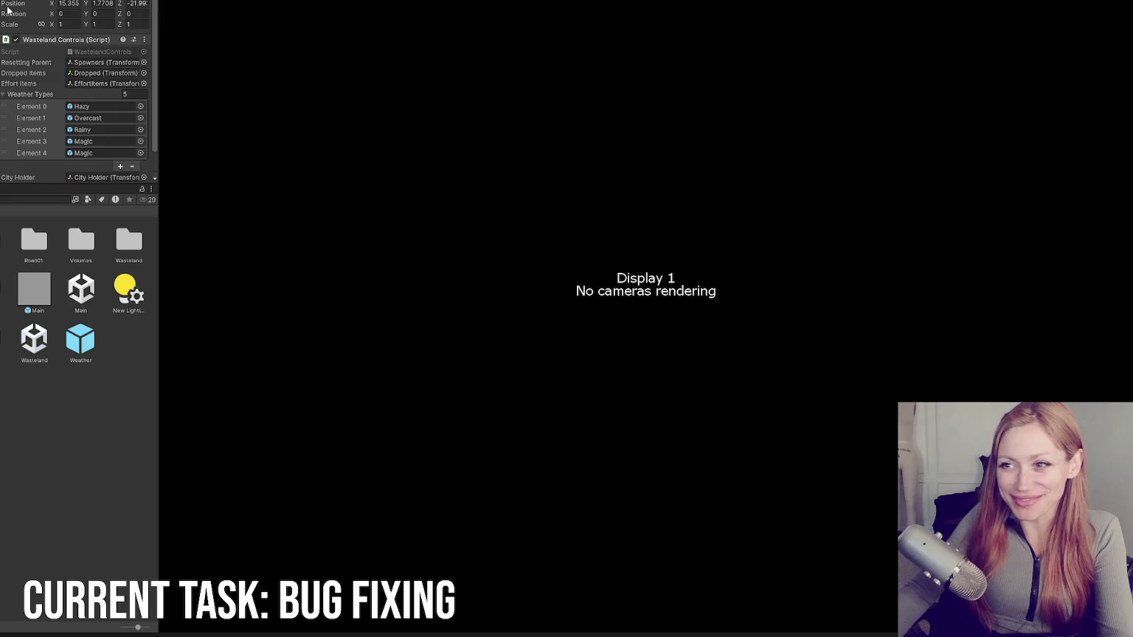
left_click(53, 95)
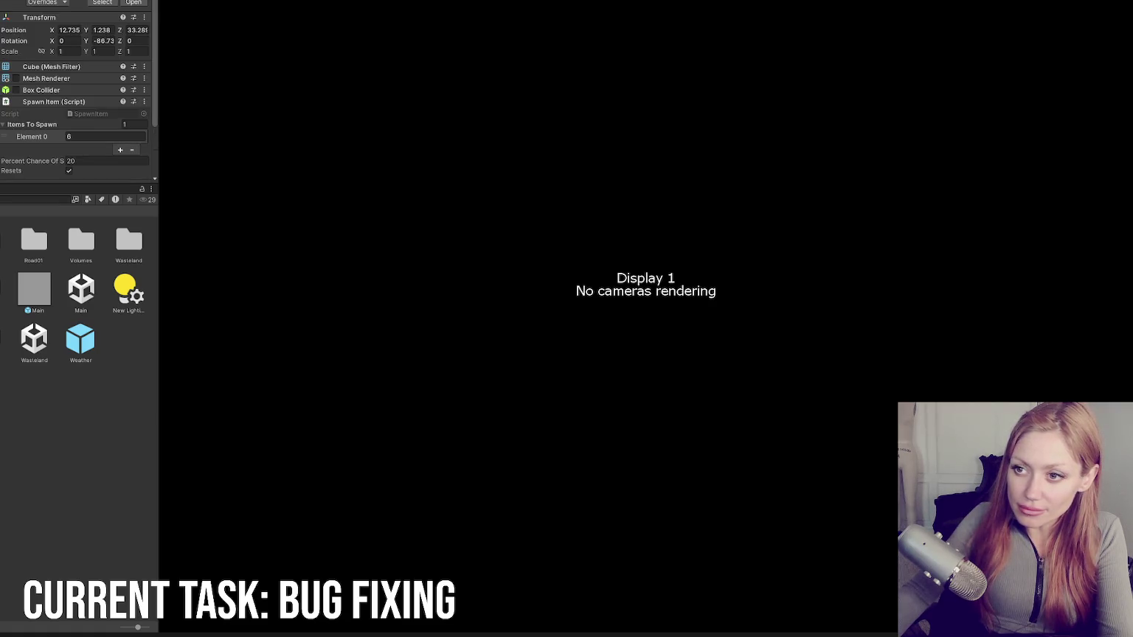
left_click(99, 136)
type("9")
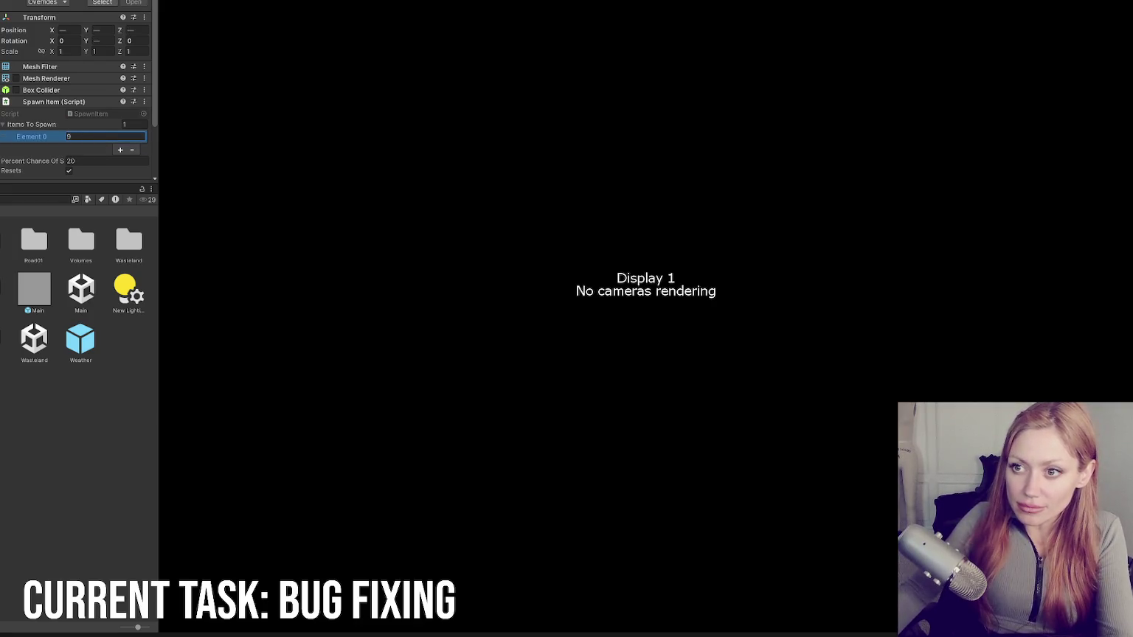
key("ctrl+p")
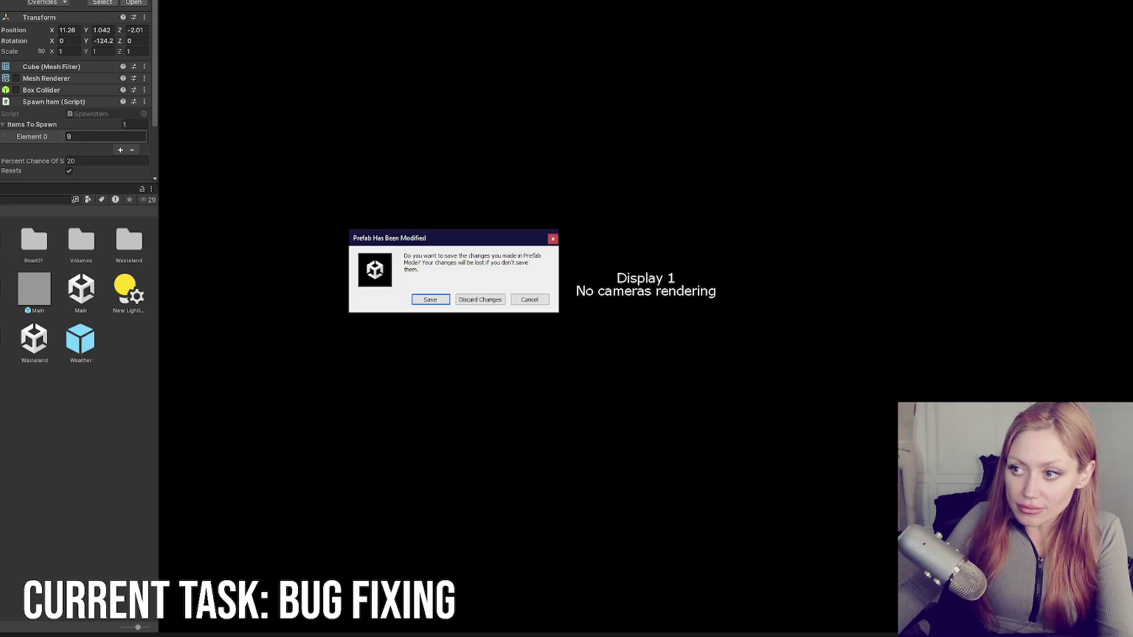
Step: Save the modified prefab, narrow the Project panel, and start Strain in DEV MODE
left_click(435, 299)
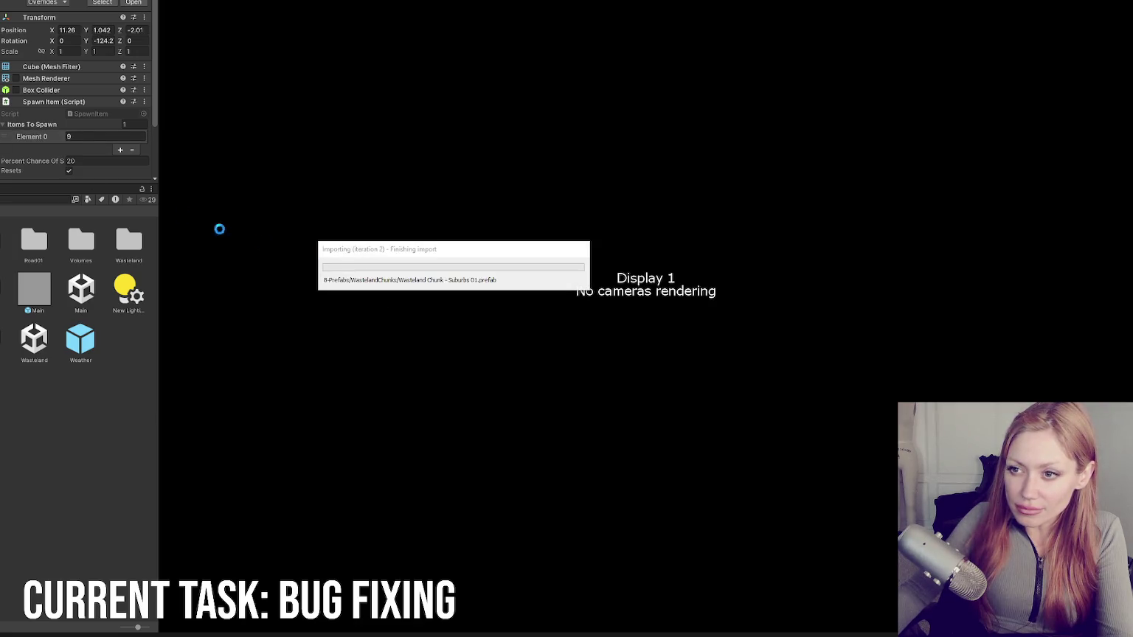
left_click(47, 116)
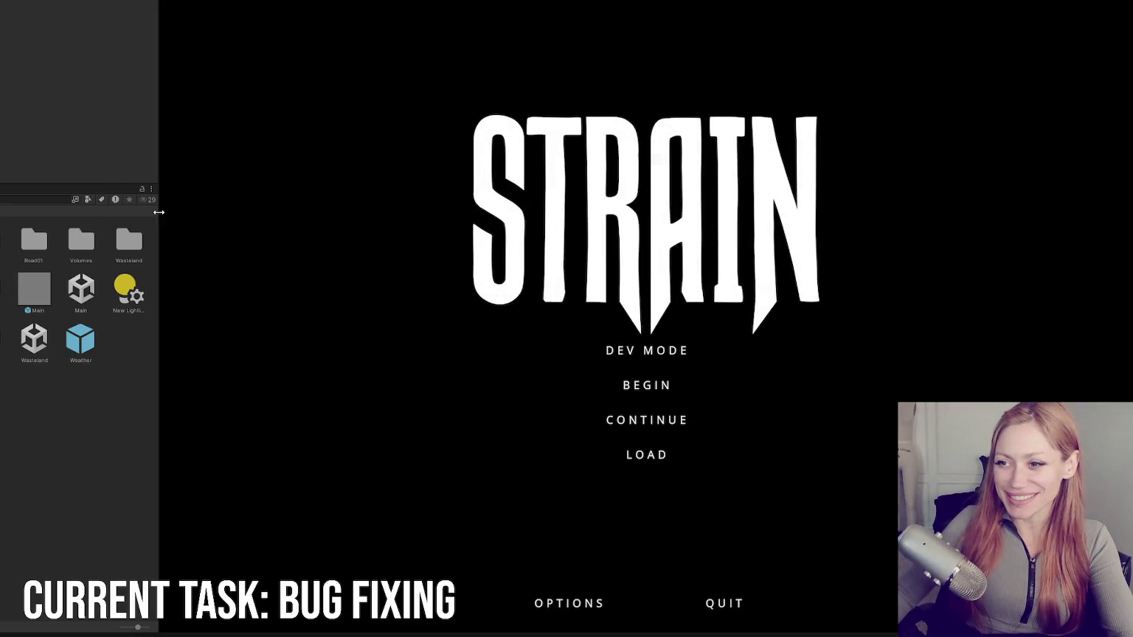
left_click_drag(158, 211, 91, 213)
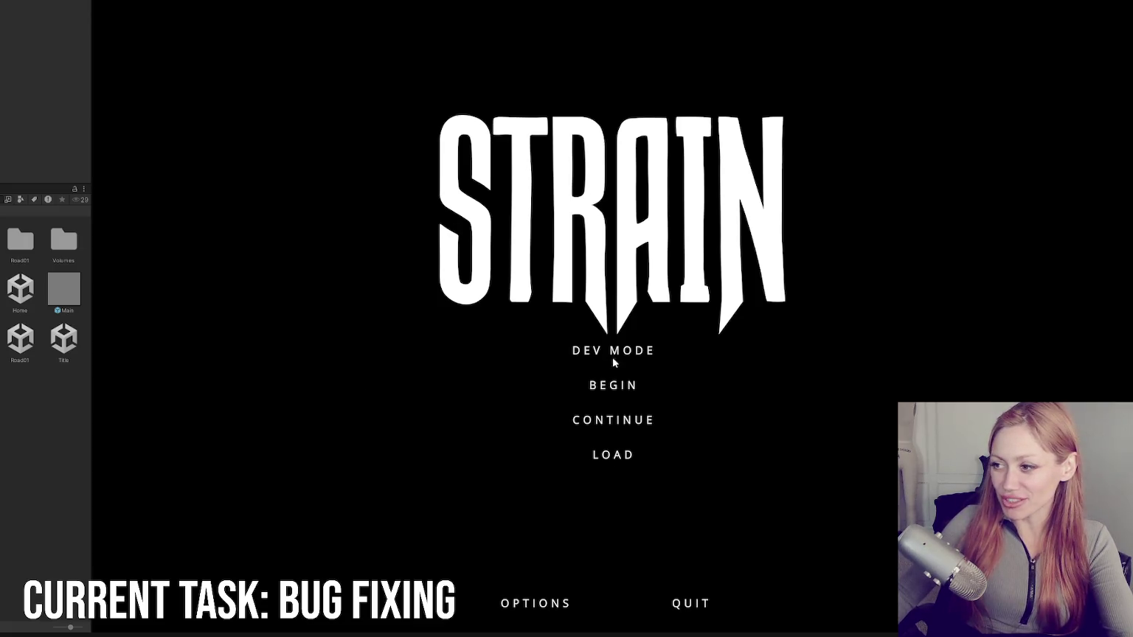
left_click(550, 351)
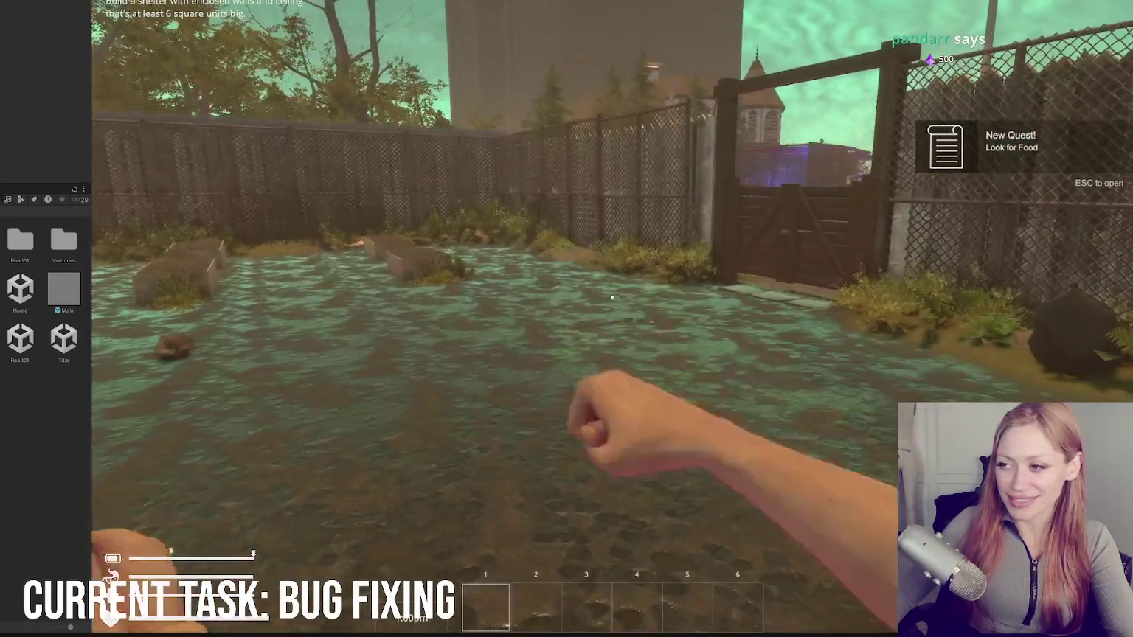
Step: Check the in-game BUILD items from the pause menu, resume, then show the yard's Scene view
key("Escape")
key("b")
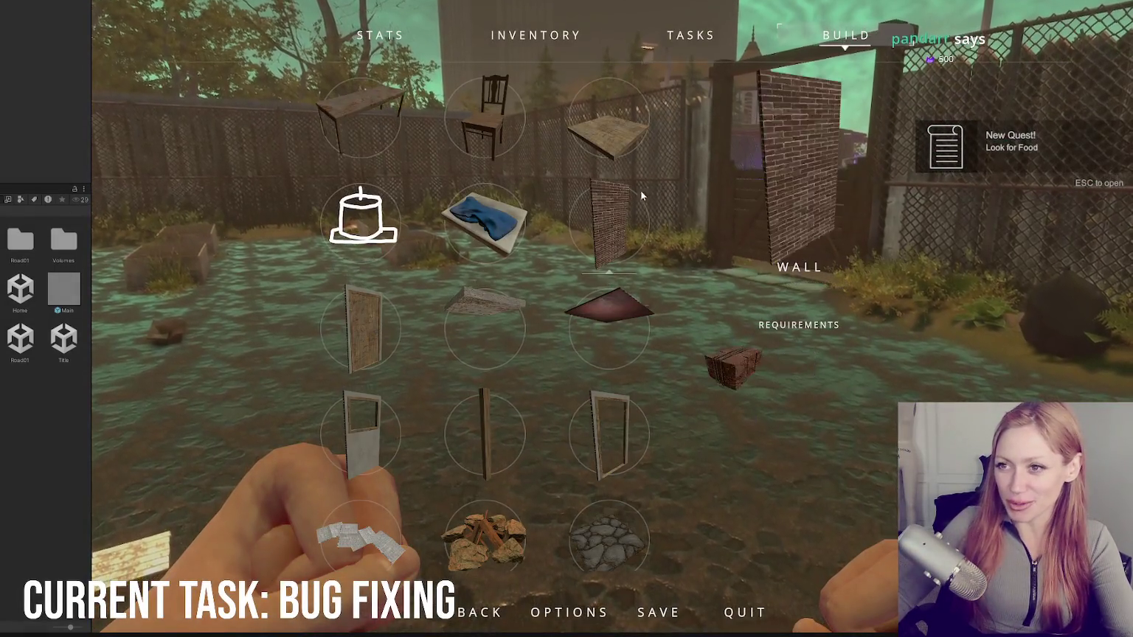
key("Escape")
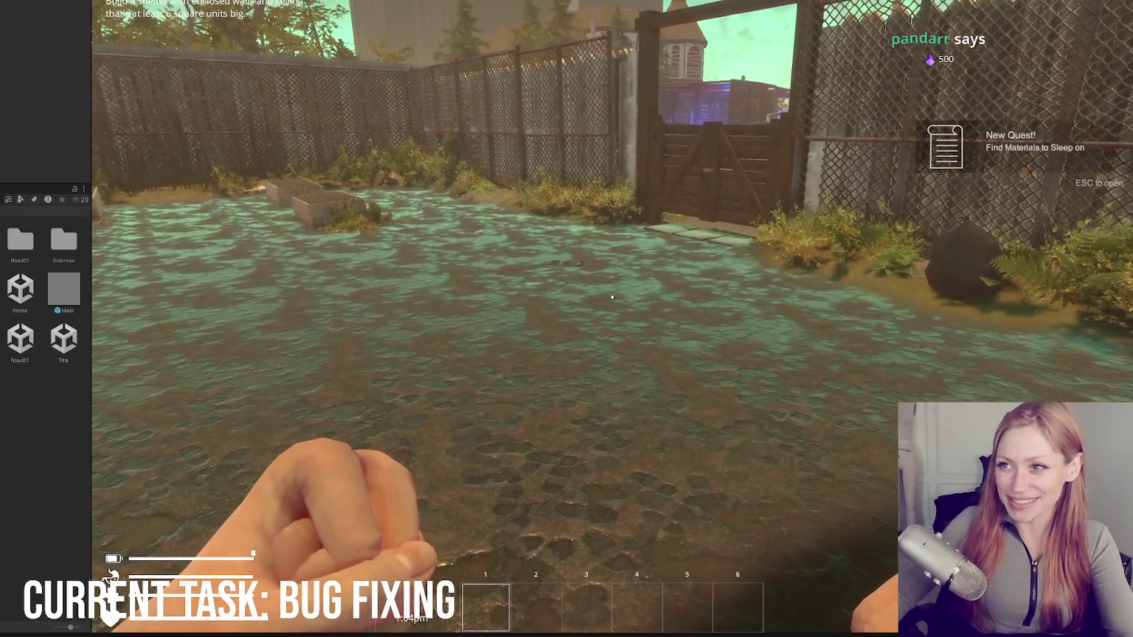
key("ctrl+1")
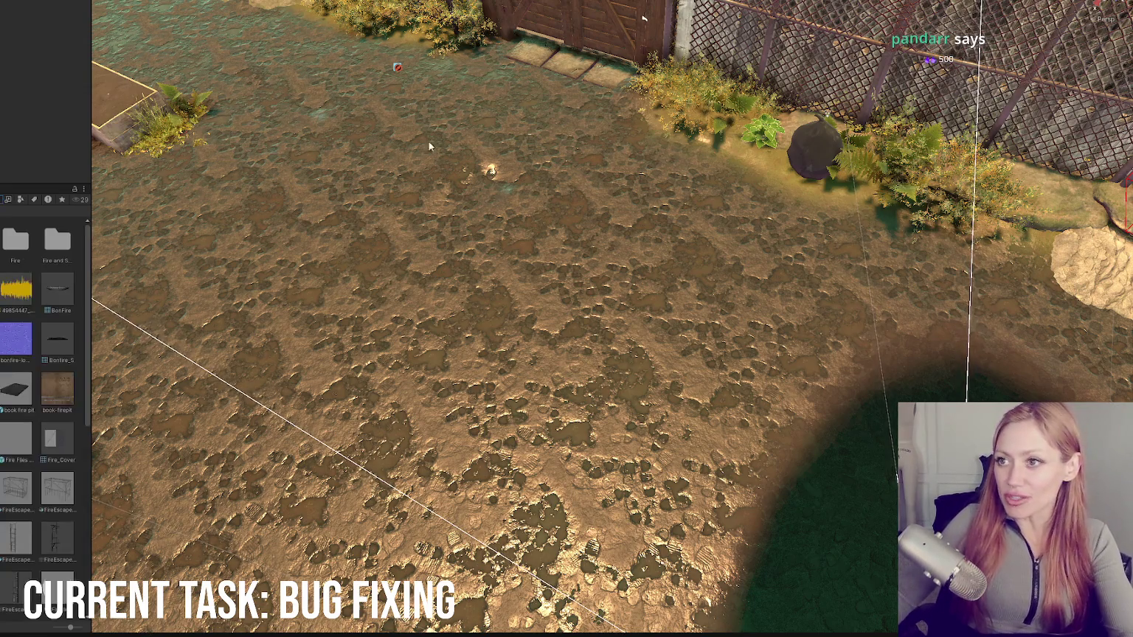
Step: Return to the Game view and walk through the gate between the pillars into the street
key("ctrl+2")
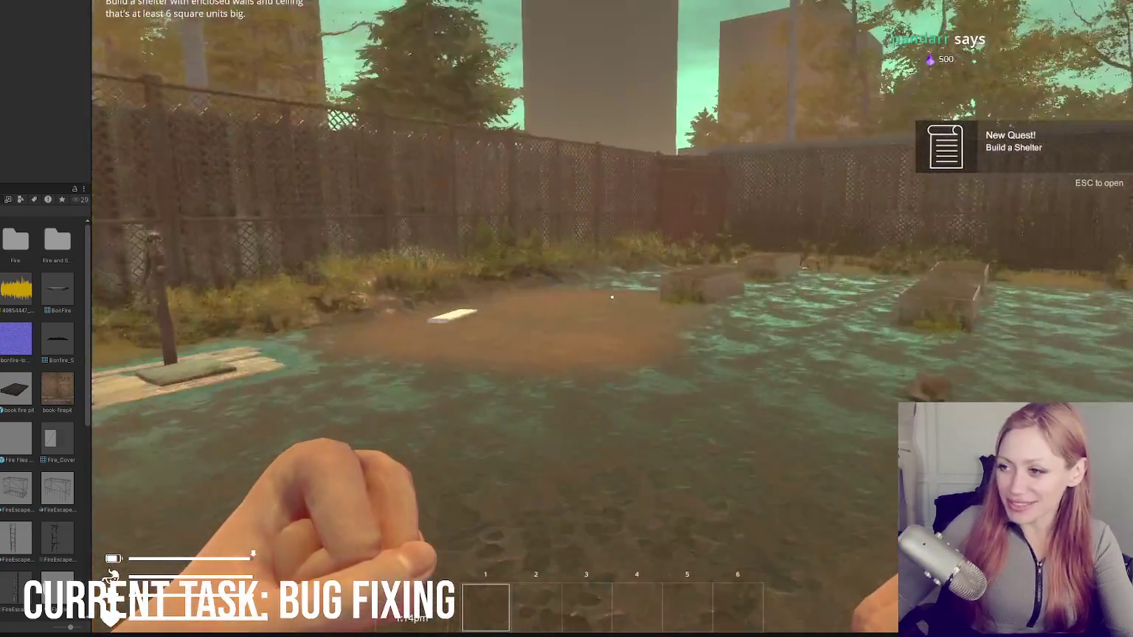
key("w")
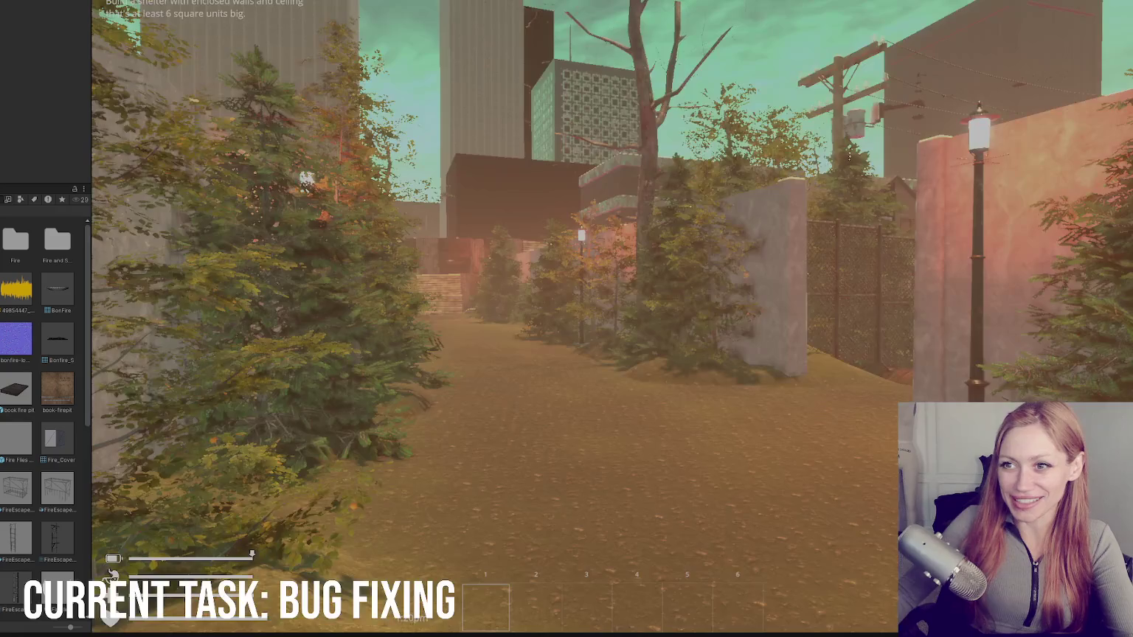
key("w")
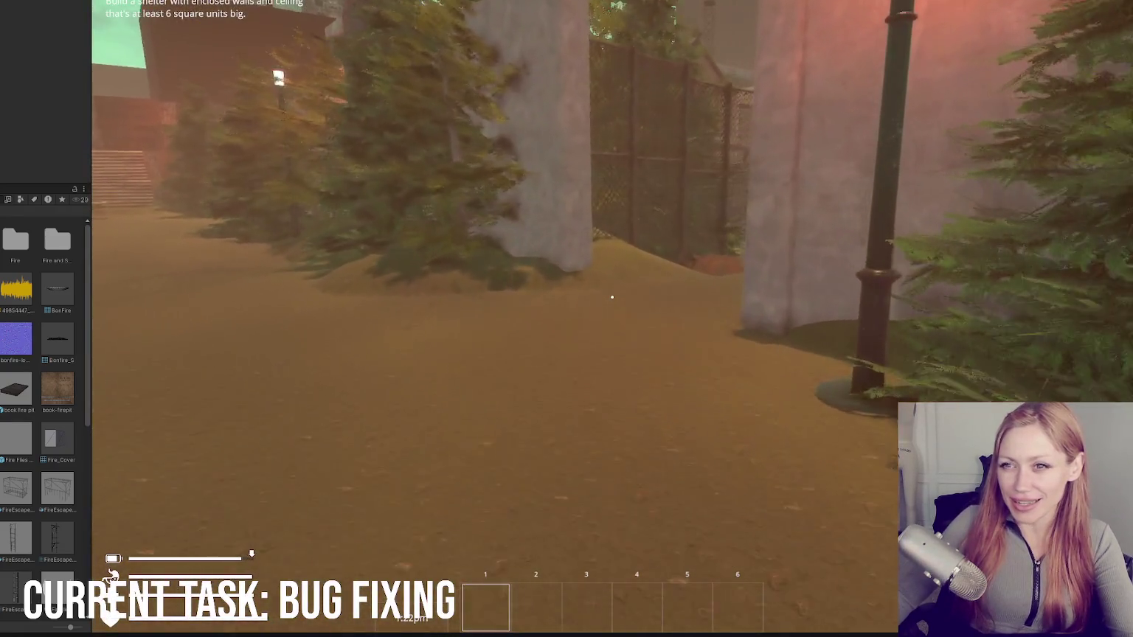
key("w")
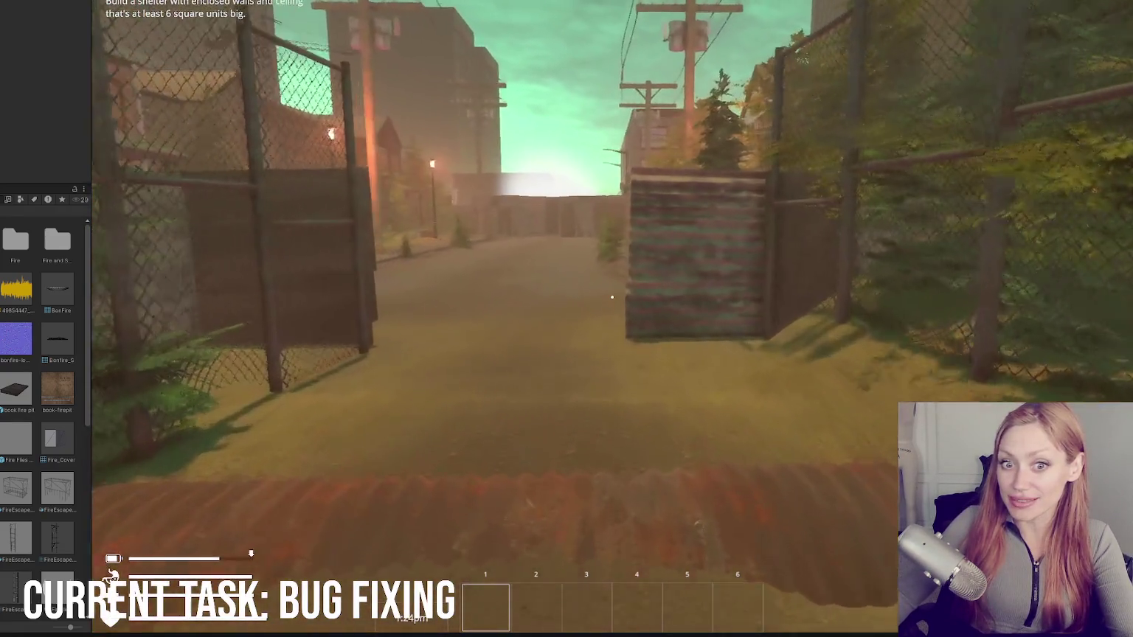
key("w")
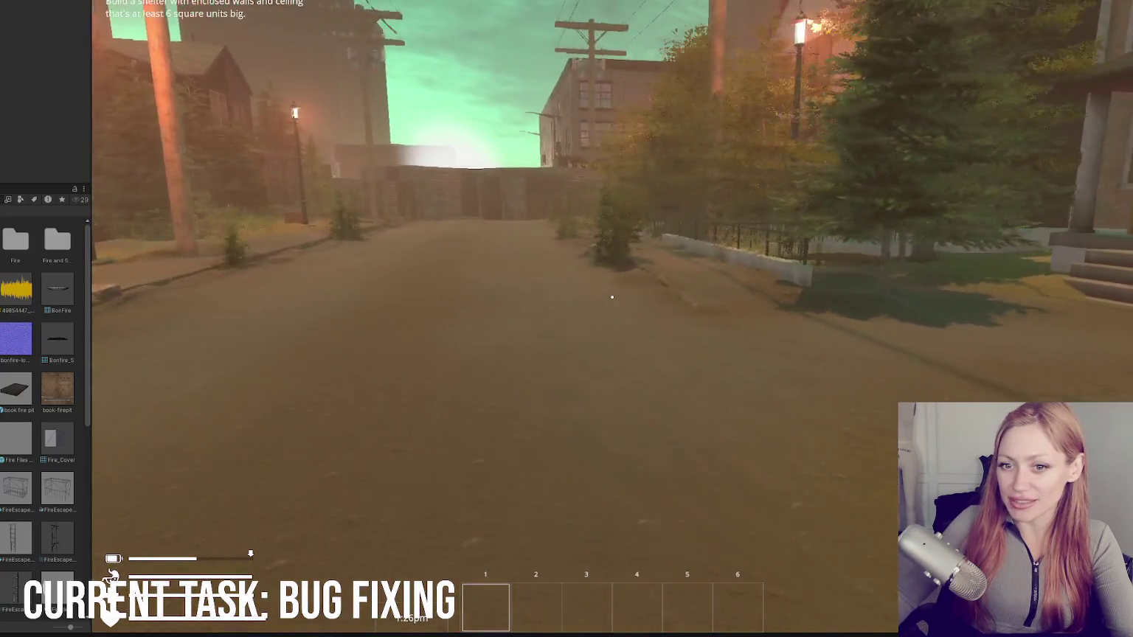
Step: Walk past the houses onto the porch, open and close the pause menu, and aim at the red box
key("w")
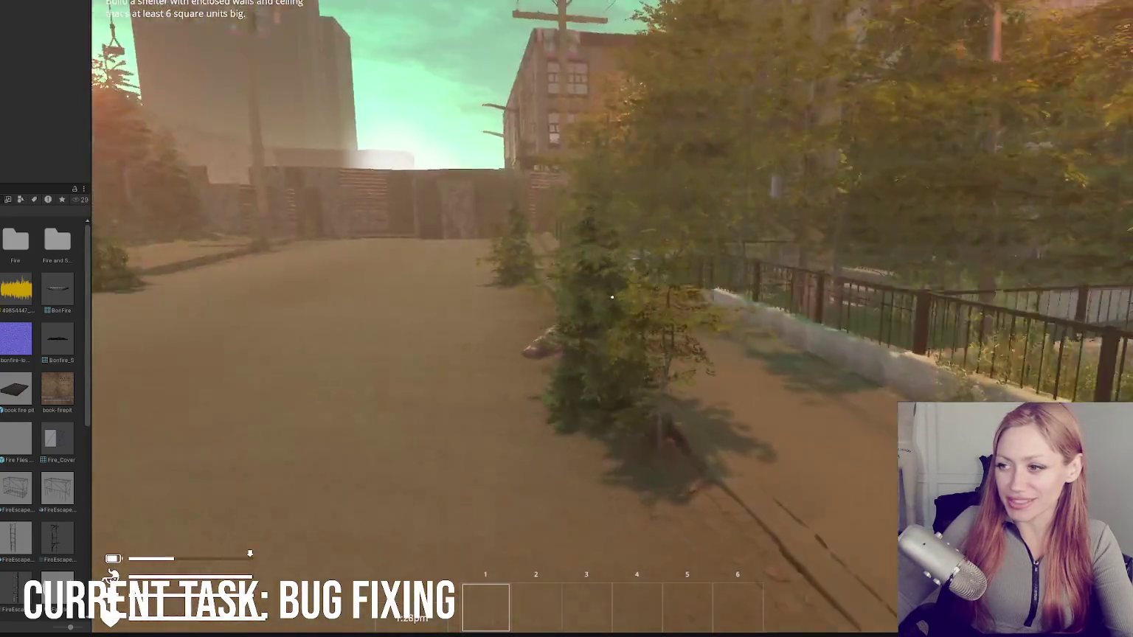
key("w")
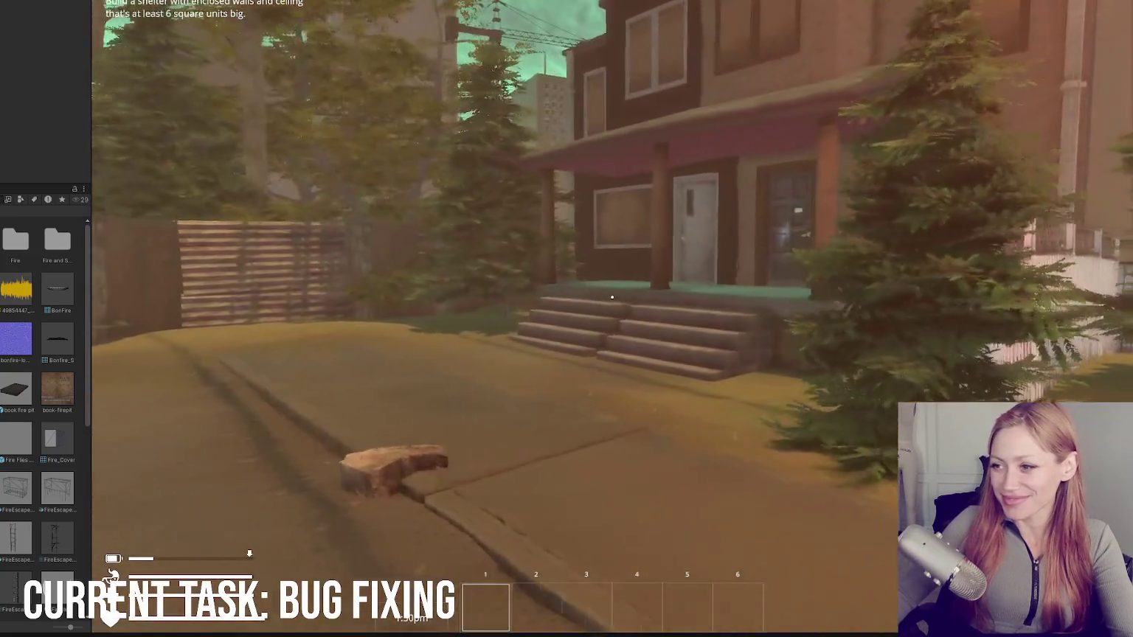
key("w")
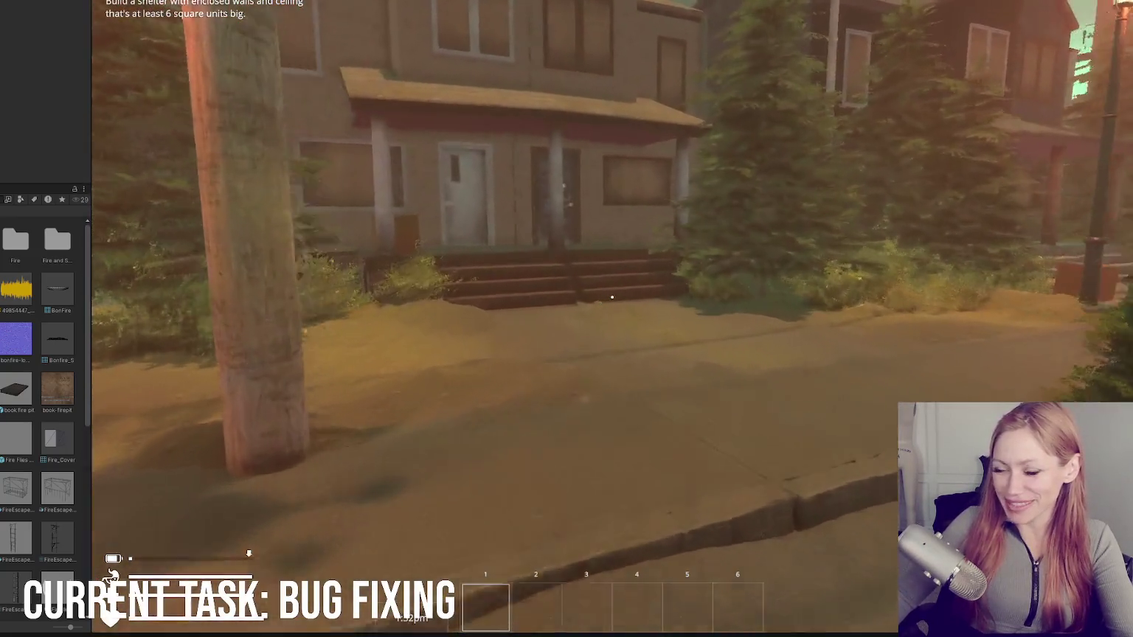
key("w")
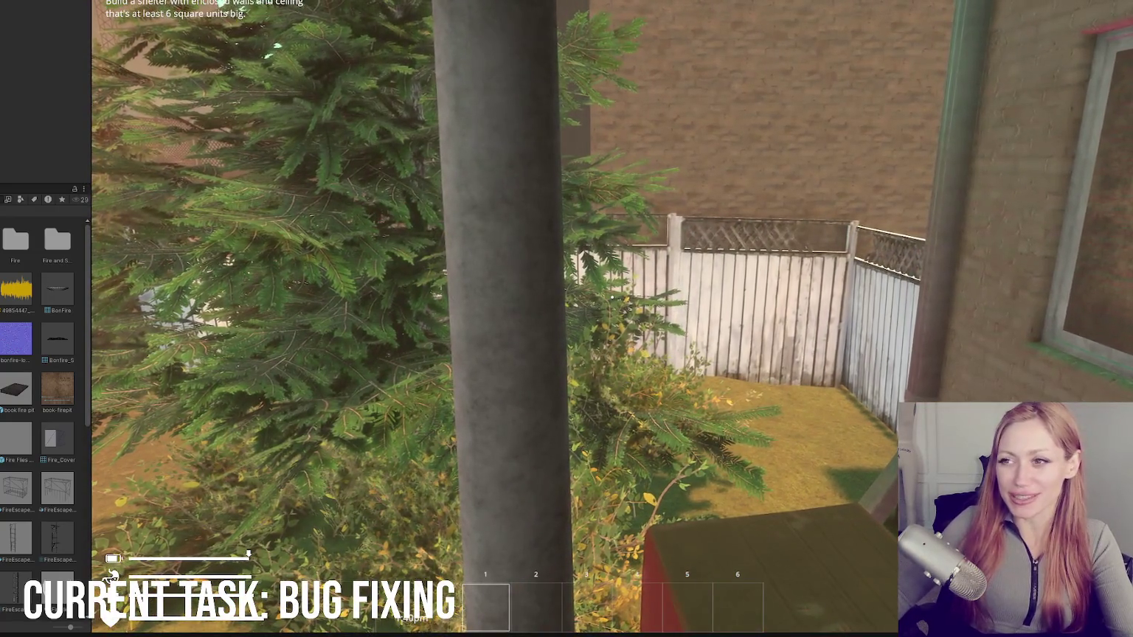
key("Escape")
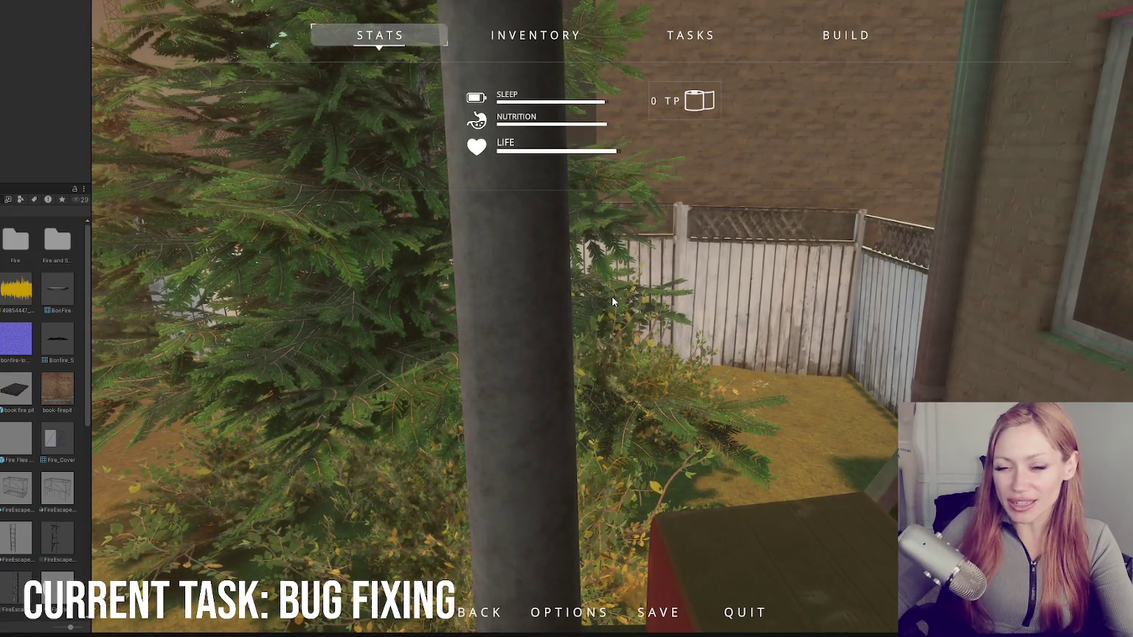
key("Escape")
left_click(612, 300)
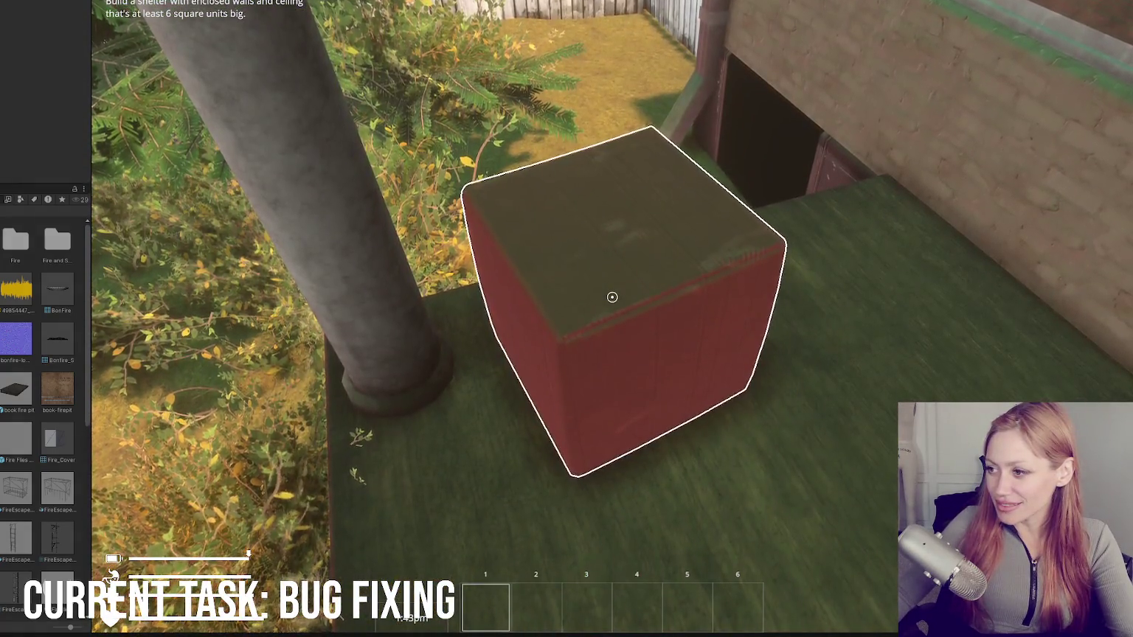
Step: Punch the red crate until it breaks, pick up the Wooden Pole, and hit the box by the steps
left_click(611, 297)
left_click(611, 298)
left_click(611, 297)
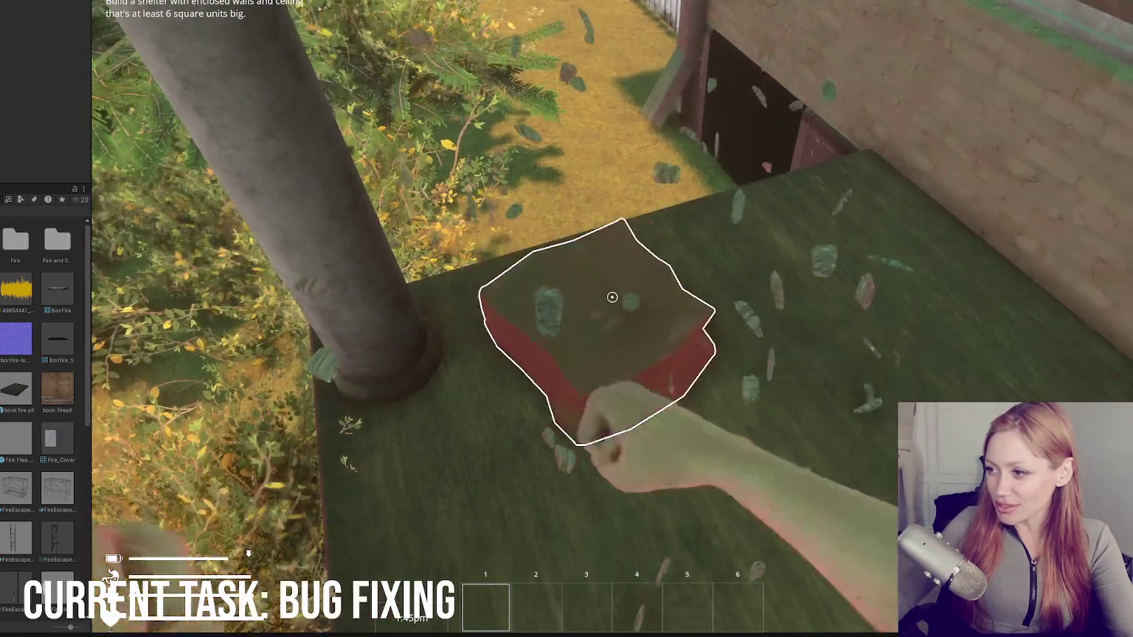
left_click(612, 296)
left_click(612, 296)
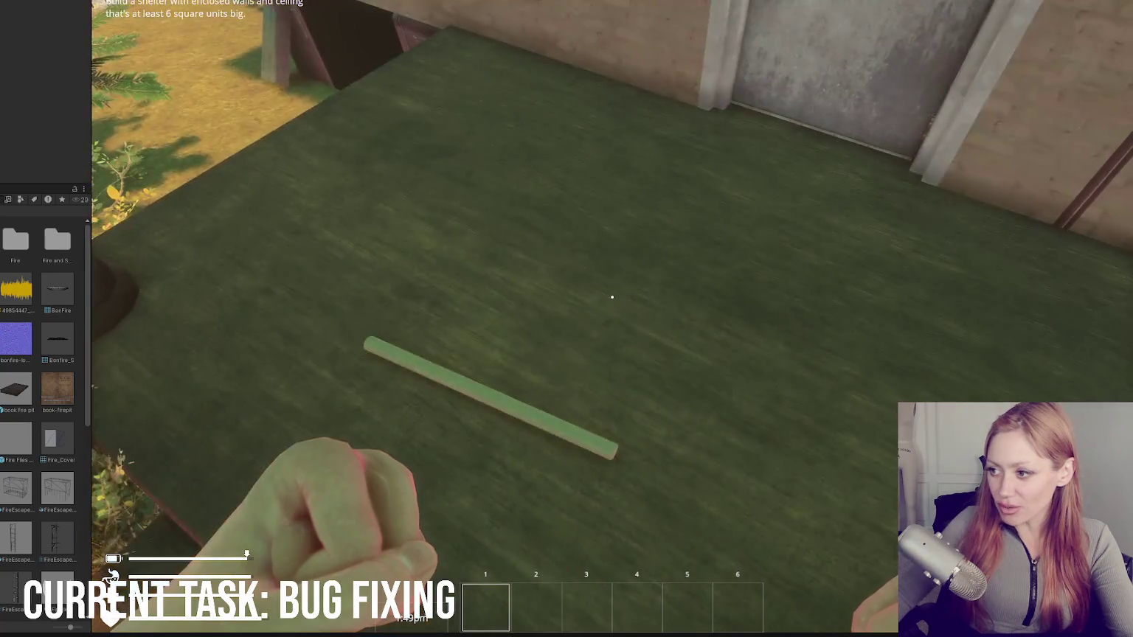
key("e")
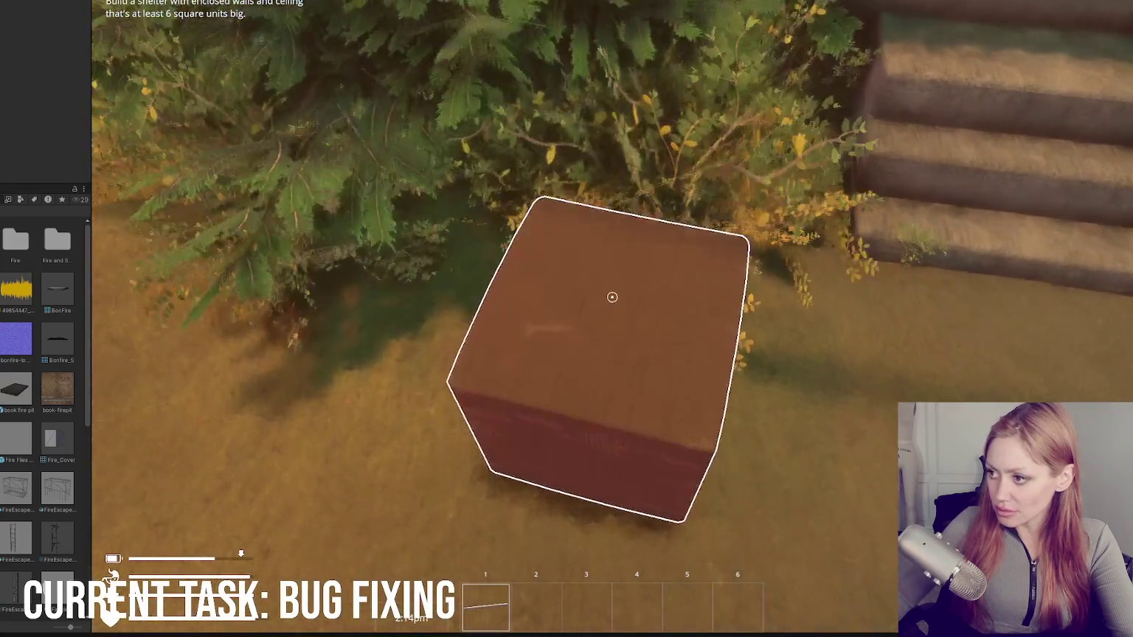
left_click(612, 296)
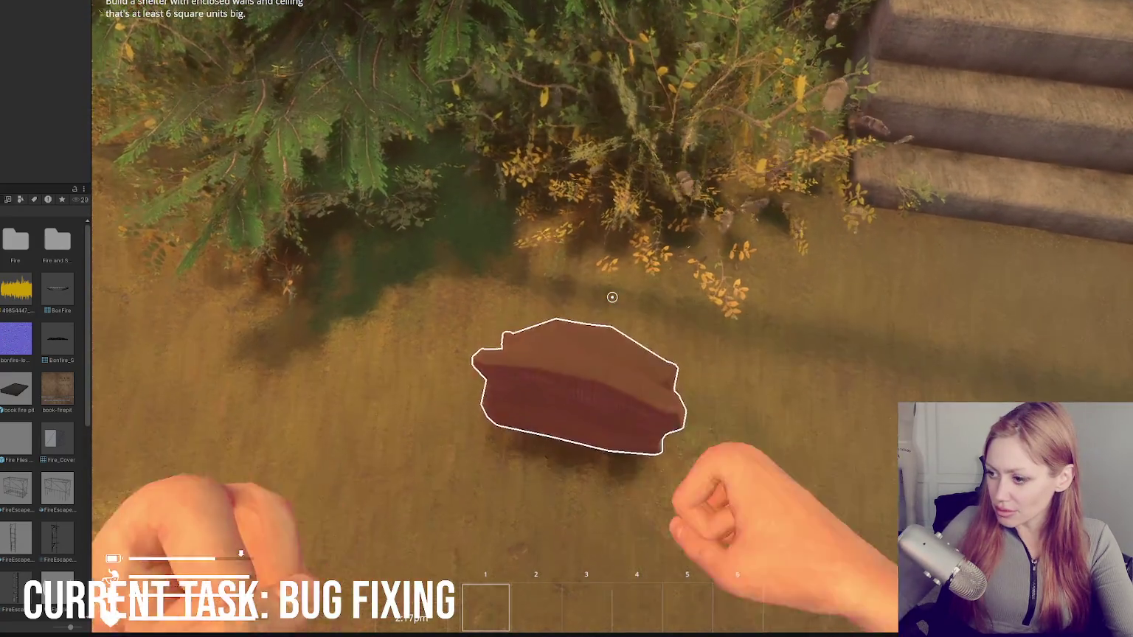
Step: Finish breaking the box, pick up the candle, and walk toward the wooden fences
left_click(613, 296)
left_click(612, 297)
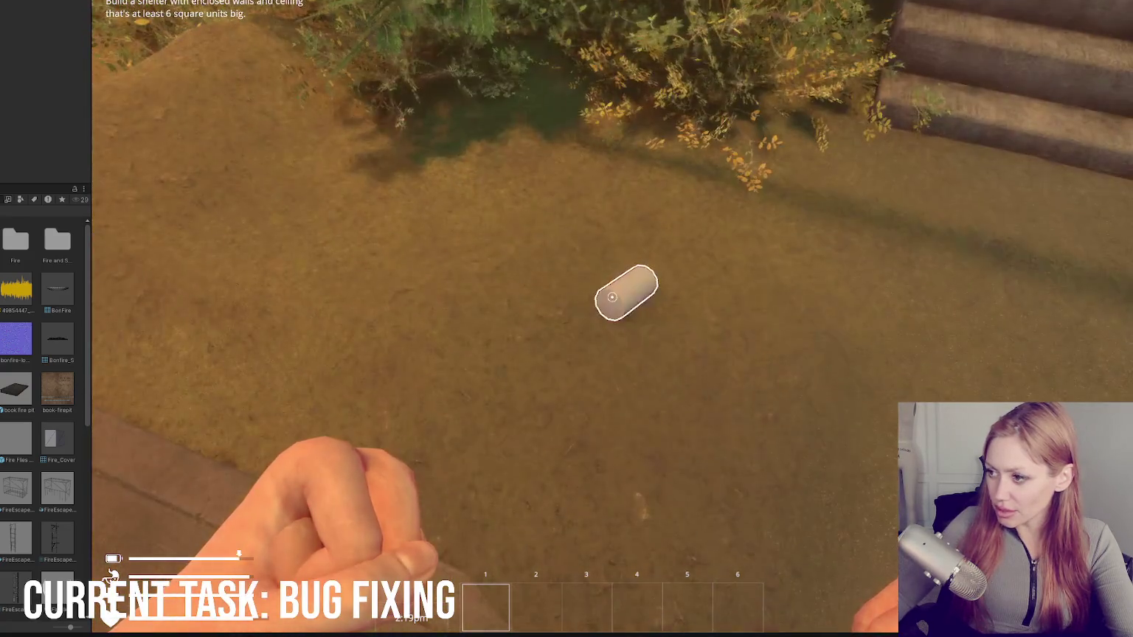
left_click(613, 296)
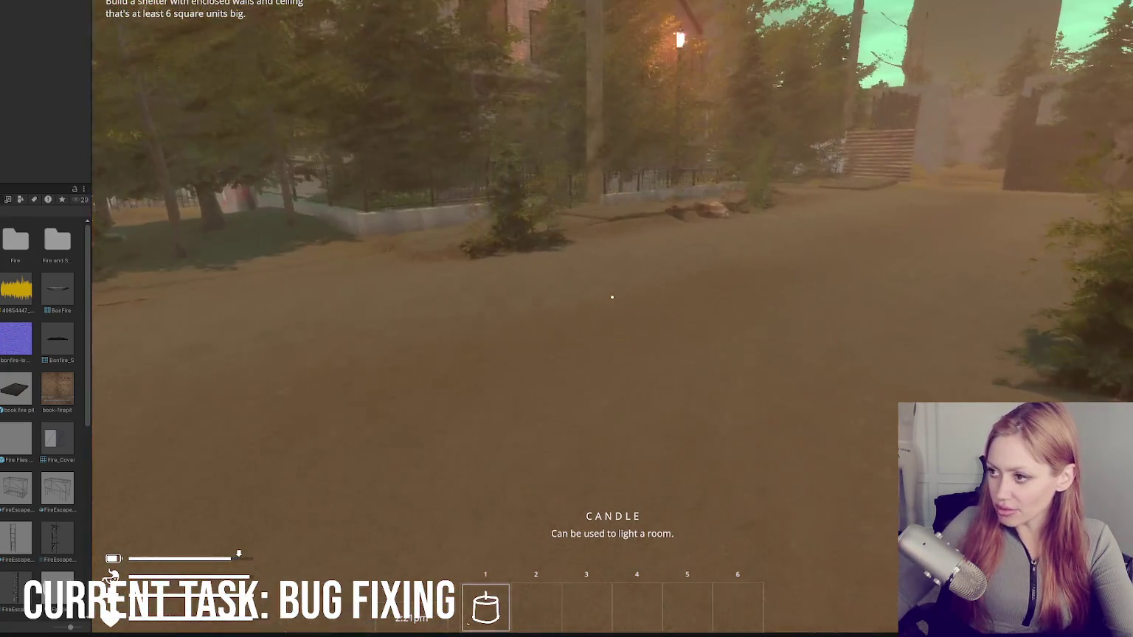
key("w")
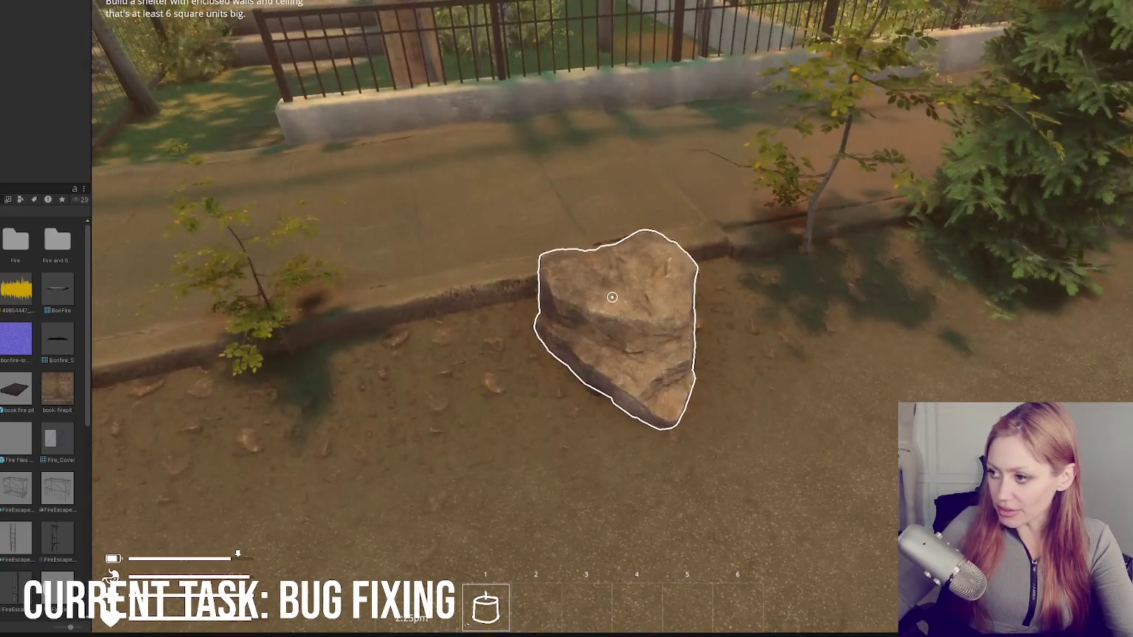
key("w")
key("s")
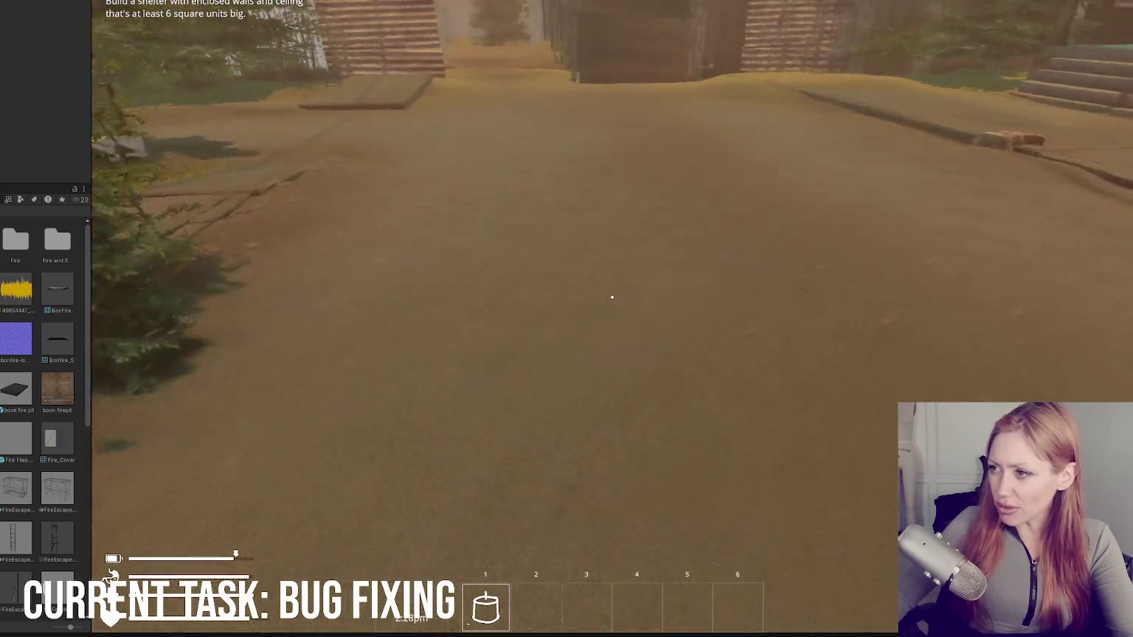
key("w")
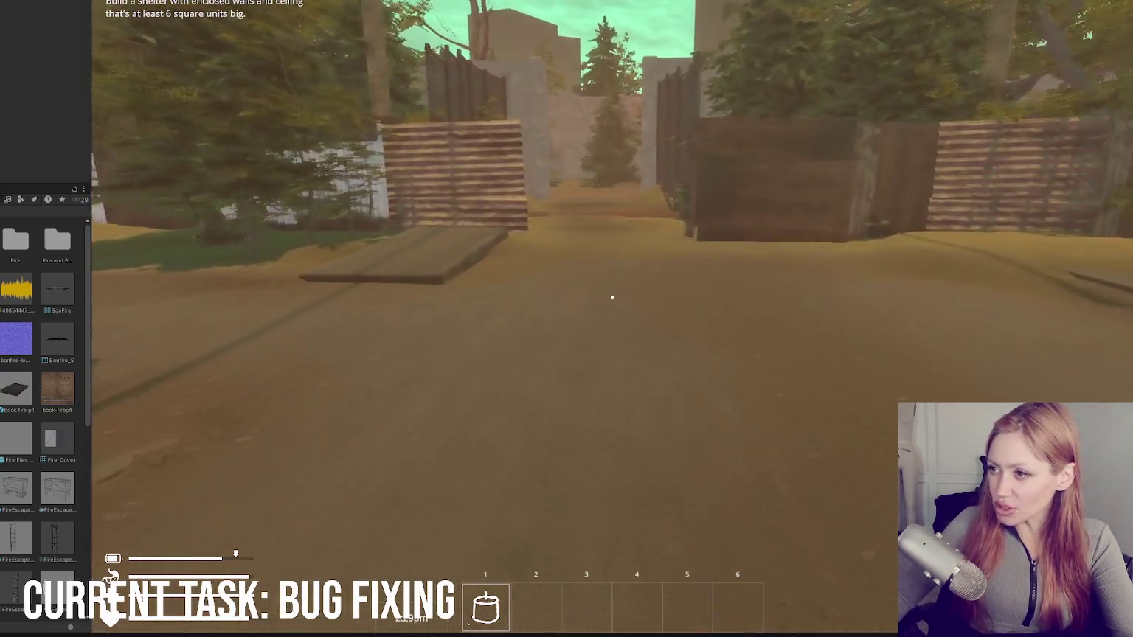
Step: Stop the play test, widen the asset listing, clear the 'fire' search and search 't:prefab'
key("Escape")
key("ctrl+p")
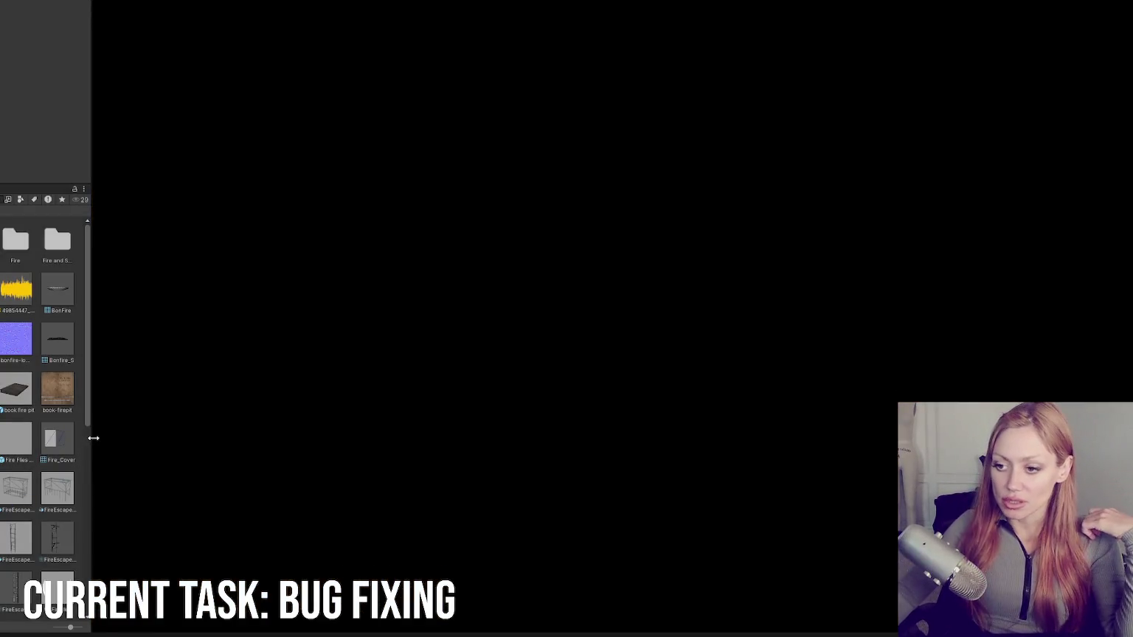
left_click_drag(90, 437, 336, 455)
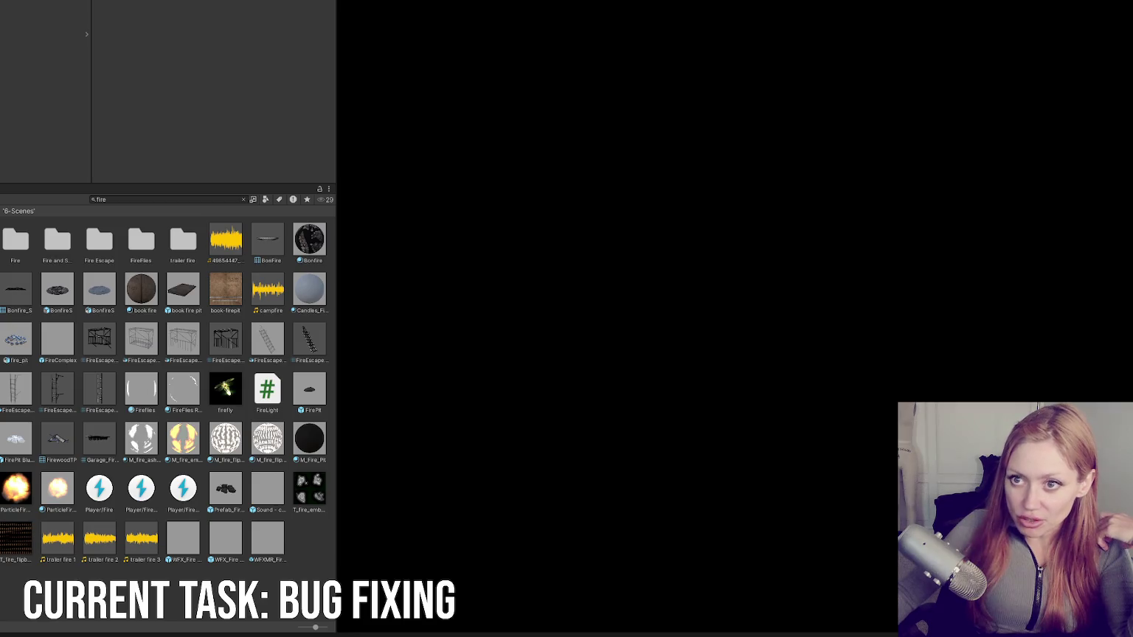
key("Escape")
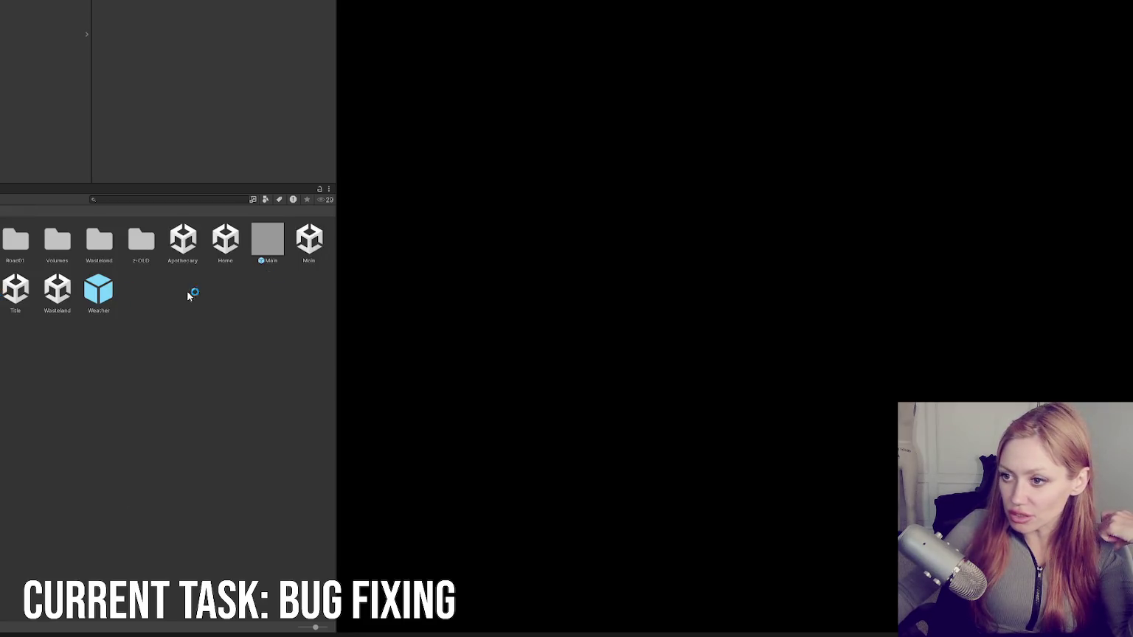
left_click(309, 243)
right_click(309, 243)
left_click(146, 220)
left_click(144, 199)
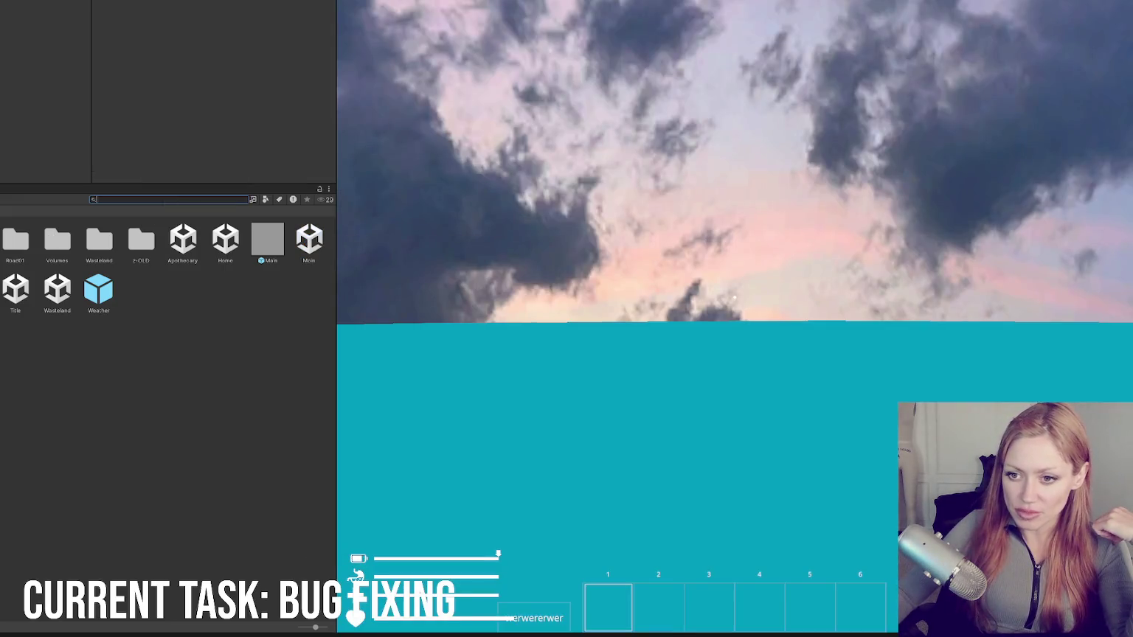
type("t:prefab")
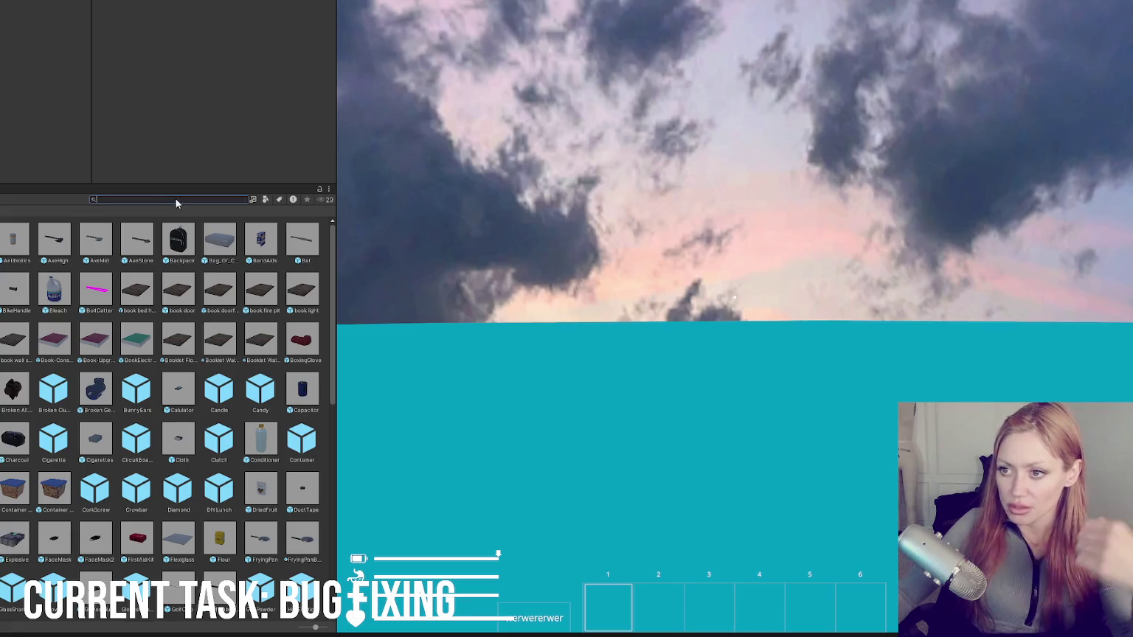
Step: Search the assets for 'scrap' and open the Scrap Wood prefab, showing Item Num 181
key("ctrl+a")
type("scrapw")
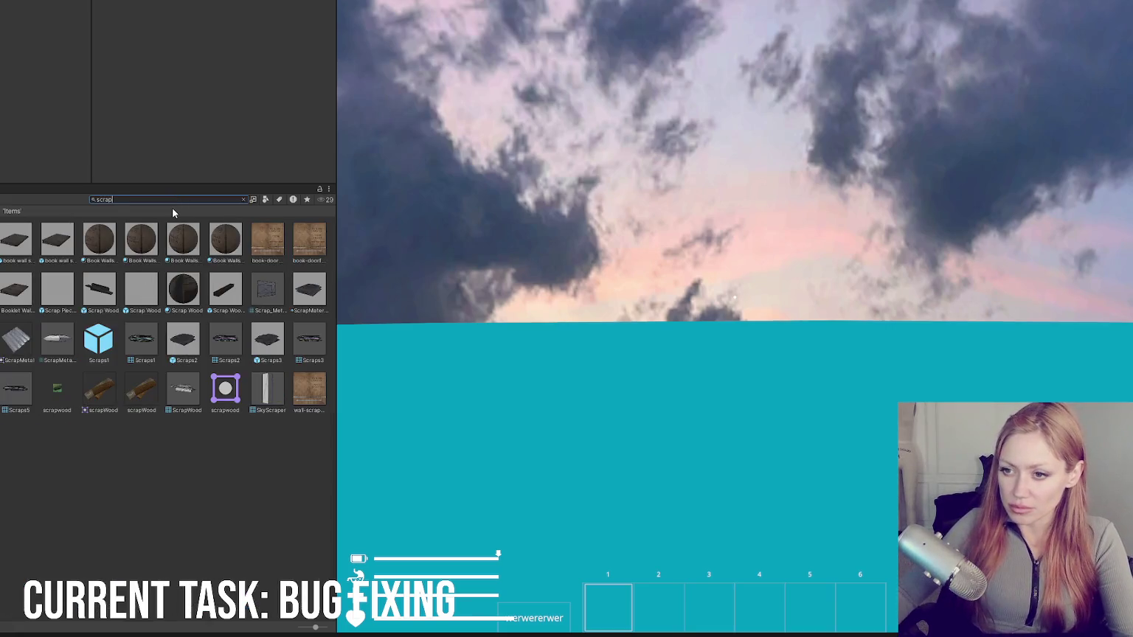
left_click(12, 213)
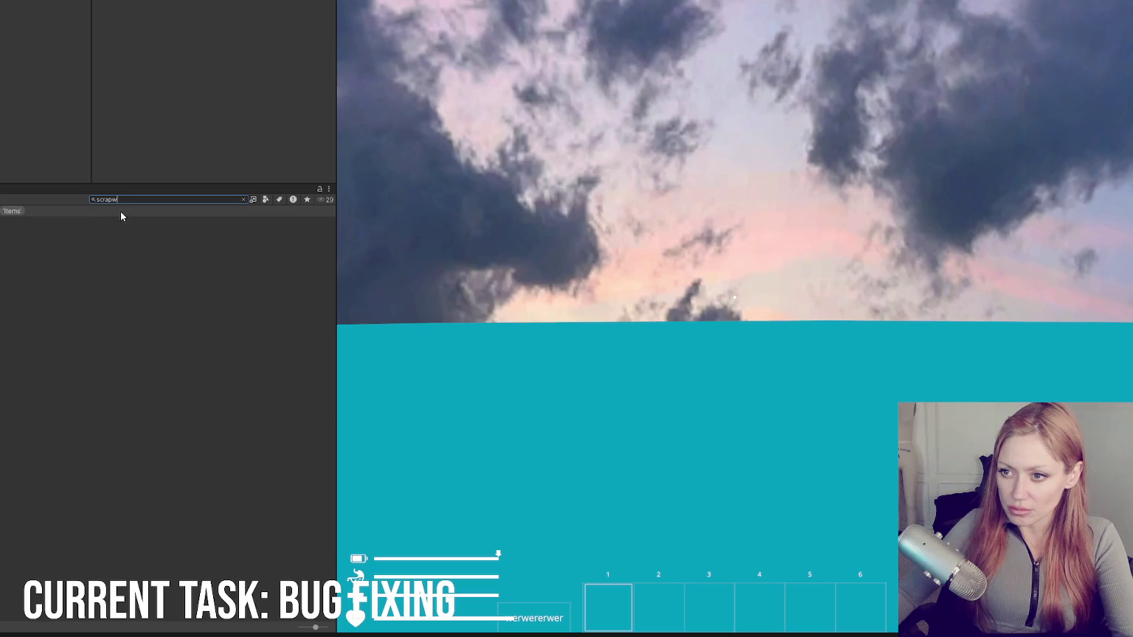
key("BackSpace")
left_click(51, 240)
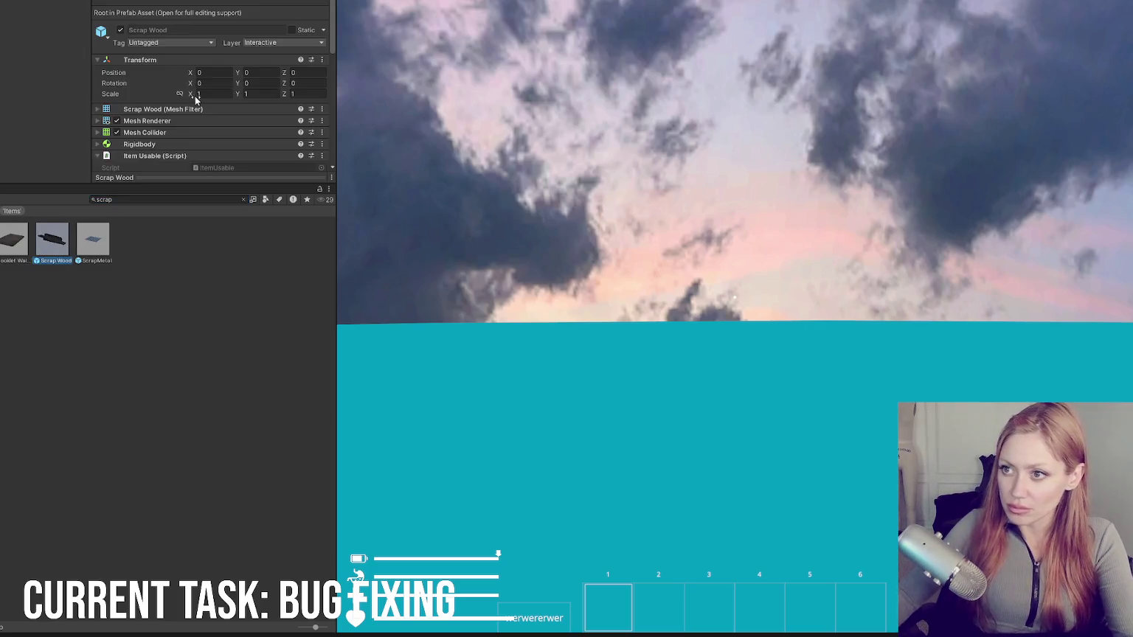
scroll(221, 104, "down", 3)
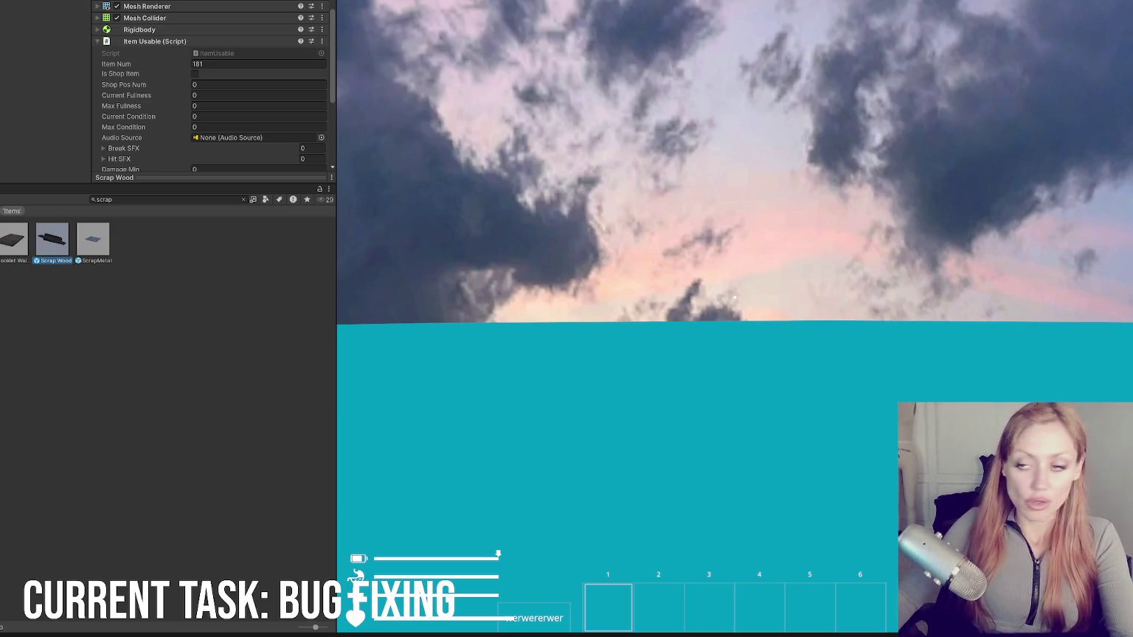
left_click(111, 201)
Step: Search 'rope' to read the Rope prefab's Item Num 141, then search 'wooden pole' and scroll the script list
type("rope")
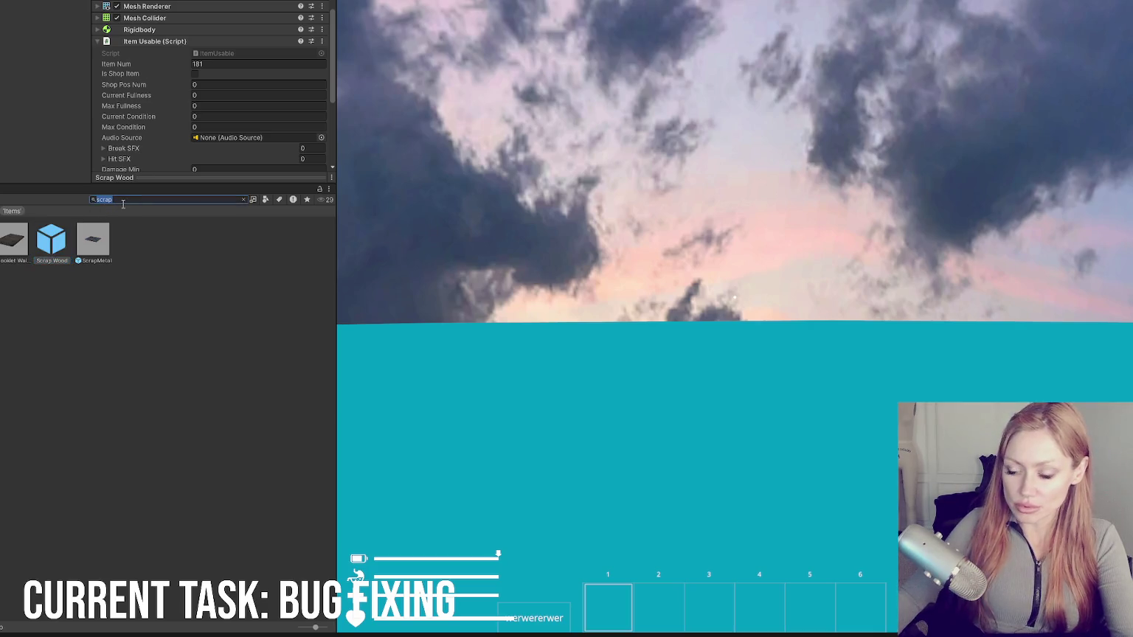
left_click(71, 287)
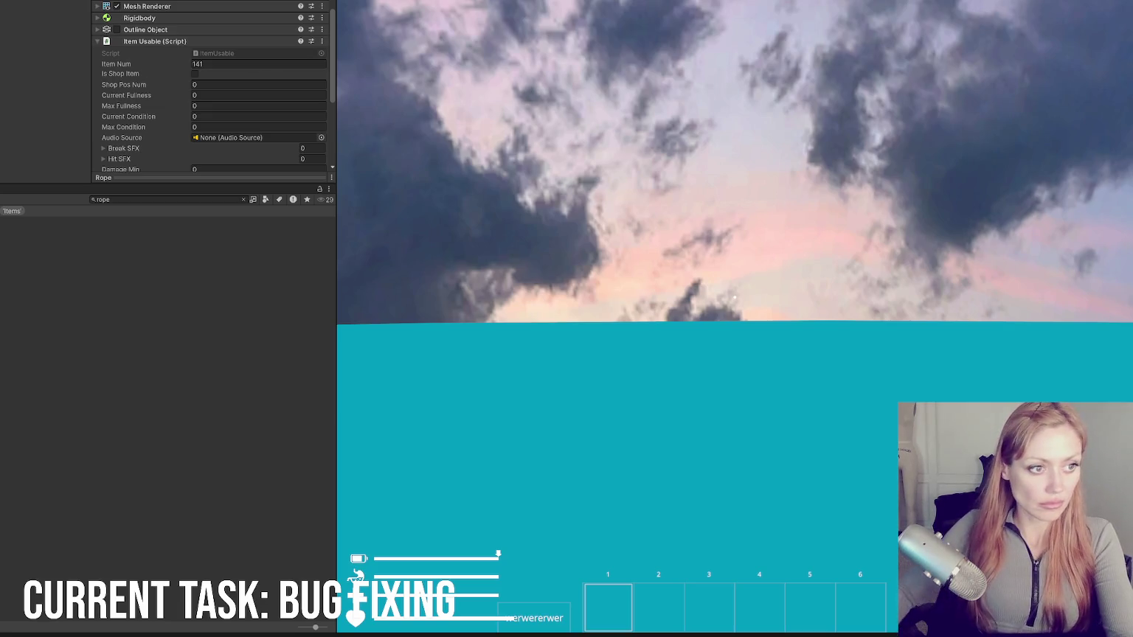
left_click(175, 201)
type("w")
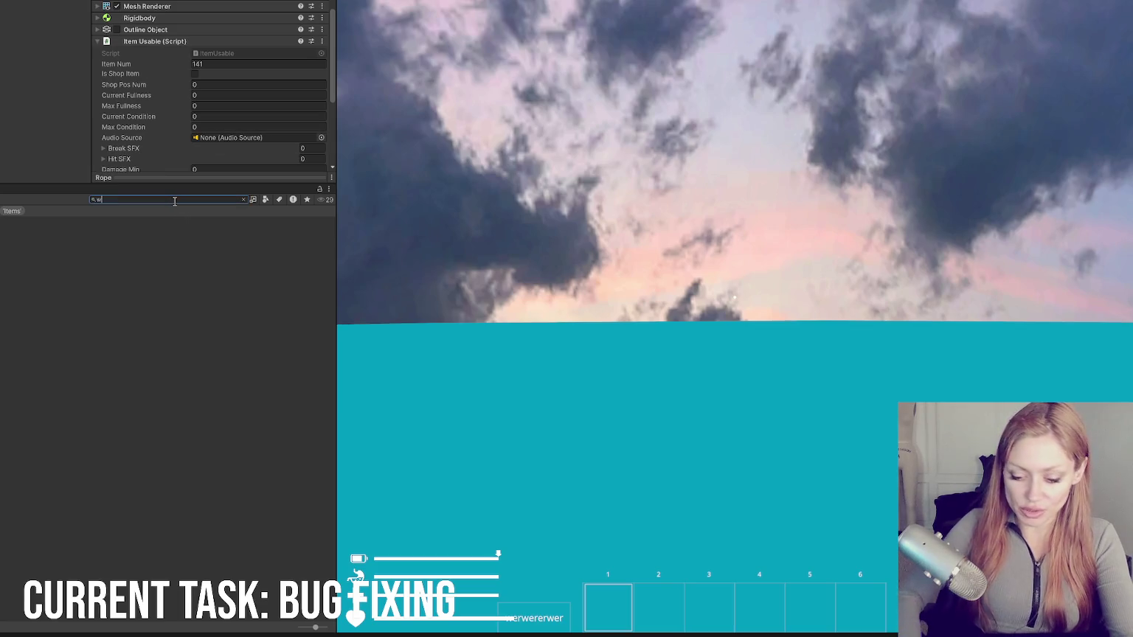
type("ooden p")
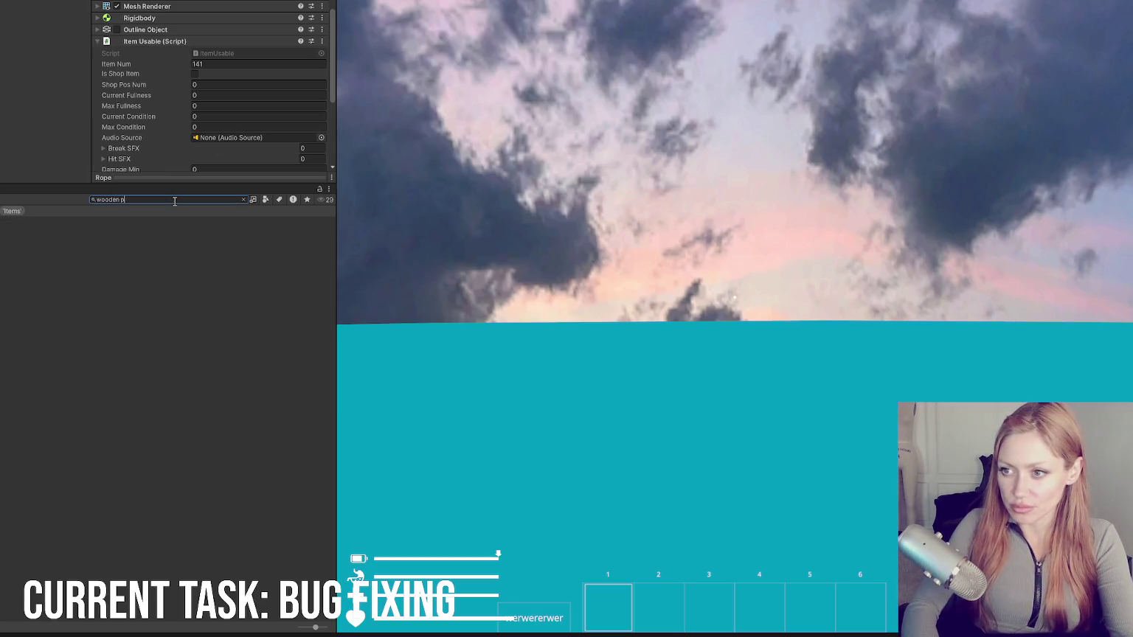
type("ole")
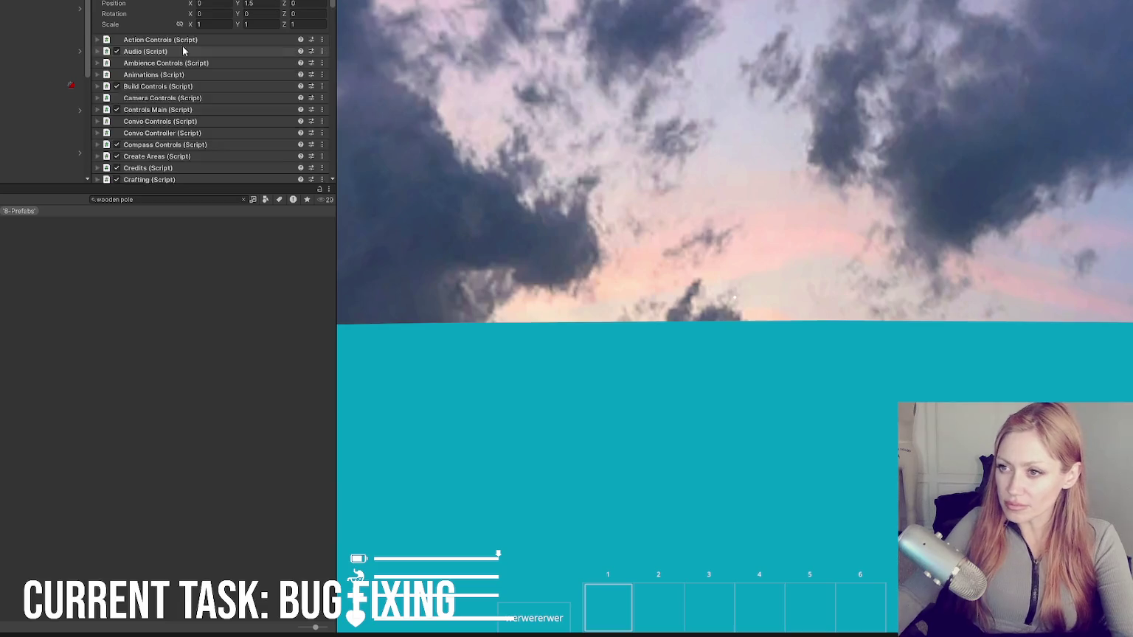
scroll(158, 73, "down", 3)
scroll(146, 116, "down", 5)
scroll(146, 118, "up", 3)
scroll(147, 89, "up", 3)
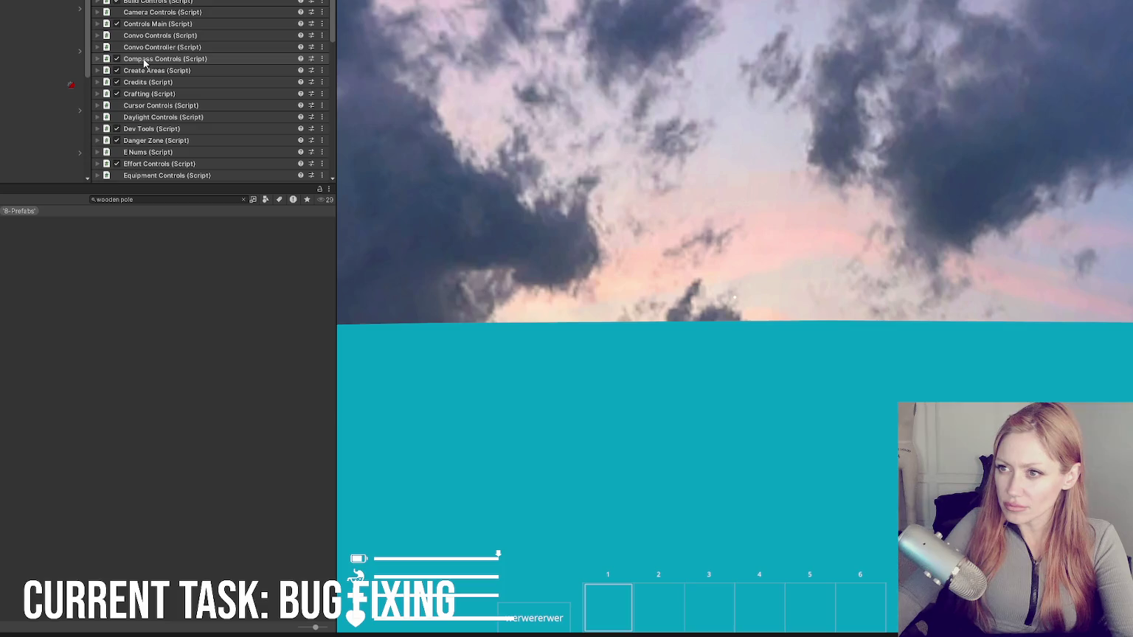
Step: Expand the Crafting script and its list of 33 crafting recipes in the Inspector
left_click(148, 95)
scroll(229, 25, "down", 5)
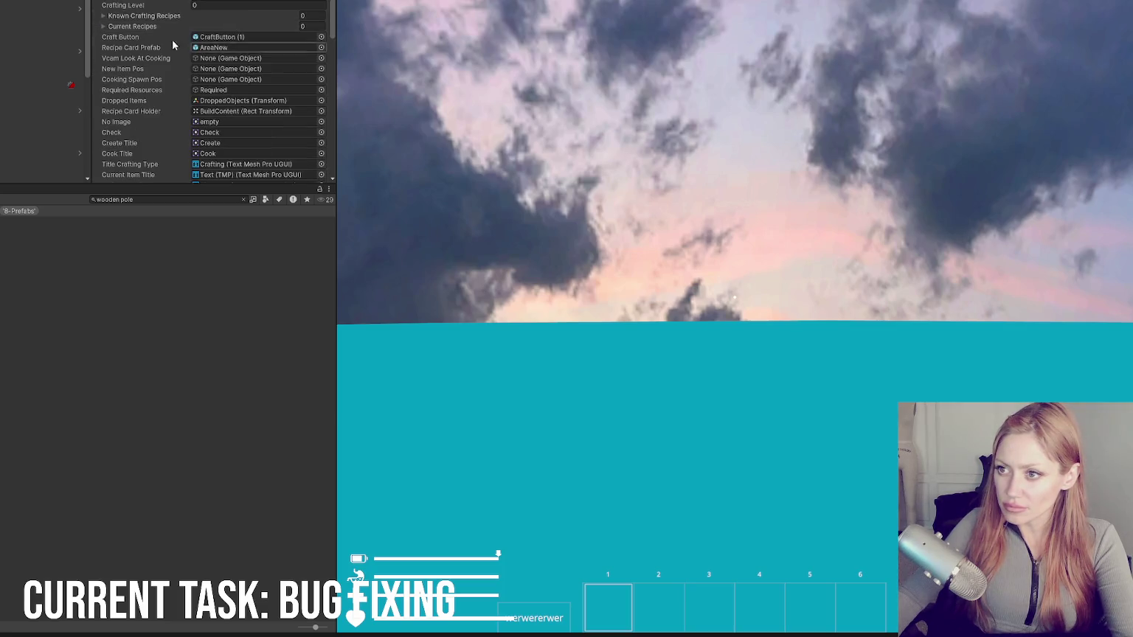
scroll(152, 38, "down", 3)
scroll(149, 34, "up", 6)
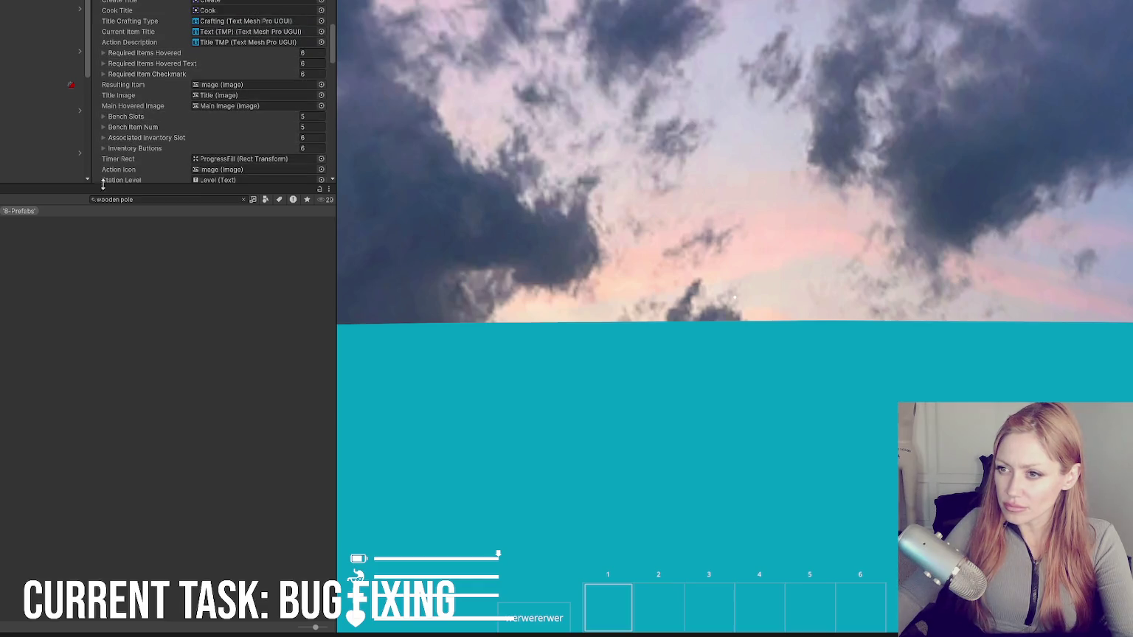
left_click_drag(106, 184, 107, 464)
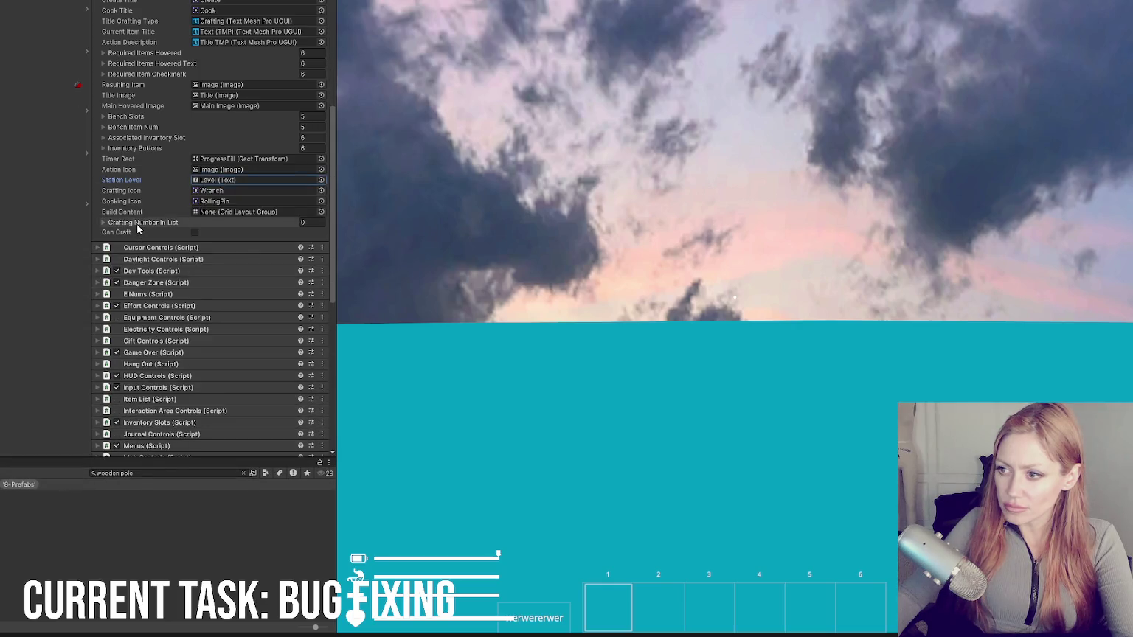
scroll(137, 222, "up", 5)
scroll(136, 227, "up", 3)
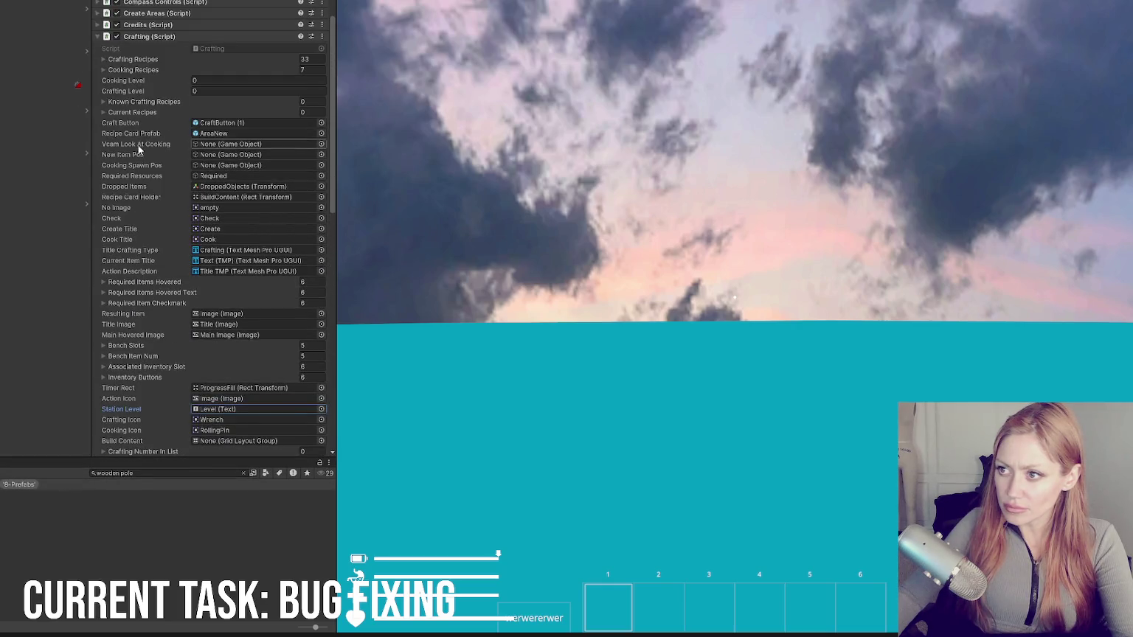
left_click(130, 60)
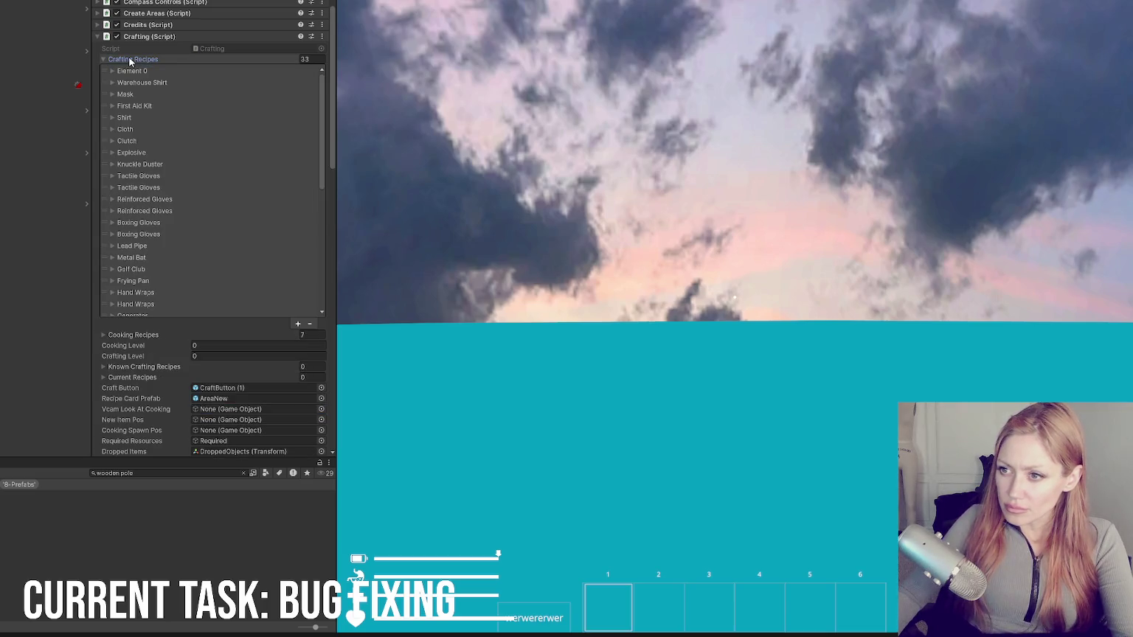
scroll(151, 215, "down", 7)
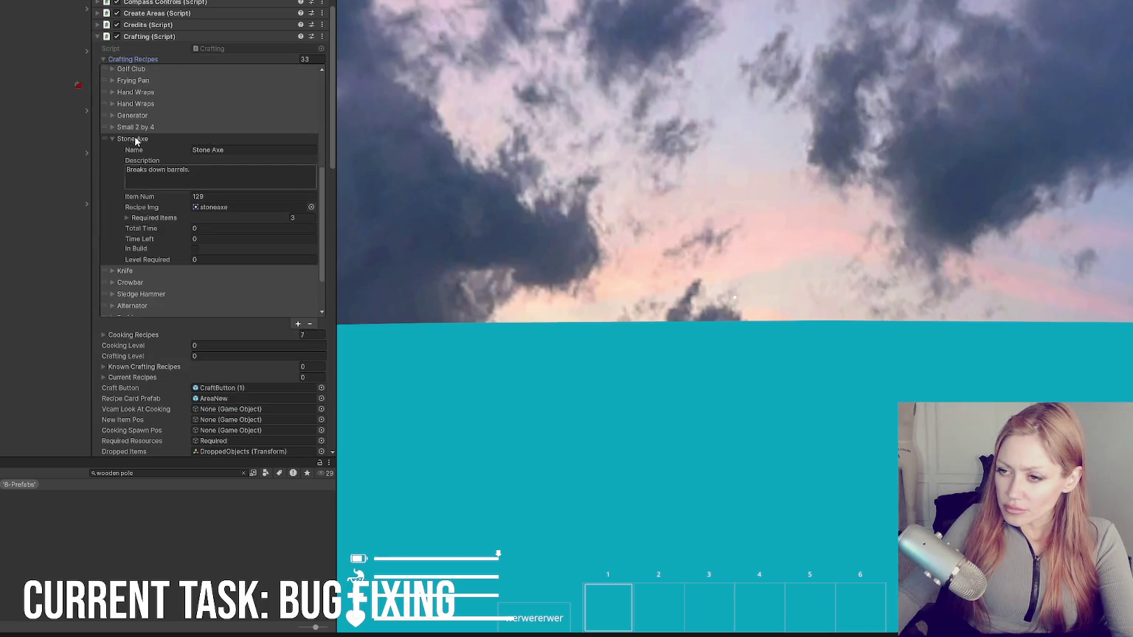
Step: Set the Stone Axe's second required item (Element 1) from 11 to 181, then search assets for 'box start'
left_click(152, 218)
scroll(243, 142, "down", 2)
left_click(235, 157)
type("181")
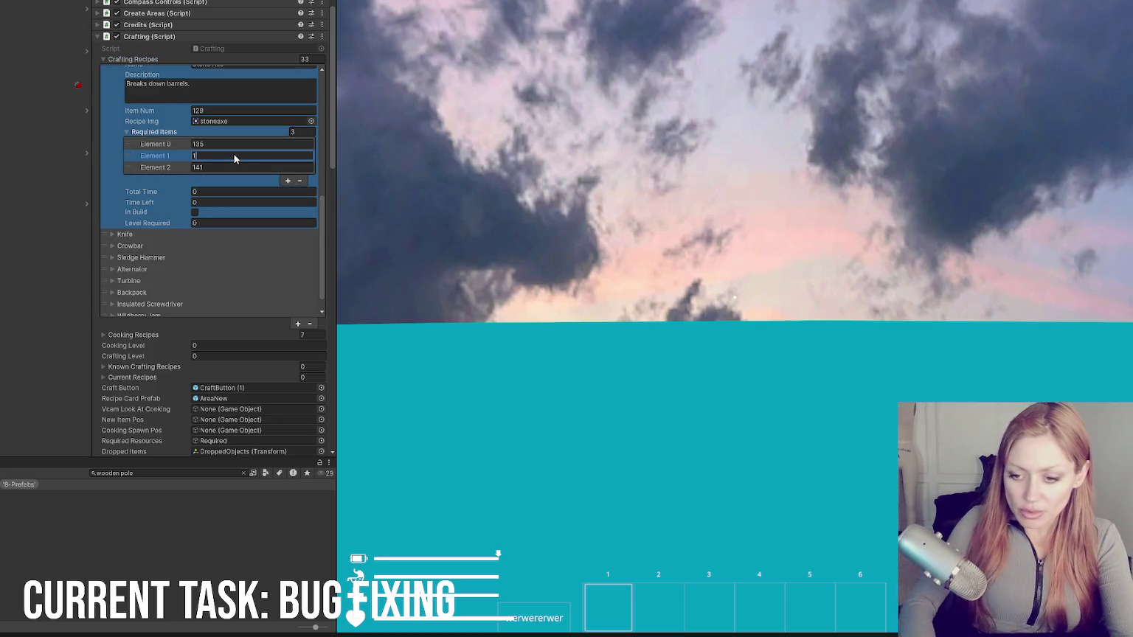
left_click(169, 473)
type("box start")
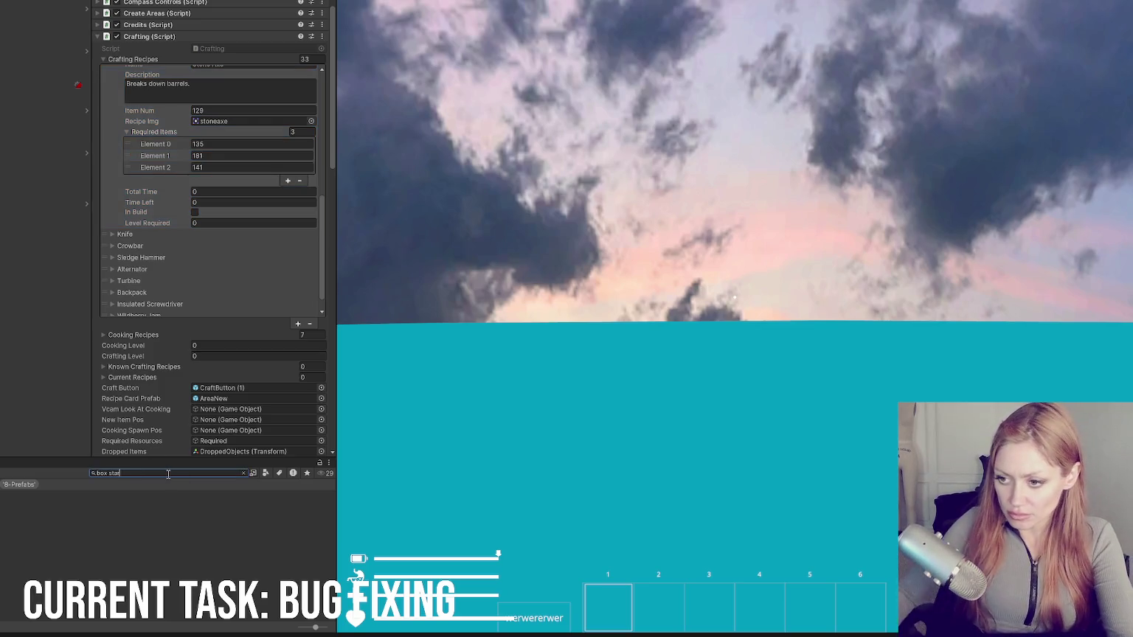
Step: Select the cardboard box object in the search results to show its Turn Into list
key("Down")
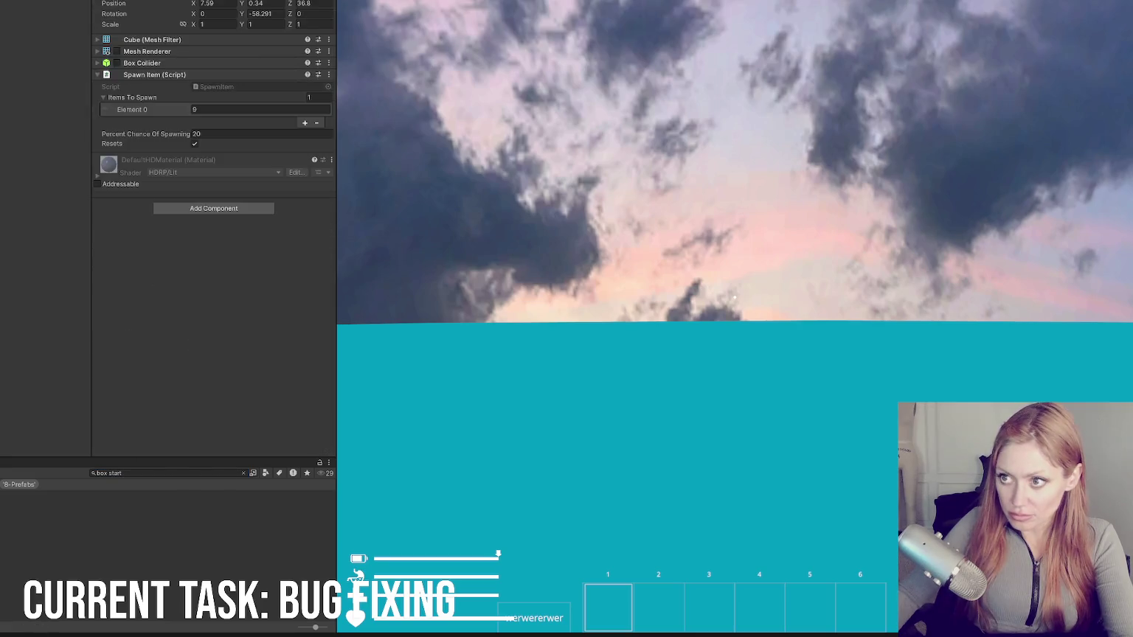
key("Down")
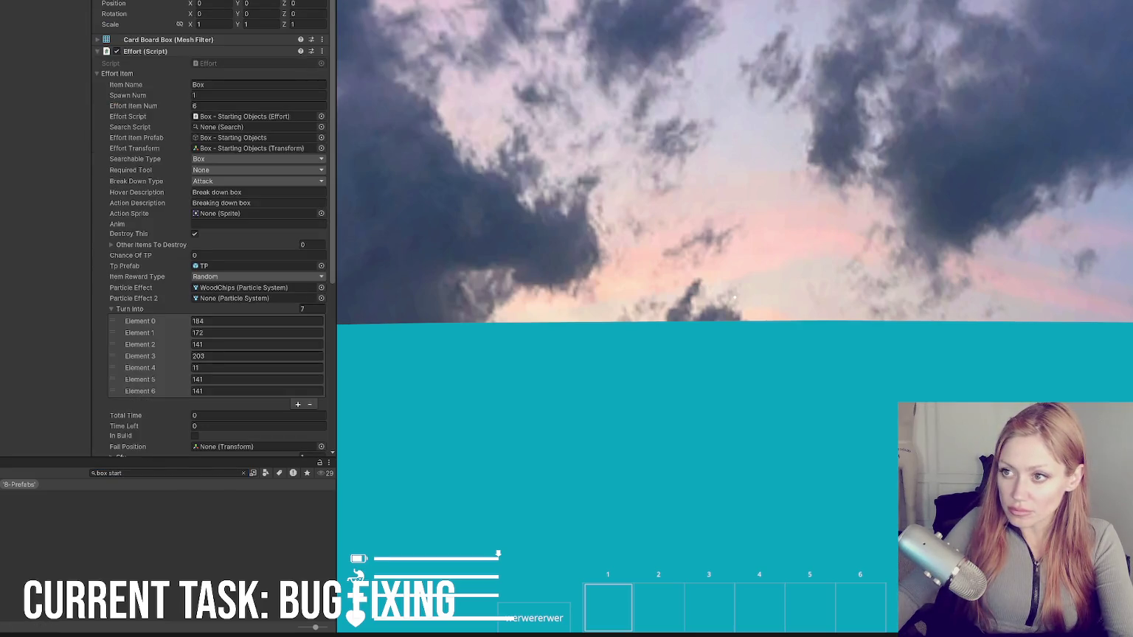
key("Up")
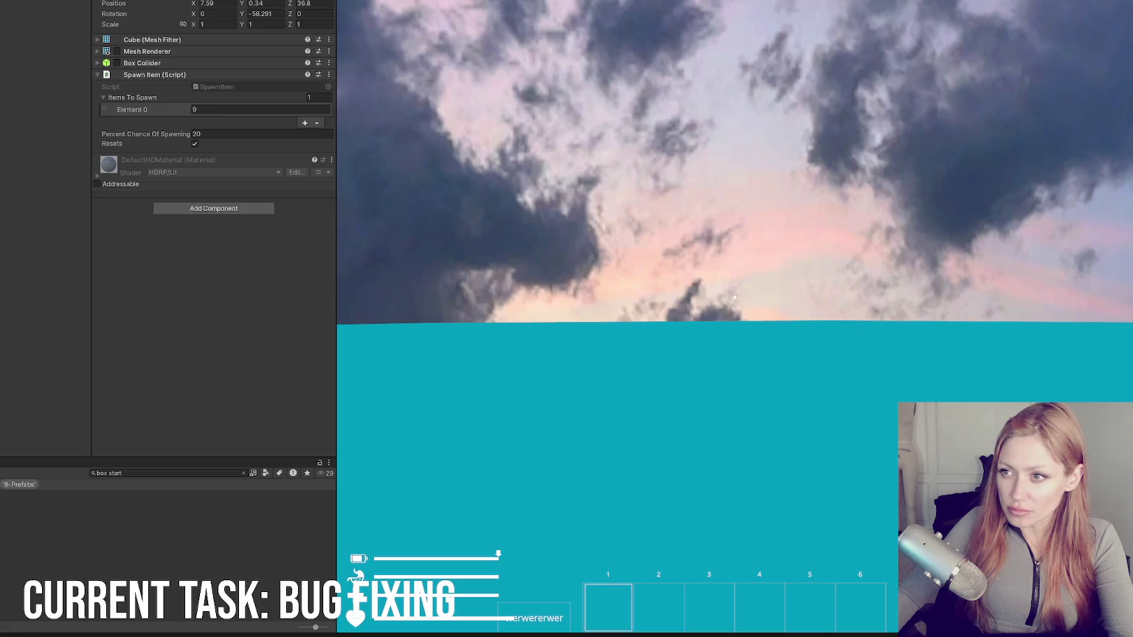
key("Down")
Step: Change Turn Into Element 4 from 11 to 141 and delete Element 6, leaving six entries
scroll(250, 258, "down", 3)
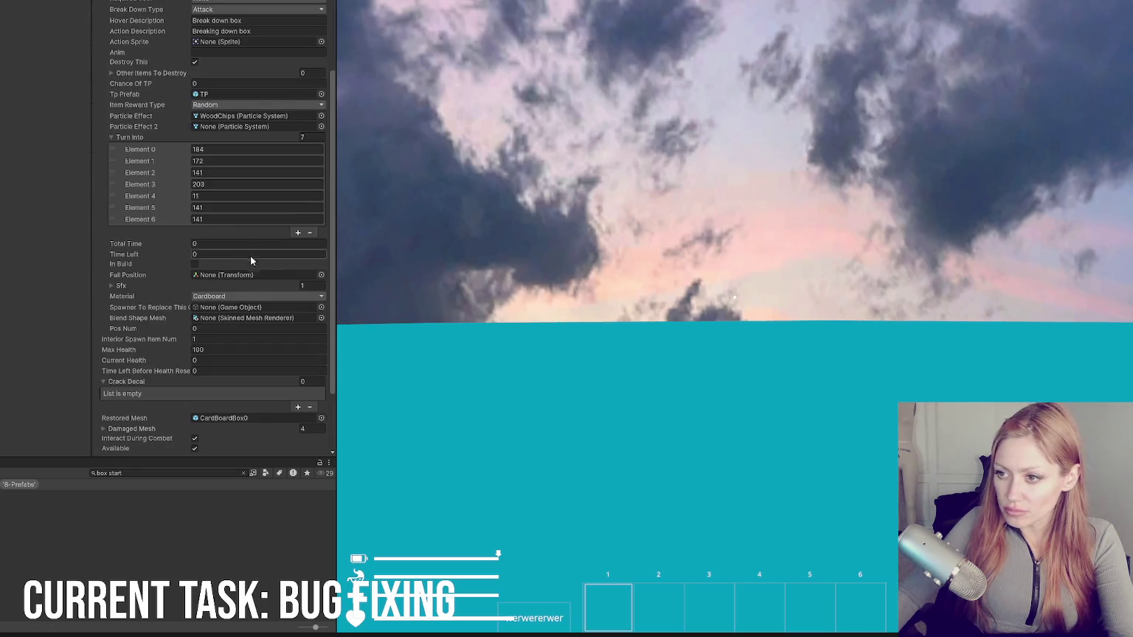
left_click(224, 197)
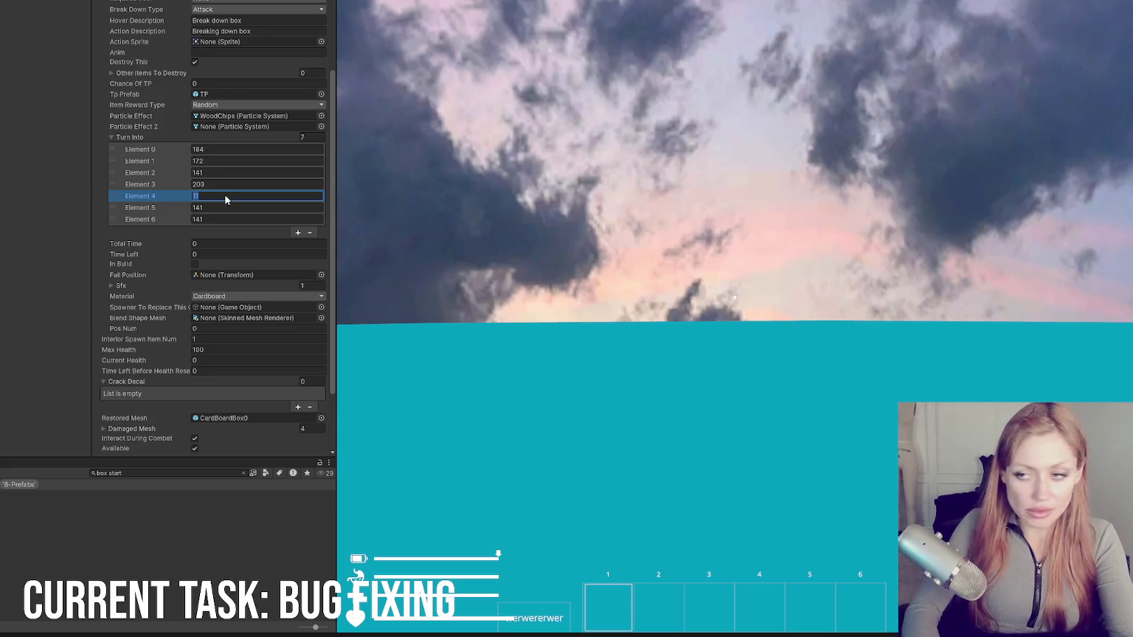
key("BackSpace")
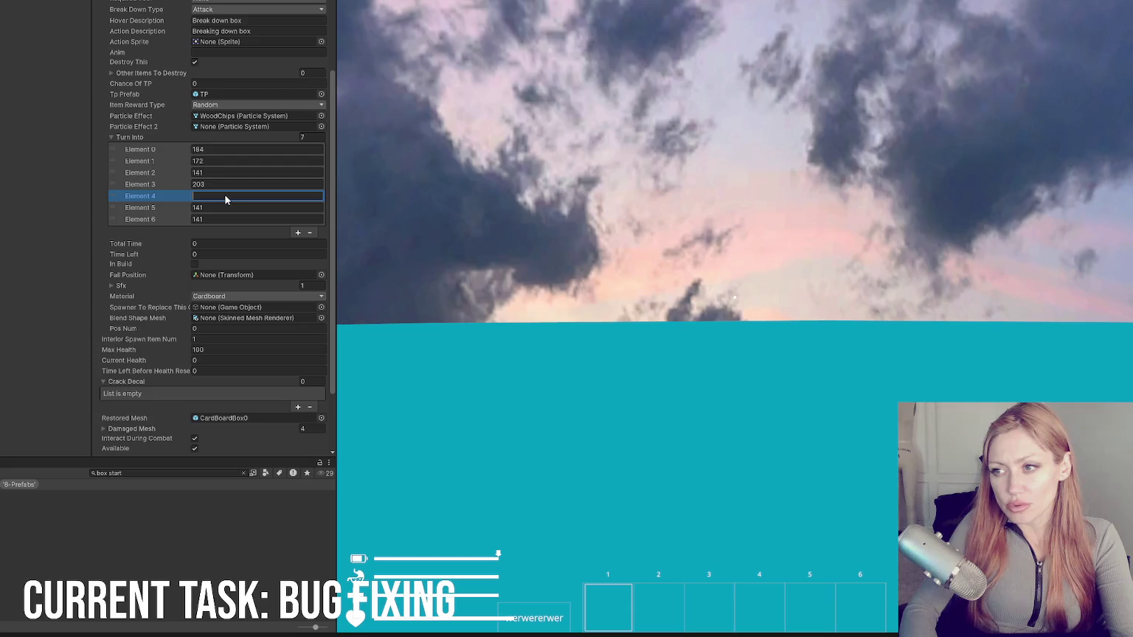
type("141")
left_click(233, 219)
left_click(310, 232)
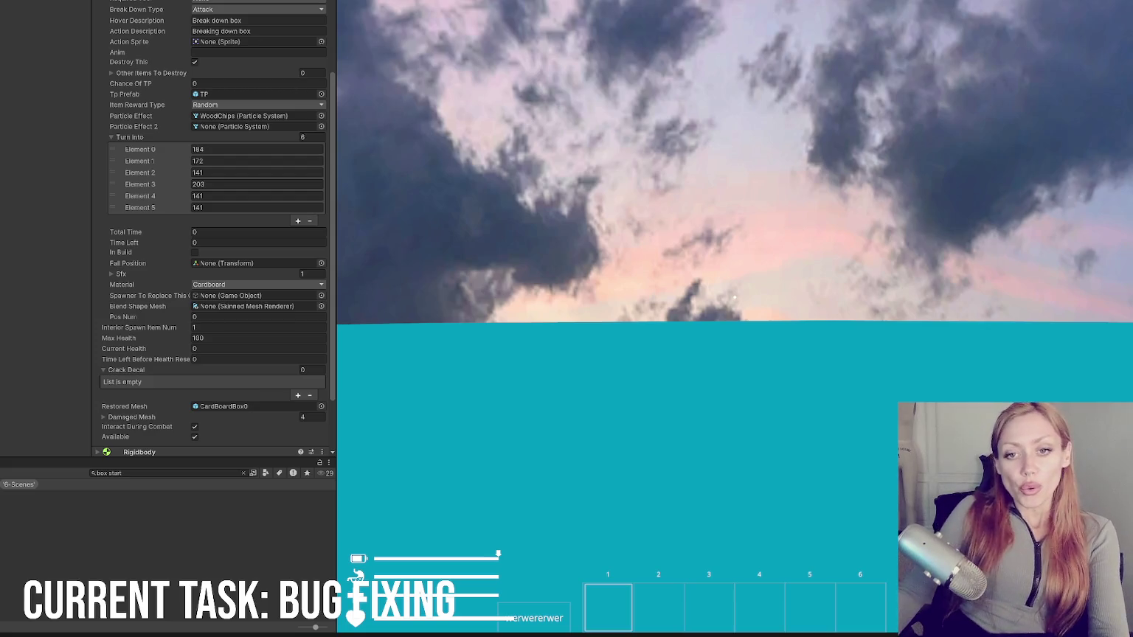
scroll(213, 221, "up", 10)
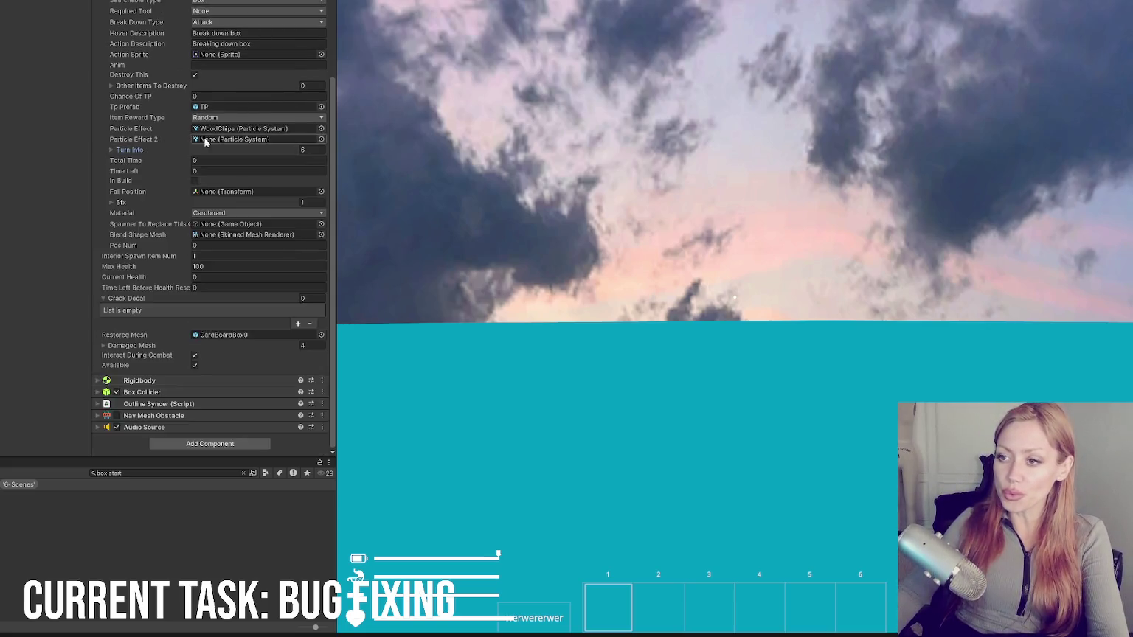
Step: Collapse the box and Crafting components and enlarge the project file panel
left_click(136, 52)
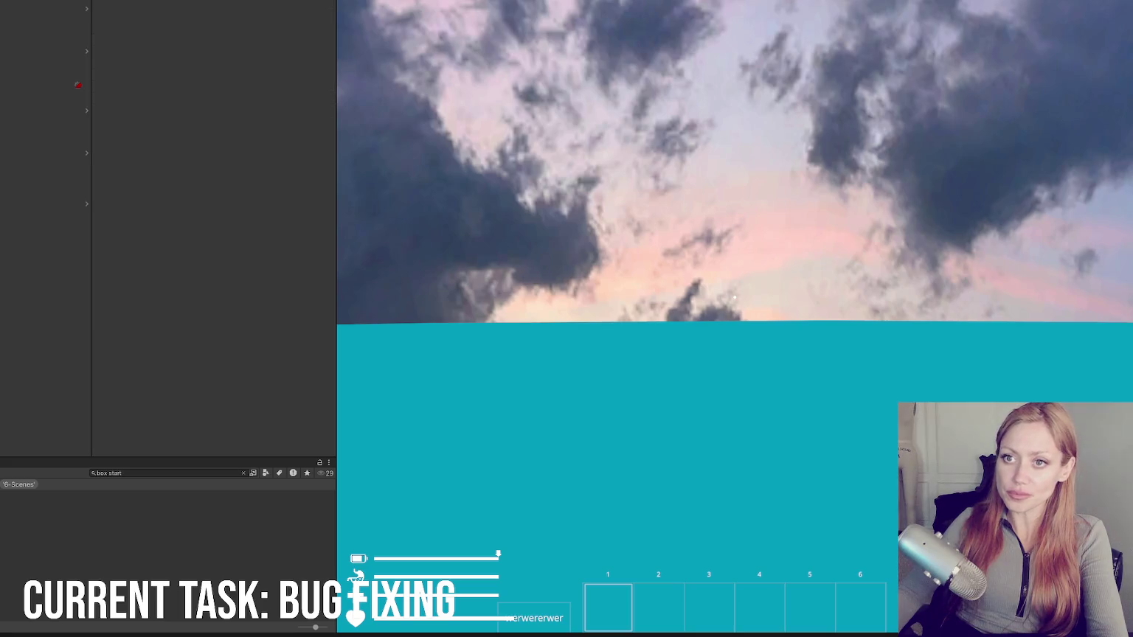
mouse_move(169, 458)
left_mouse_down()
mouse_move(169, 177)
mouse_move(168, 285)
left_mouse_up()
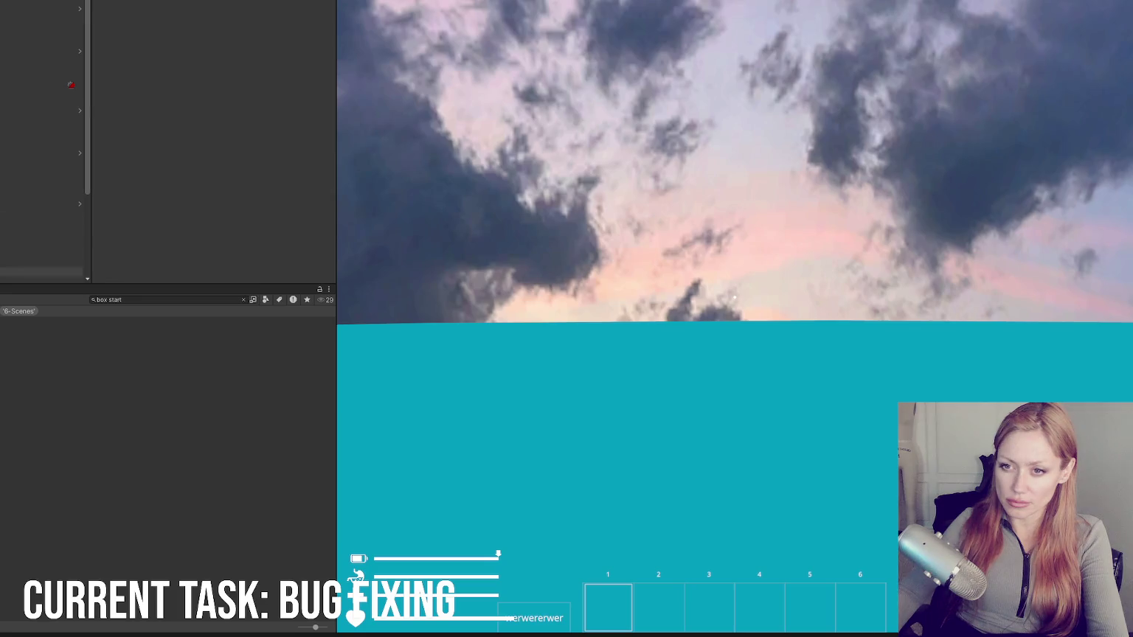
scroll(214, 79, "down", 3)
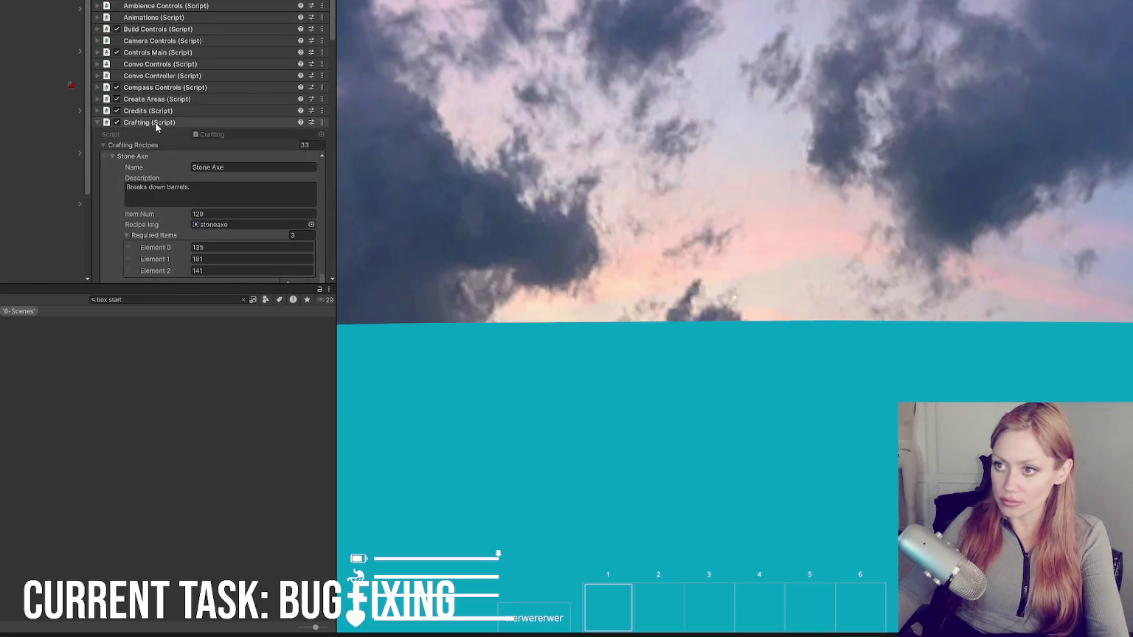
left_click(156, 123)
scroll(133, 151, "down", 3)
scroll(139, 179, "down", 3)
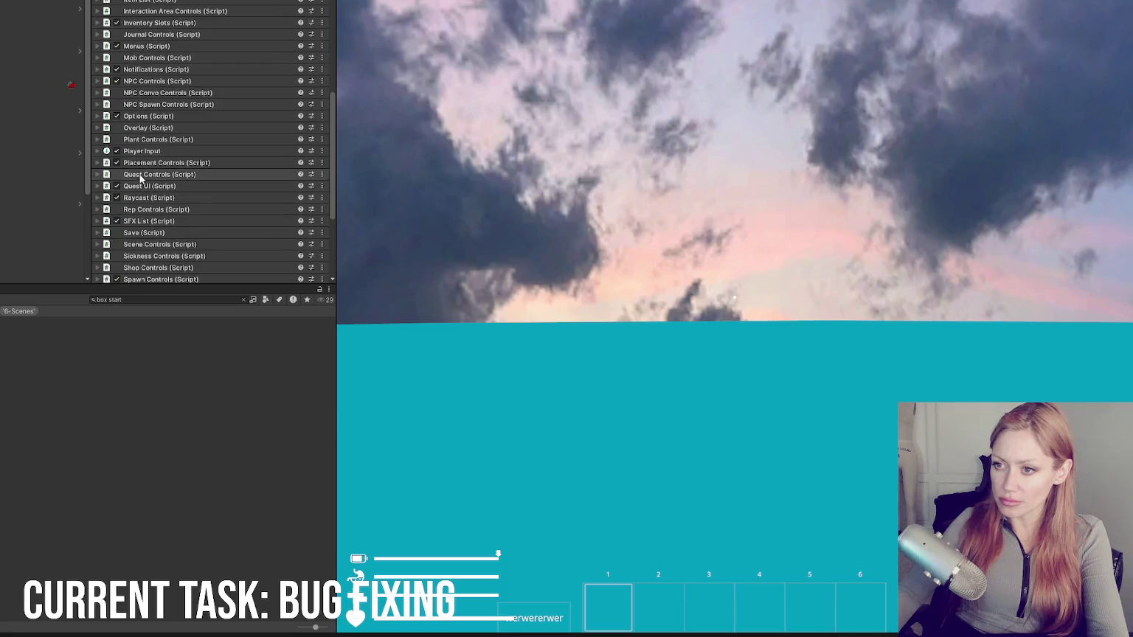
Step: Expand Placement Controls, collapse its Wall Mounted Candle entry, and ping the PlacementControls script
left_click(147, 163)
scroll(178, 113, "down", 5)
left_click(112, 233)
scroll(153, 221, "down", 3)
scroll(178, 110, "down", 2)
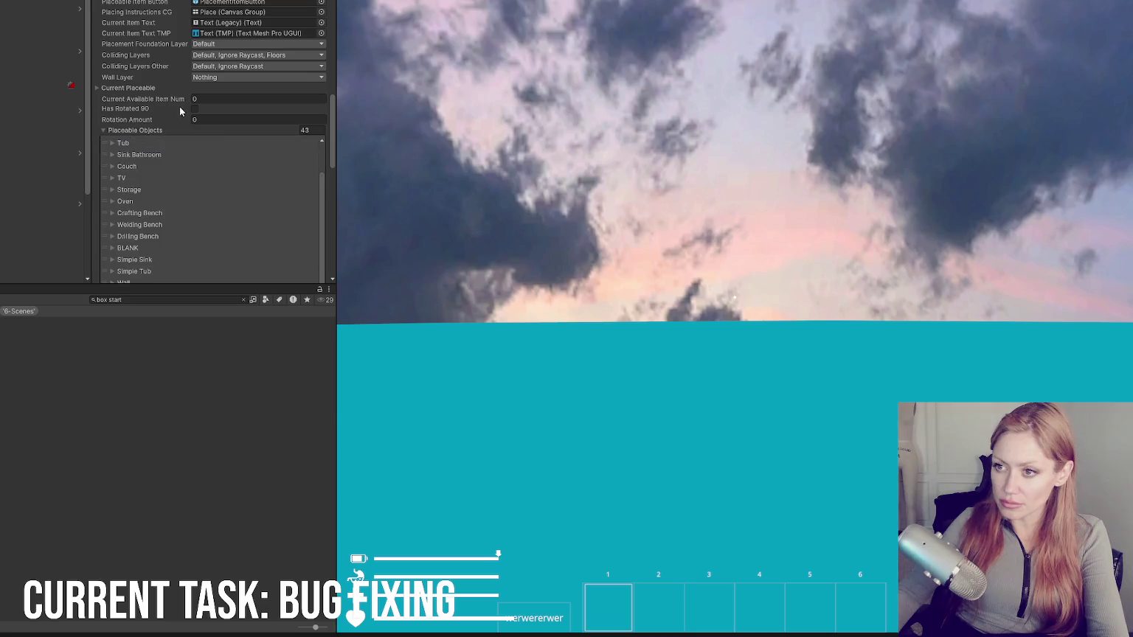
scroll(281, 125, "up", 5)
left_click(254, 60)
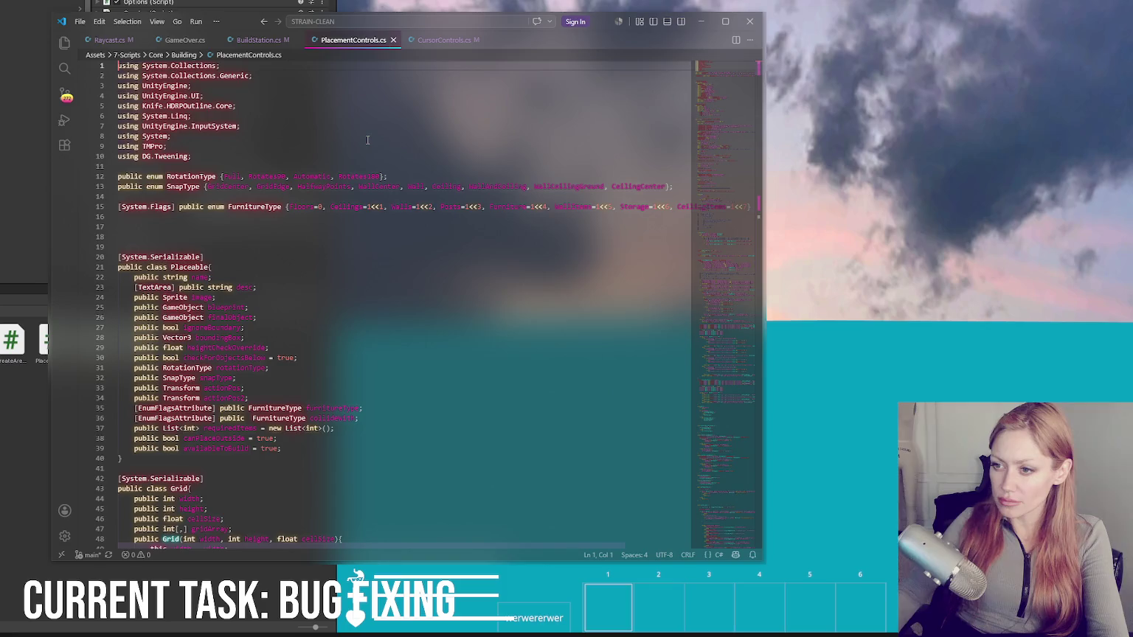
Step: Go to the end of the requiredItems line in the Placeable class
scroll(366, 139, "down", 6)
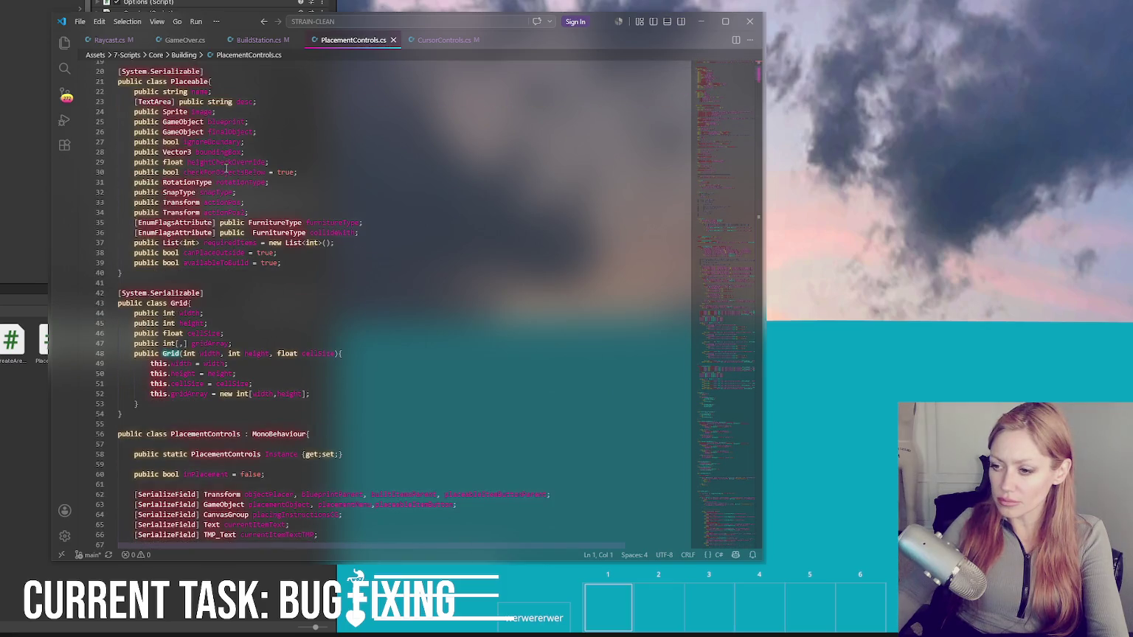
scroll(249, 159, "down", 6)
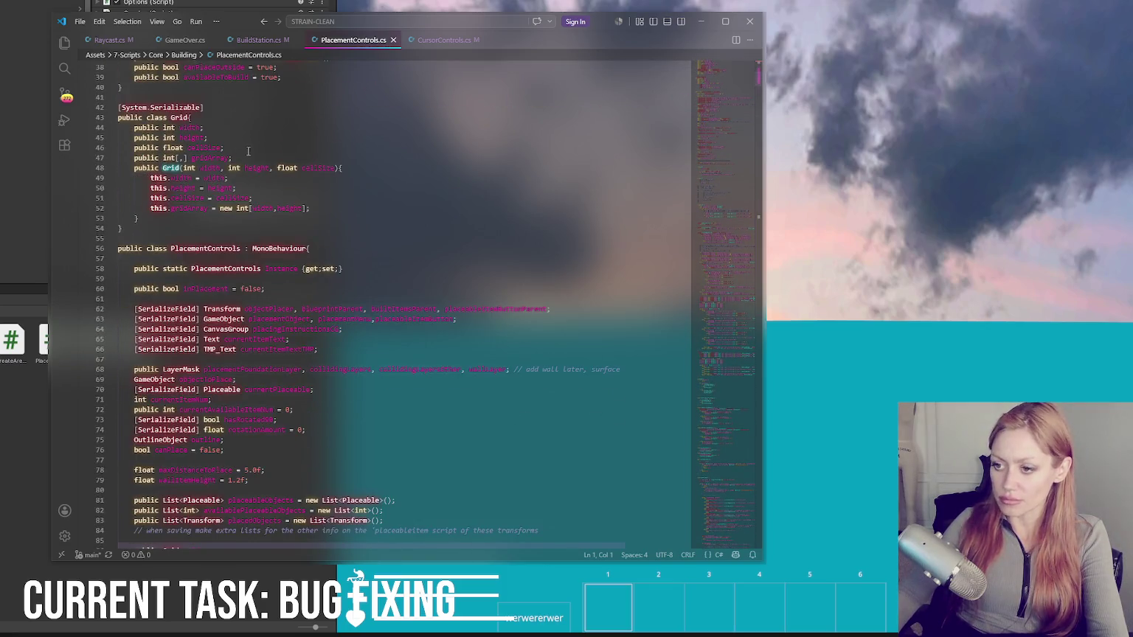
scroll(249, 153, "down", 4)
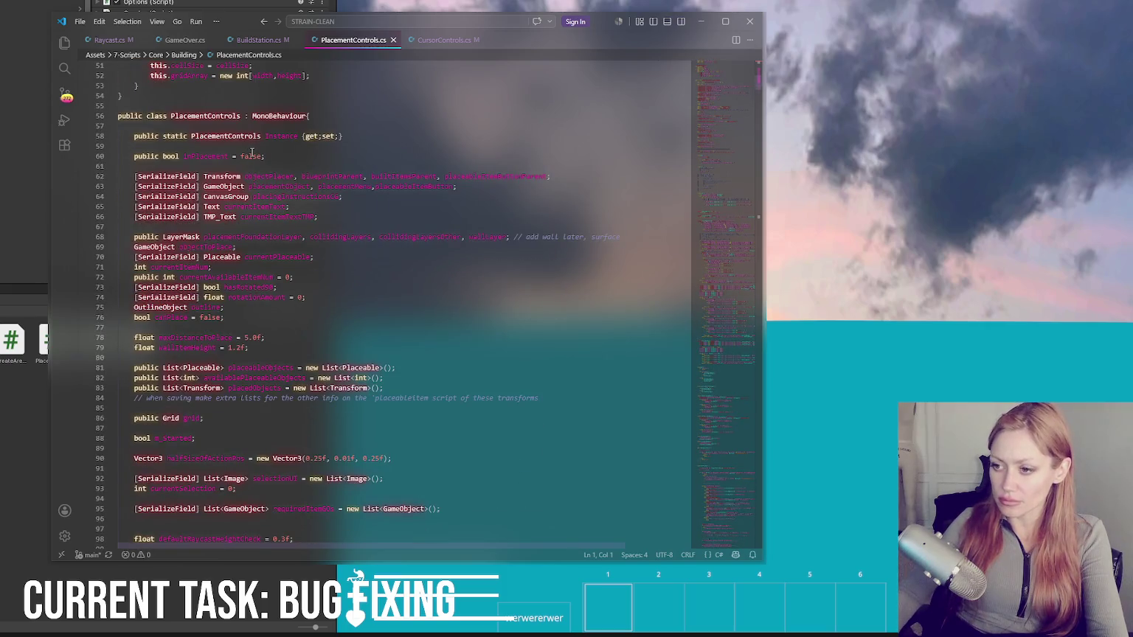
scroll(251, 154, "up", 11)
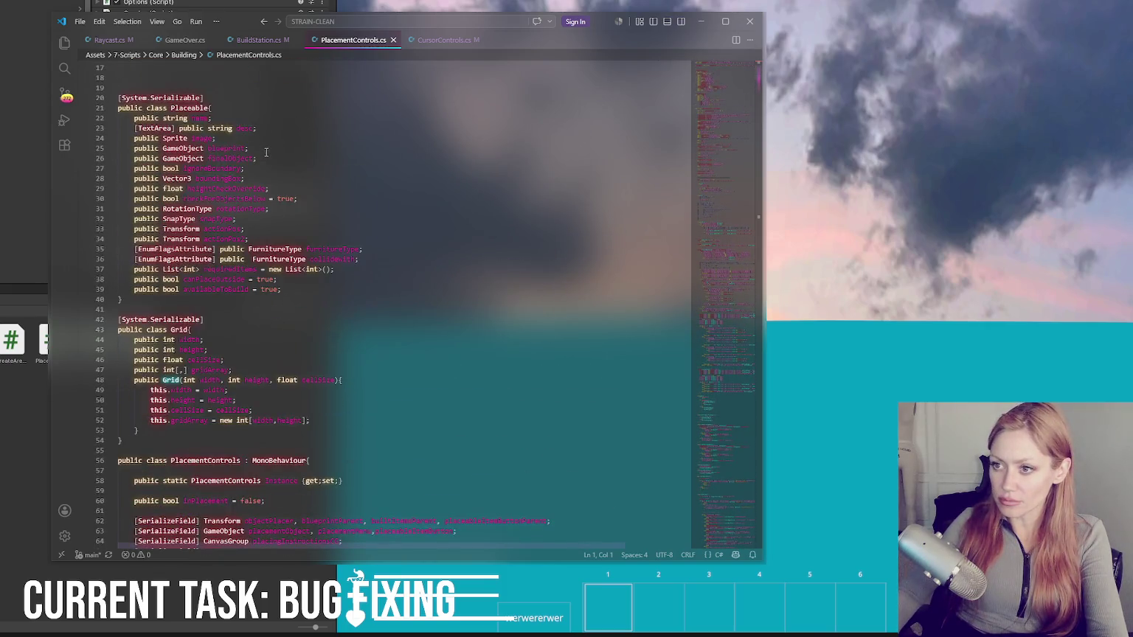
left_click(202, 138)
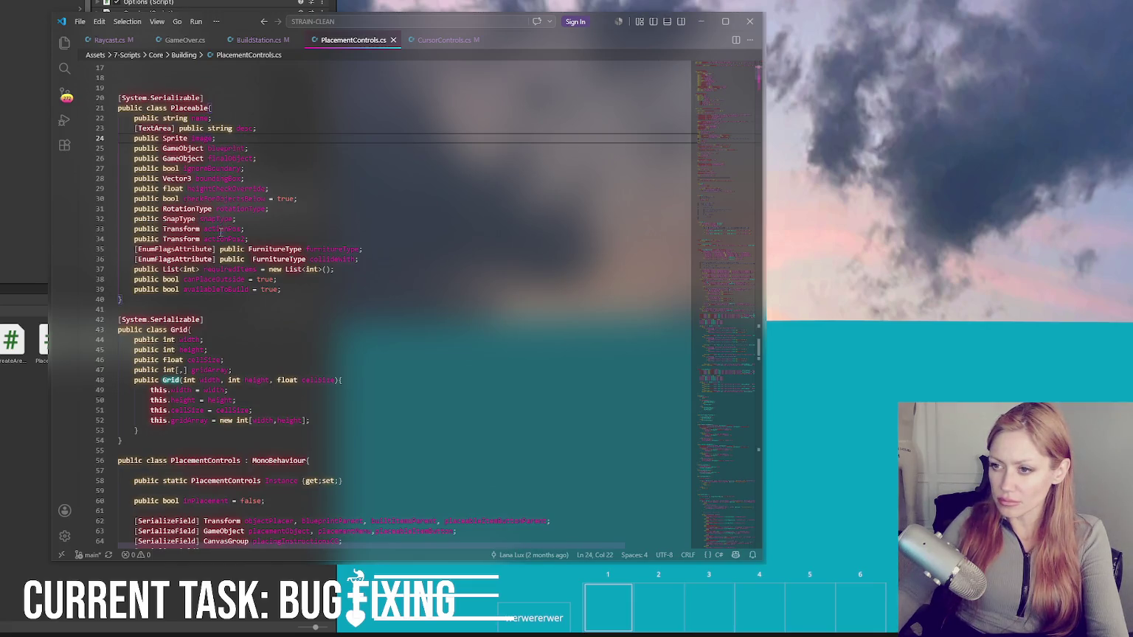
left_click(300, 289)
left_click(365, 273)
Step: Add a 'public int level;' field, save, let Unity recompile, then switch to the YouTube video
key("Return")
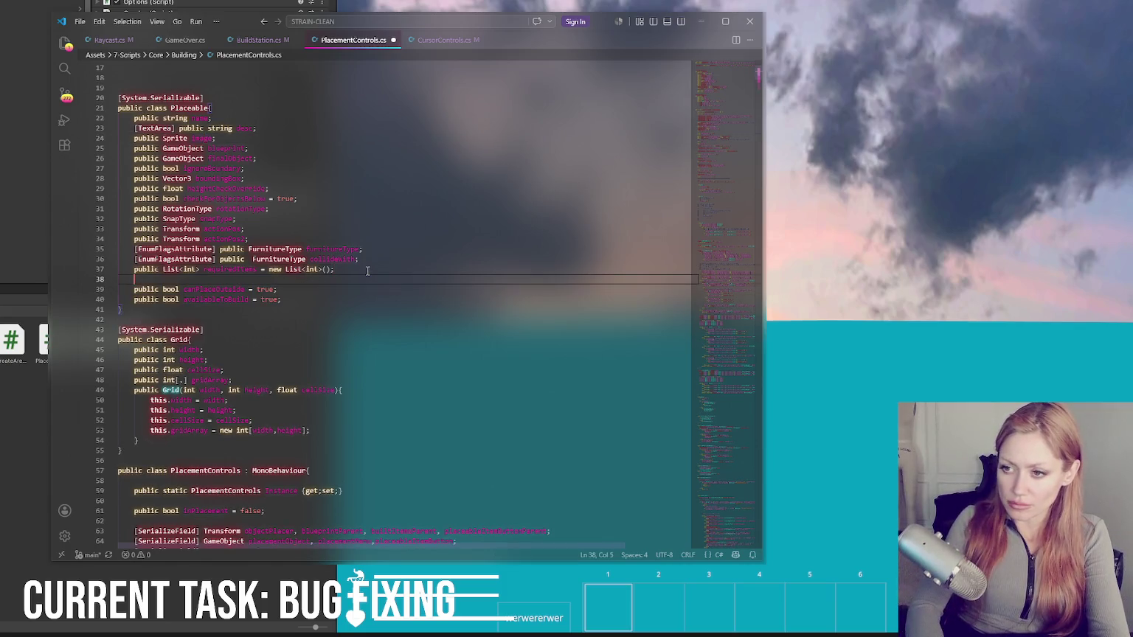
type("public int ")
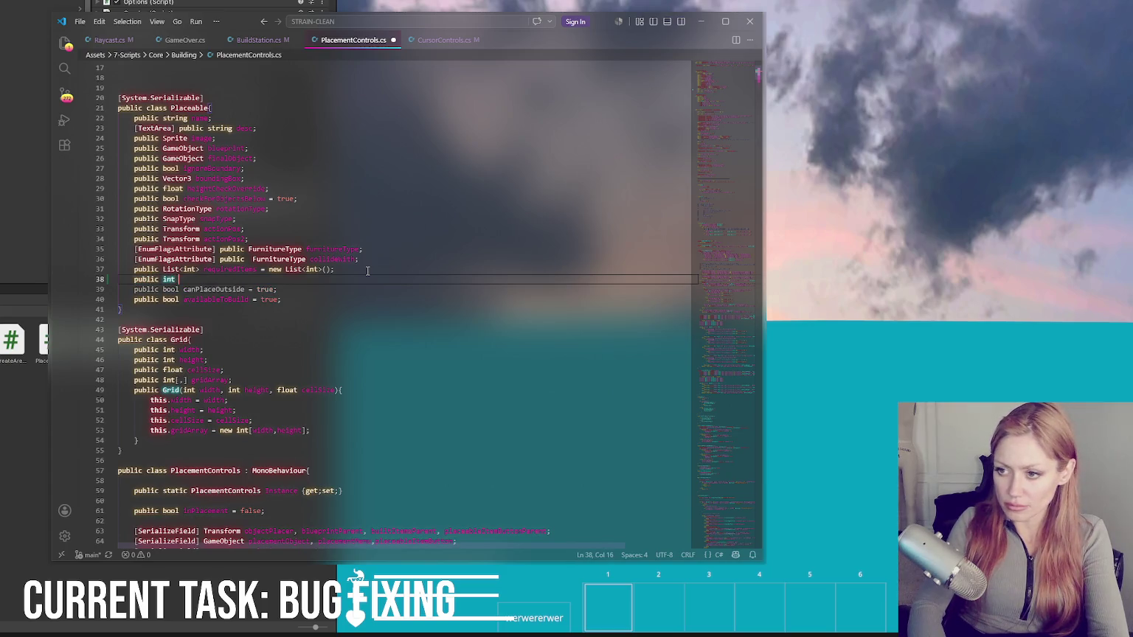
type("level")
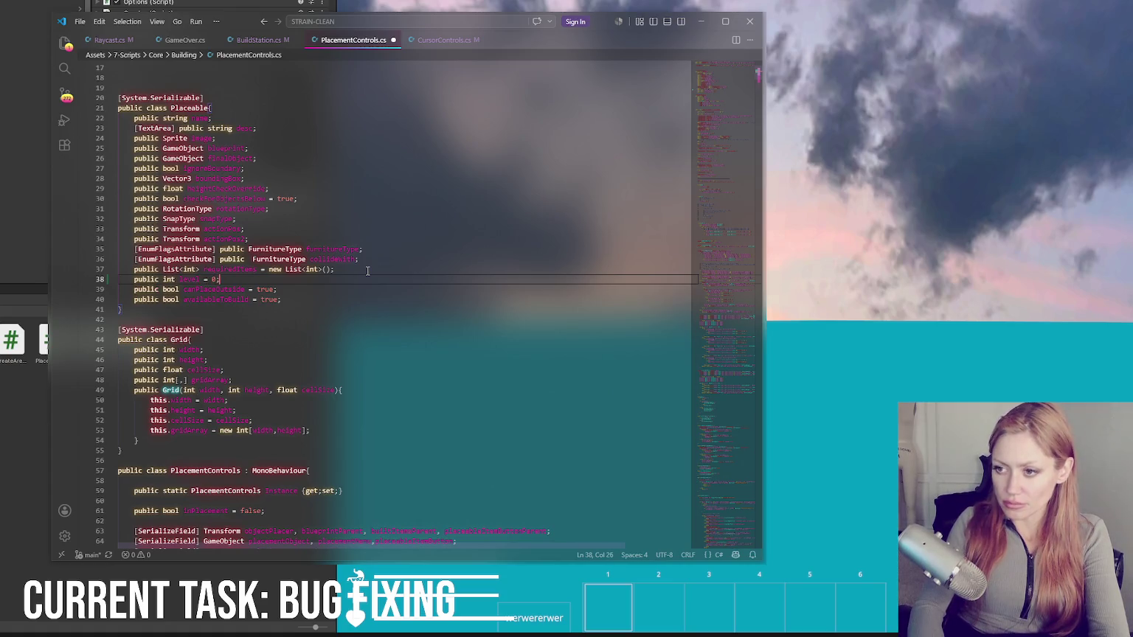
type(";")
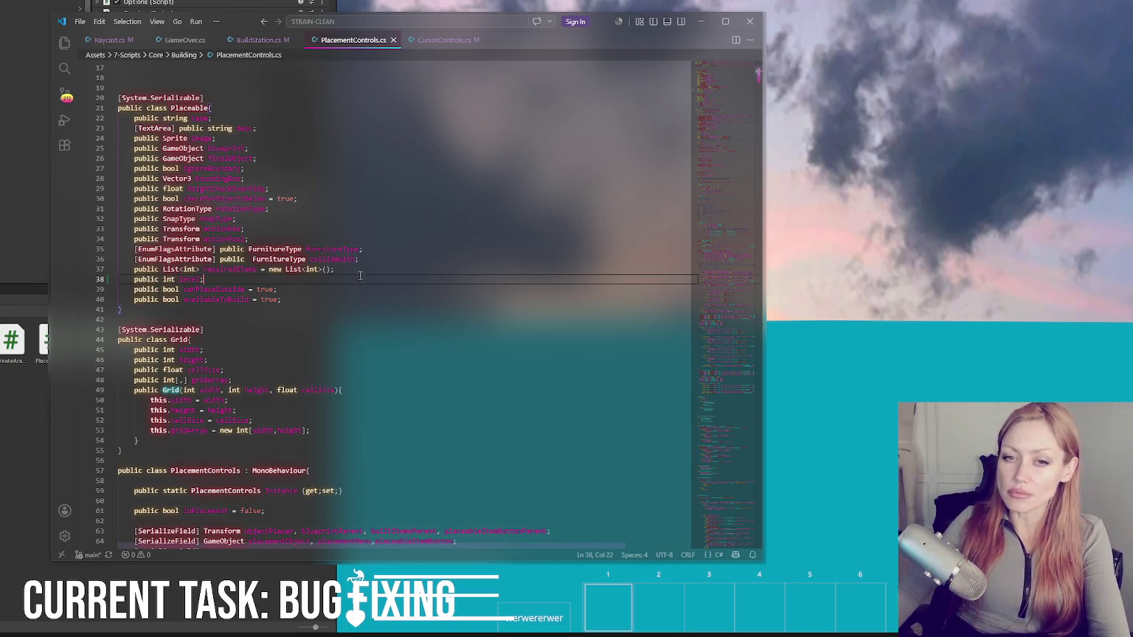
key("ctrl+s")
left_click(40, 424)
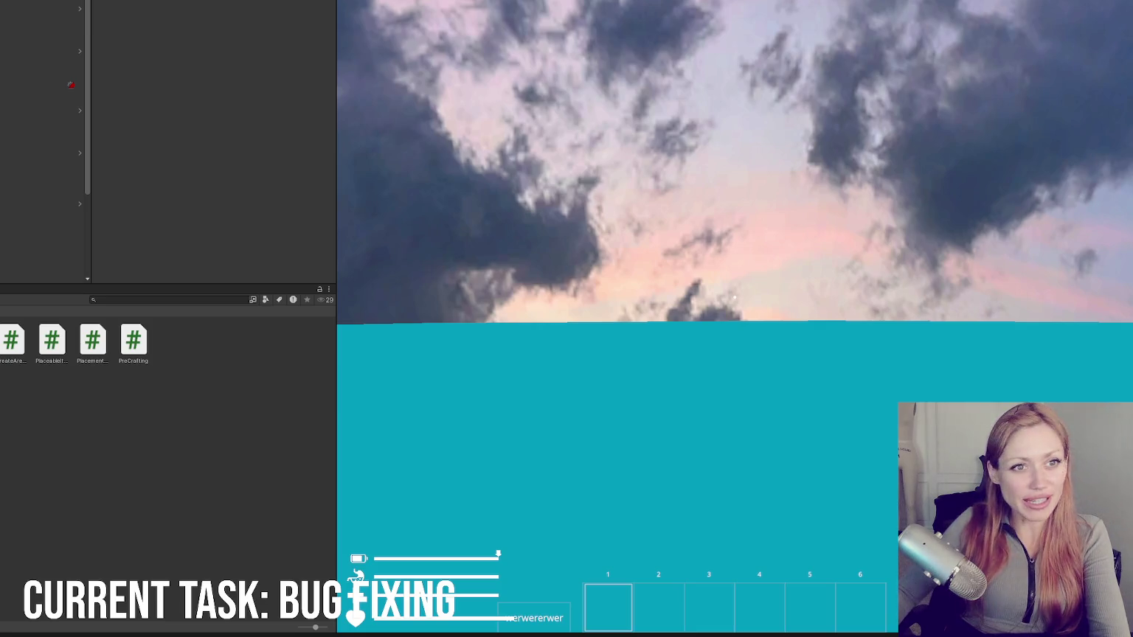
key("alt+Tab")
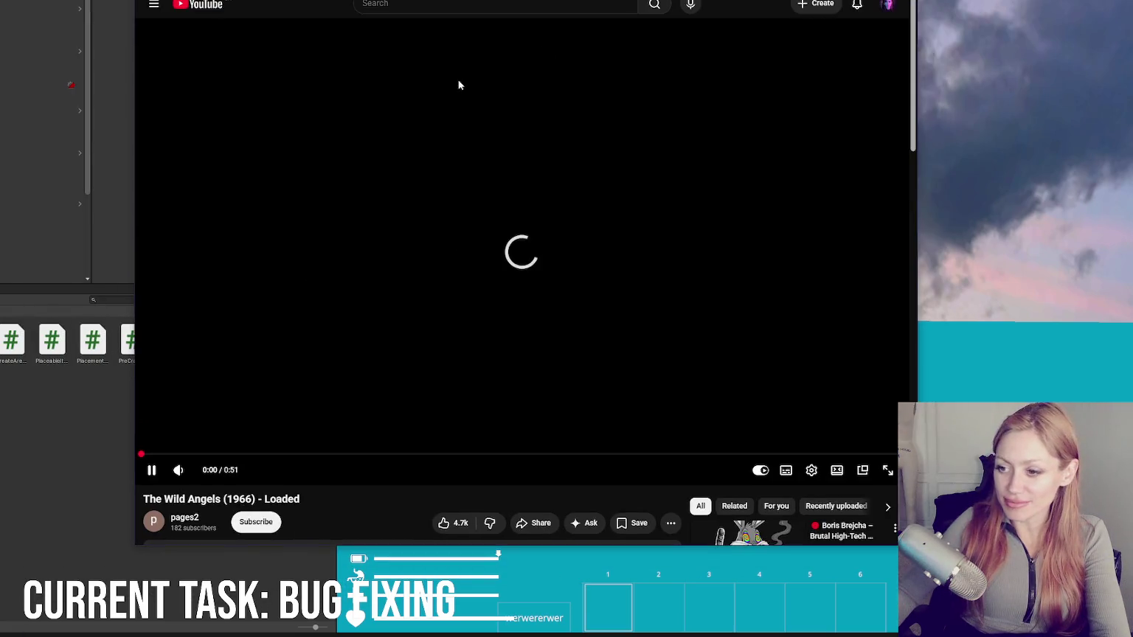
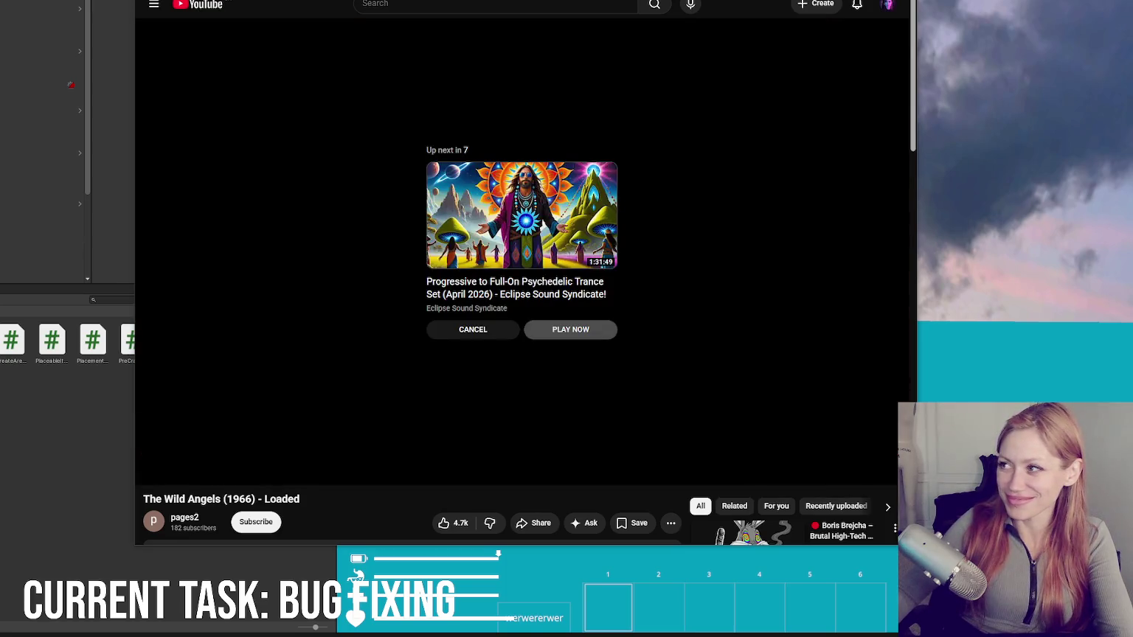
Step: Switch from the finished YouTube video back to the Unity Editor
key("alt+Tab")
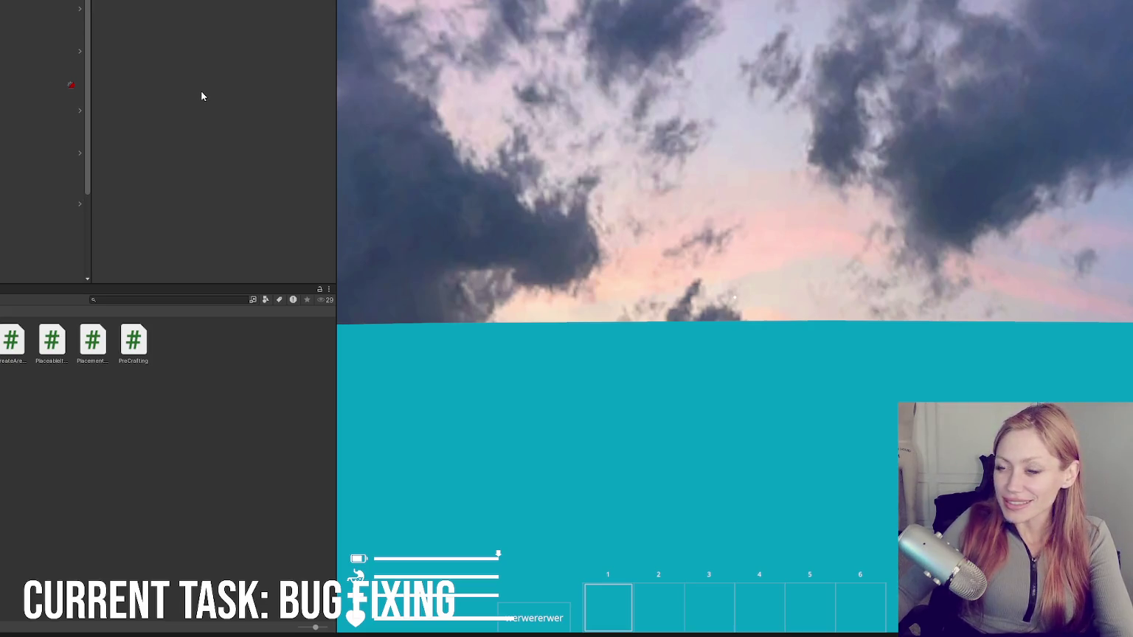
Step: Scroll through the Placeable Objects list and inspect the Industrial Light entry's fields
scroll(228, 97, "down", 3)
scroll(235, 94, "down", 8)
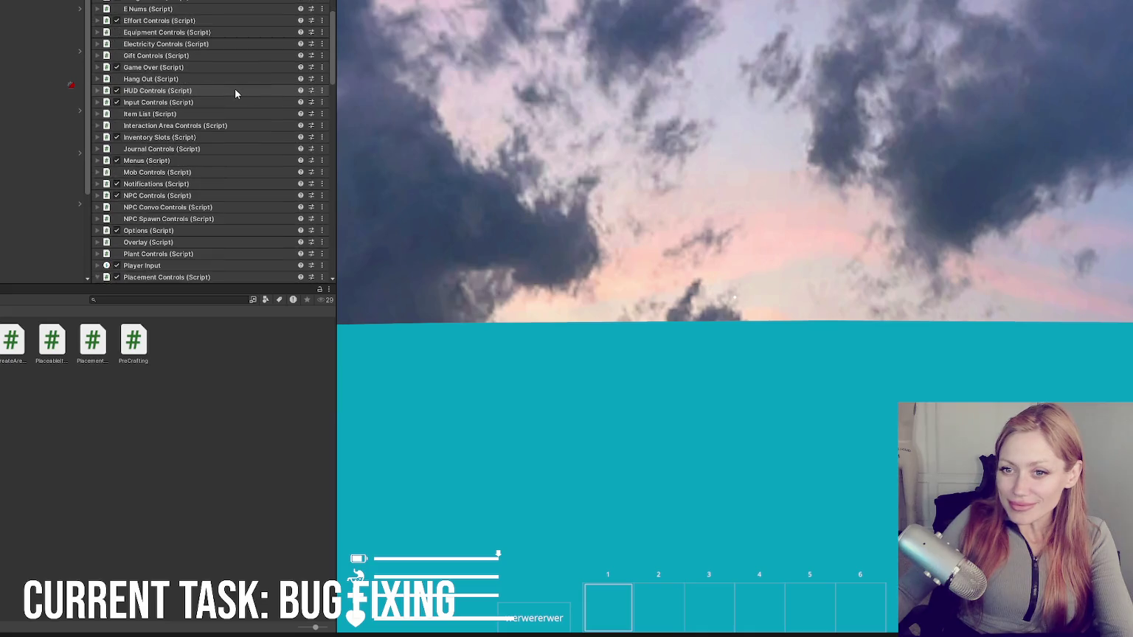
scroll(236, 91, "down", 5)
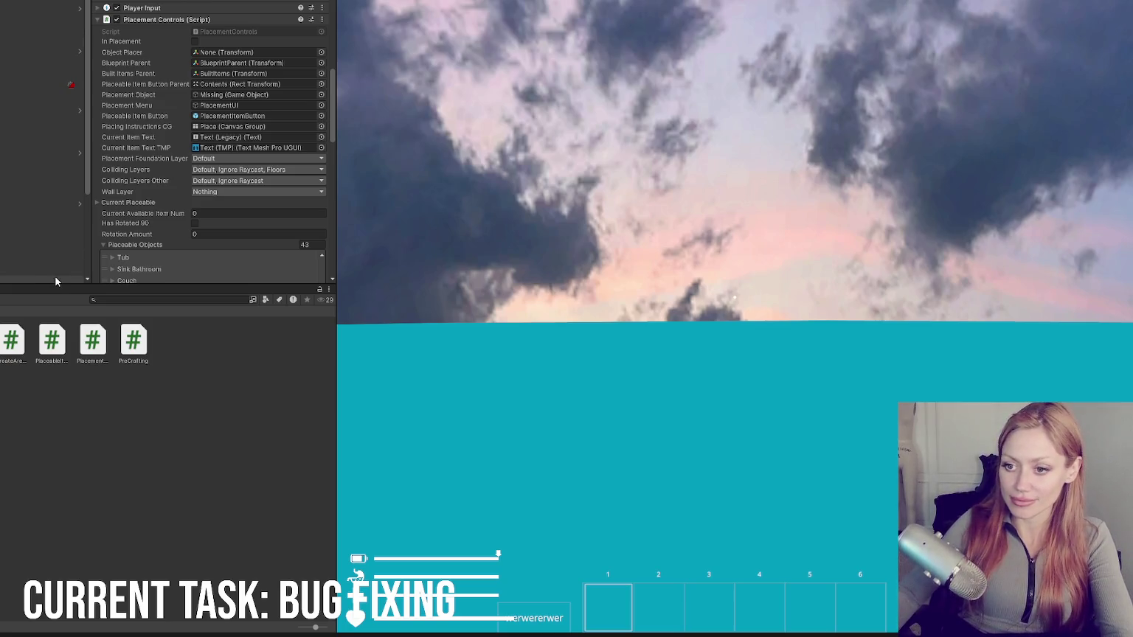
scroll(147, 56, "down", 10)
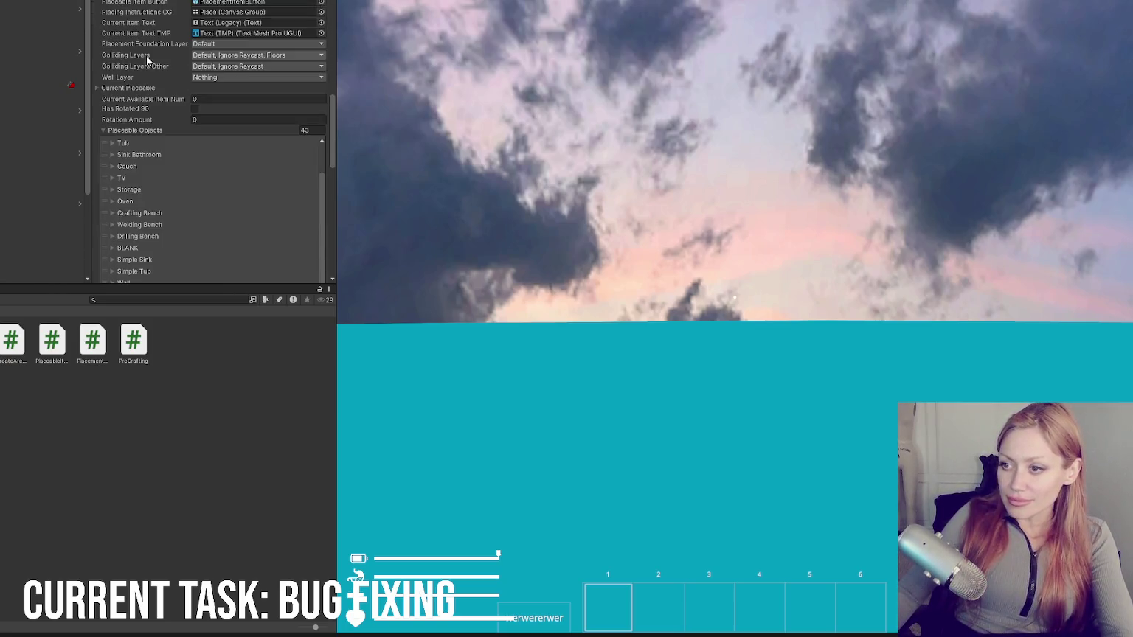
left_click(153, 111)
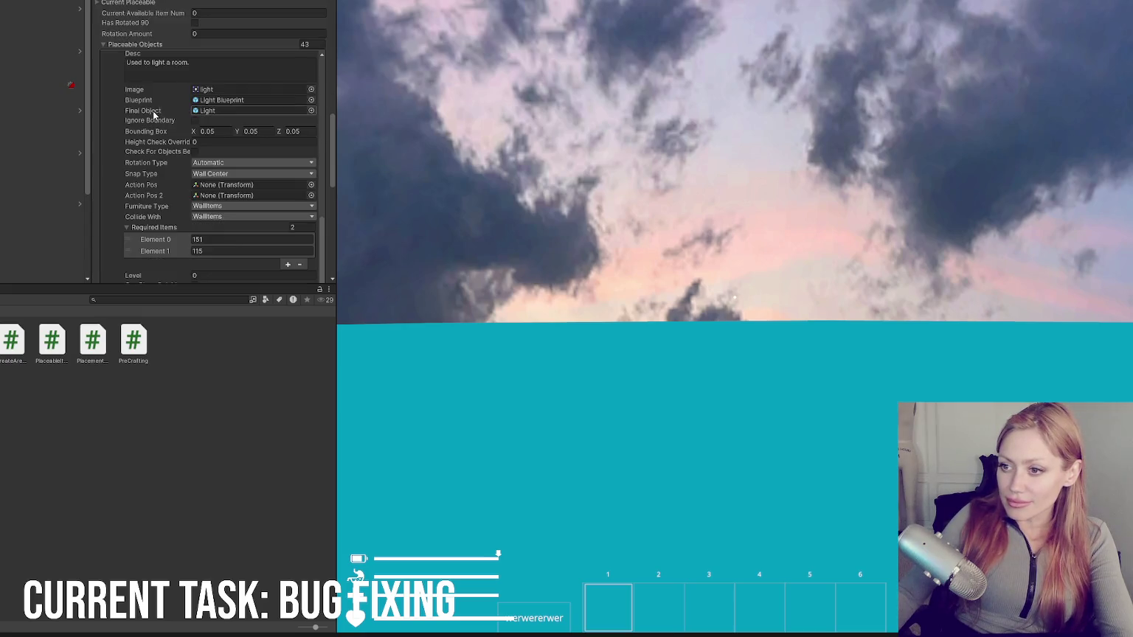
scroll(149, 107, "up", 2)
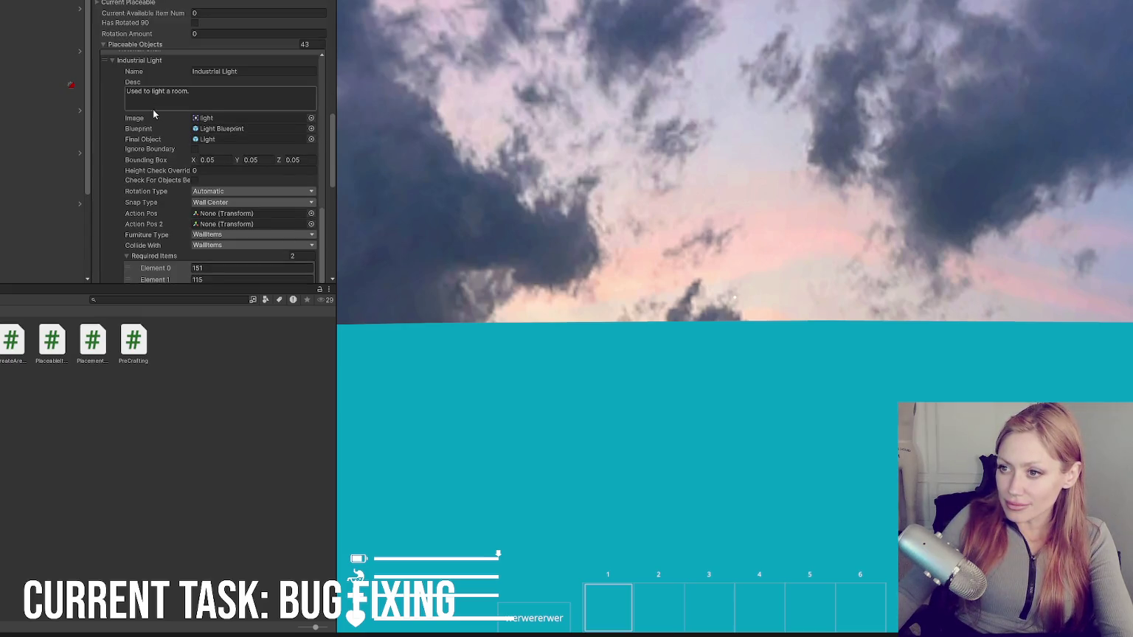
scroll(236, 143, "down", 2)
scroll(236, 139, "down", 2)
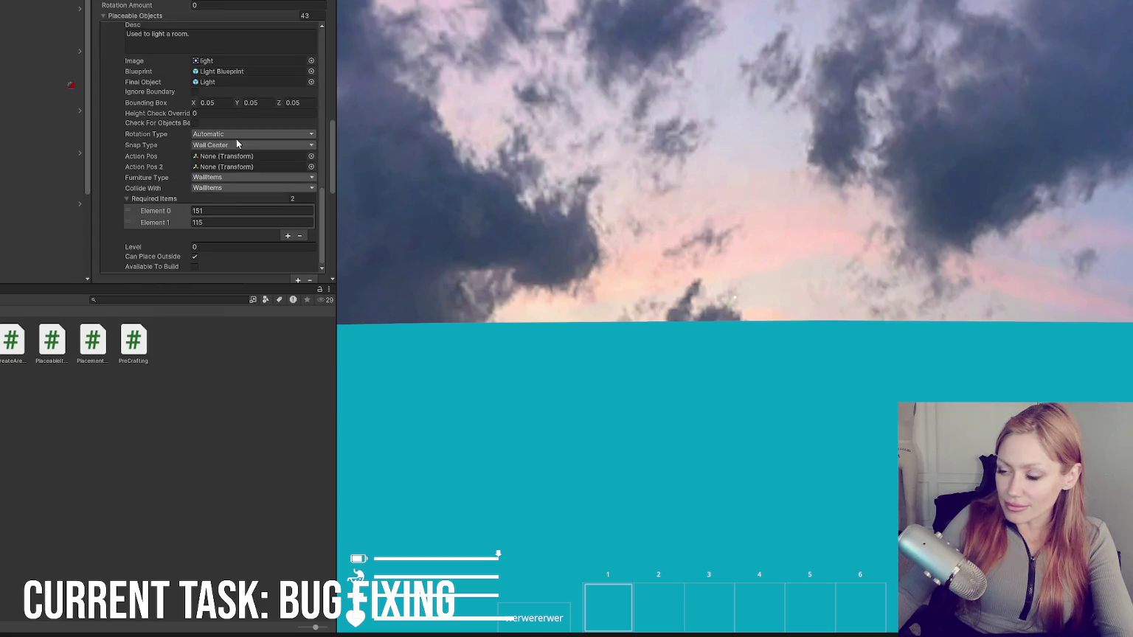
scroll(236, 139, "down", 2)
scroll(236, 162, "up", 6)
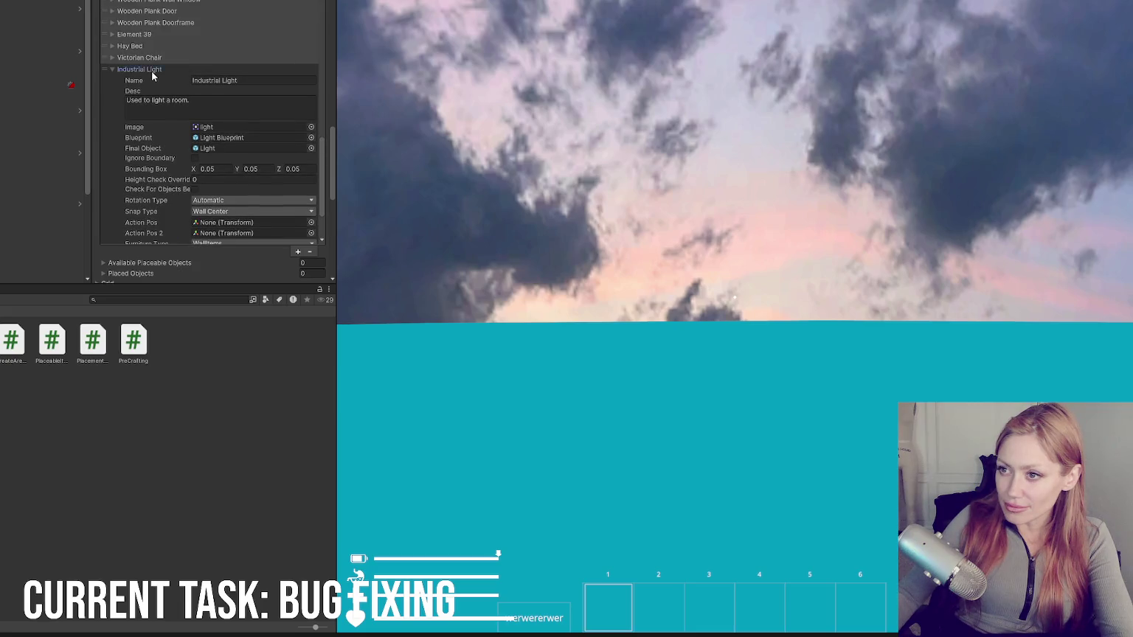
left_click(152, 72)
Step: Find the PlacementControls script in the Project panel and open it in VS Code
scroll(152, 74, "up", 3)
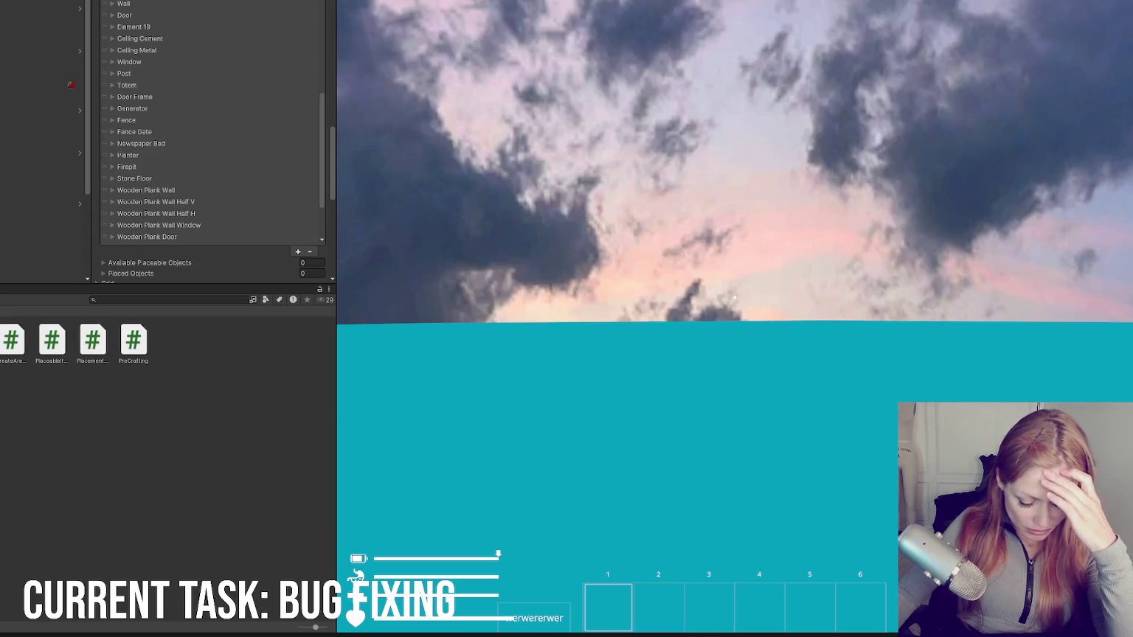
left_click(219, 299)
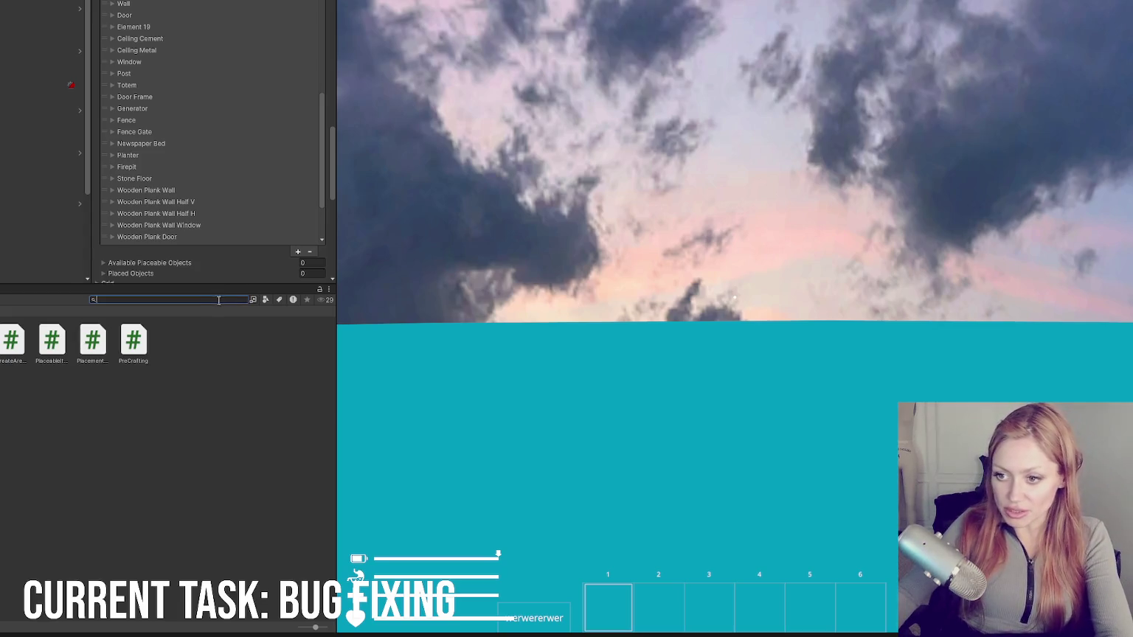
double_click(102, 338)
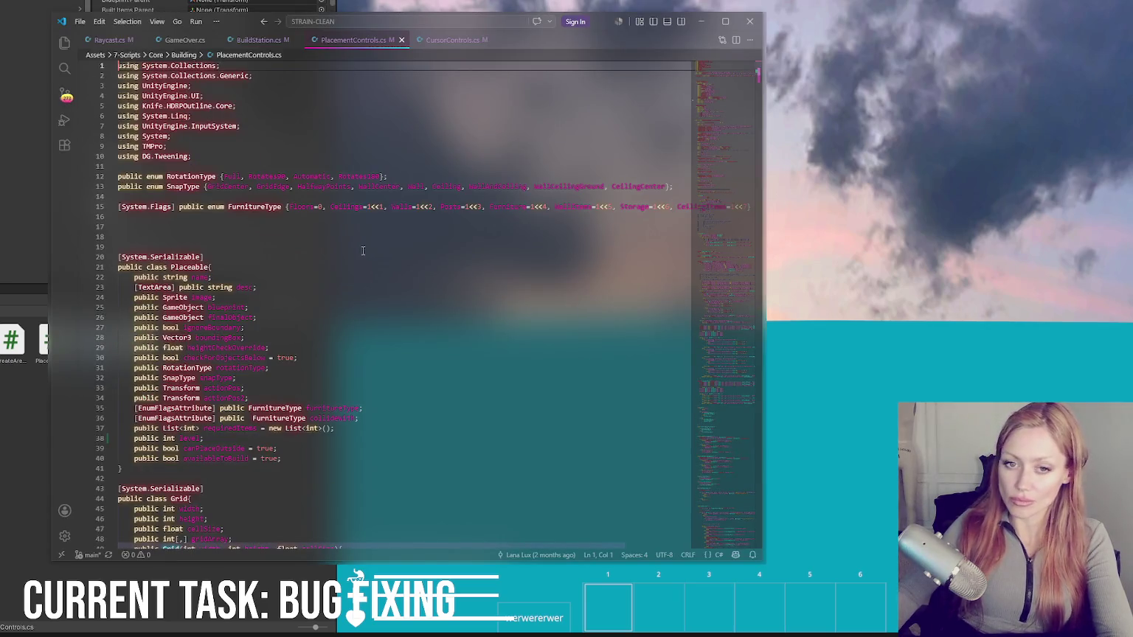
scroll(289, 269, "down", 12)
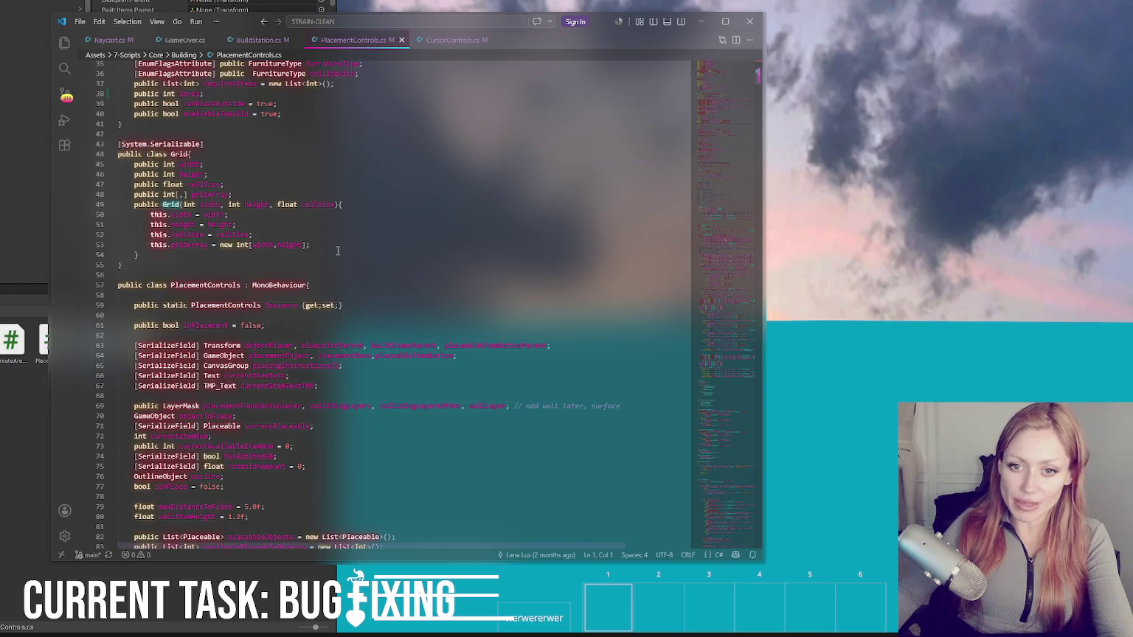
scroll(335, 245, "down", 15)
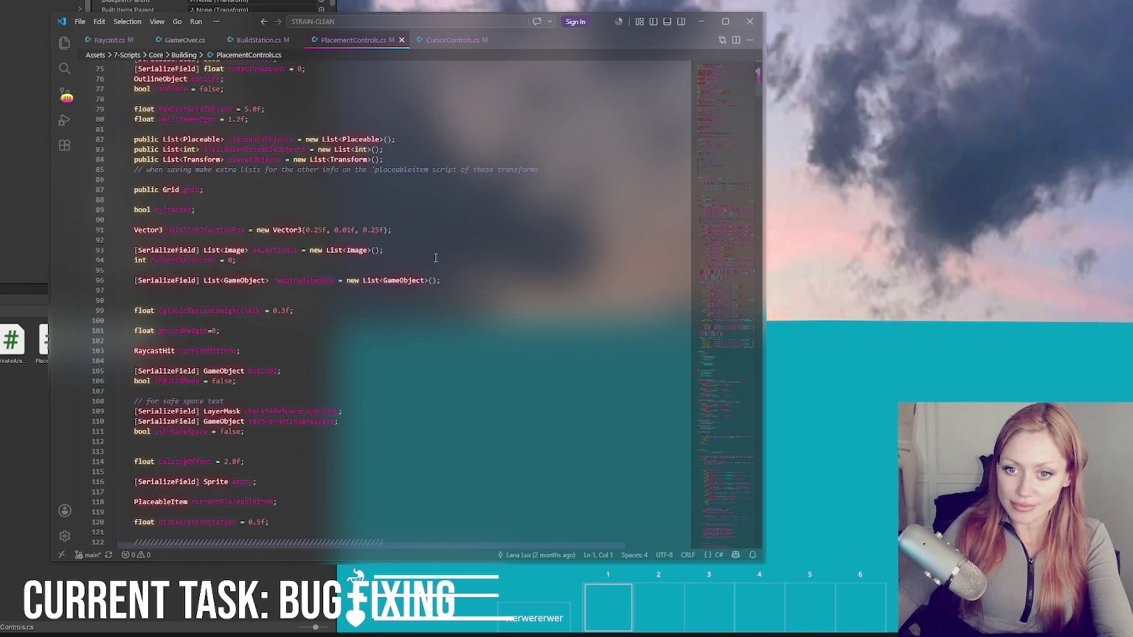
scroll(444, 261, "down", 10)
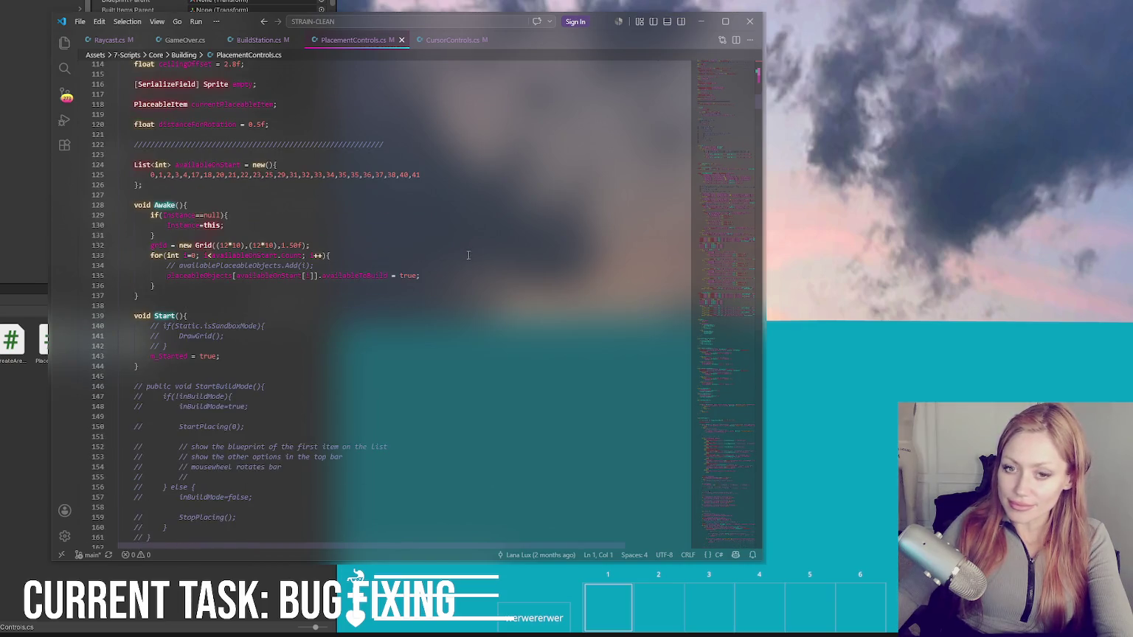
scroll(468, 255, "down", 7)
scroll(468, 266, "down", 17)
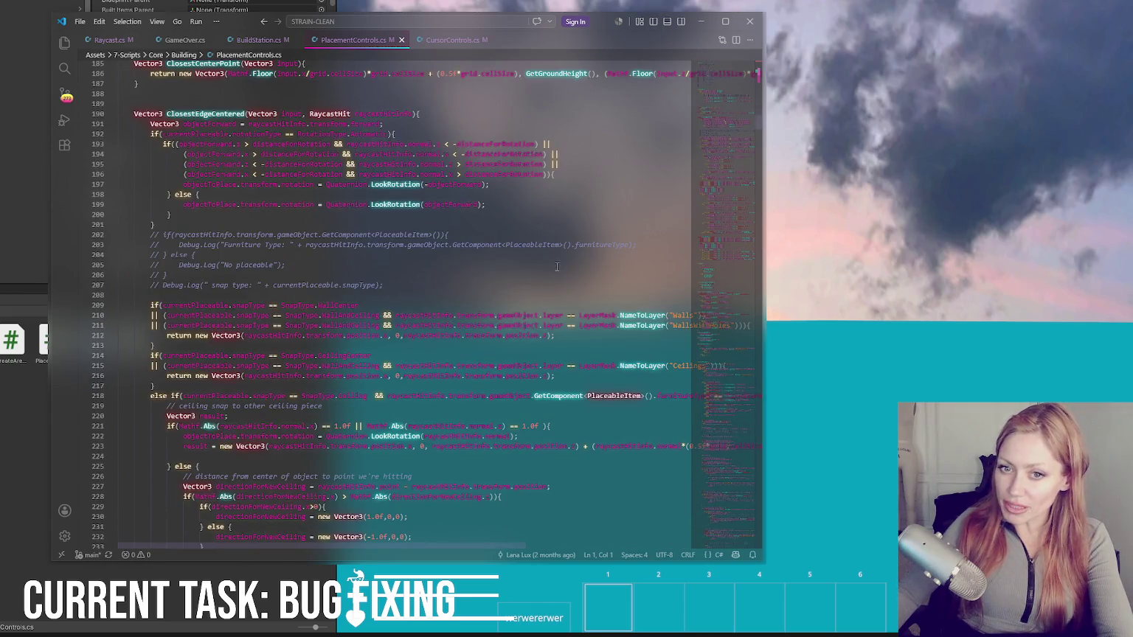
scroll(558, 266, "down", 13)
scroll(549, 255, "down", 7)
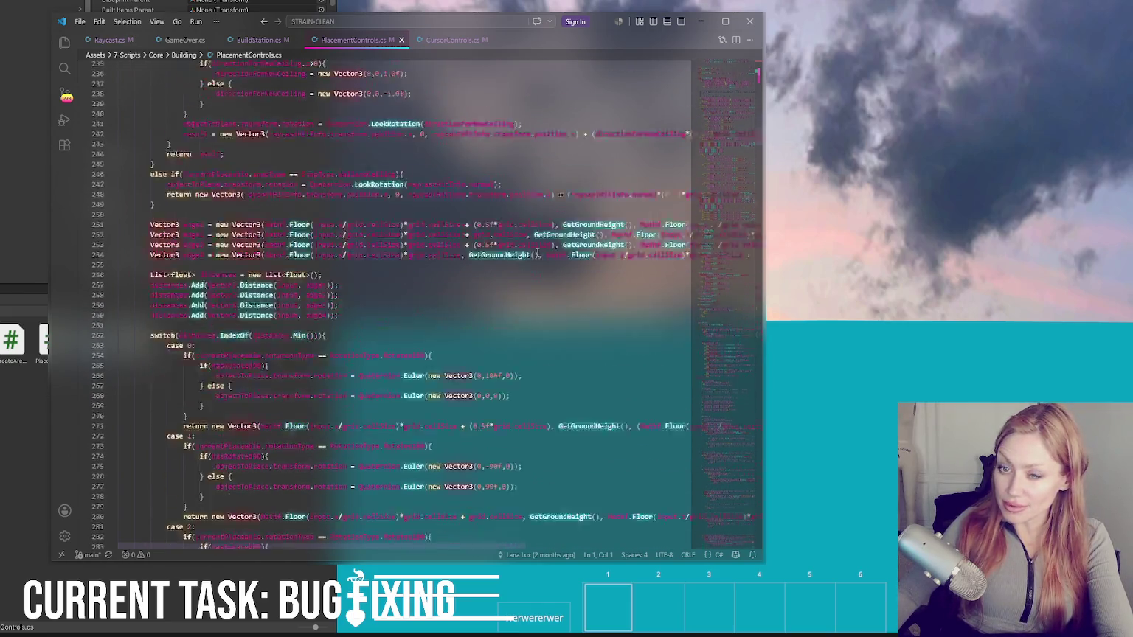
scroll(438, 229, "up", 8)
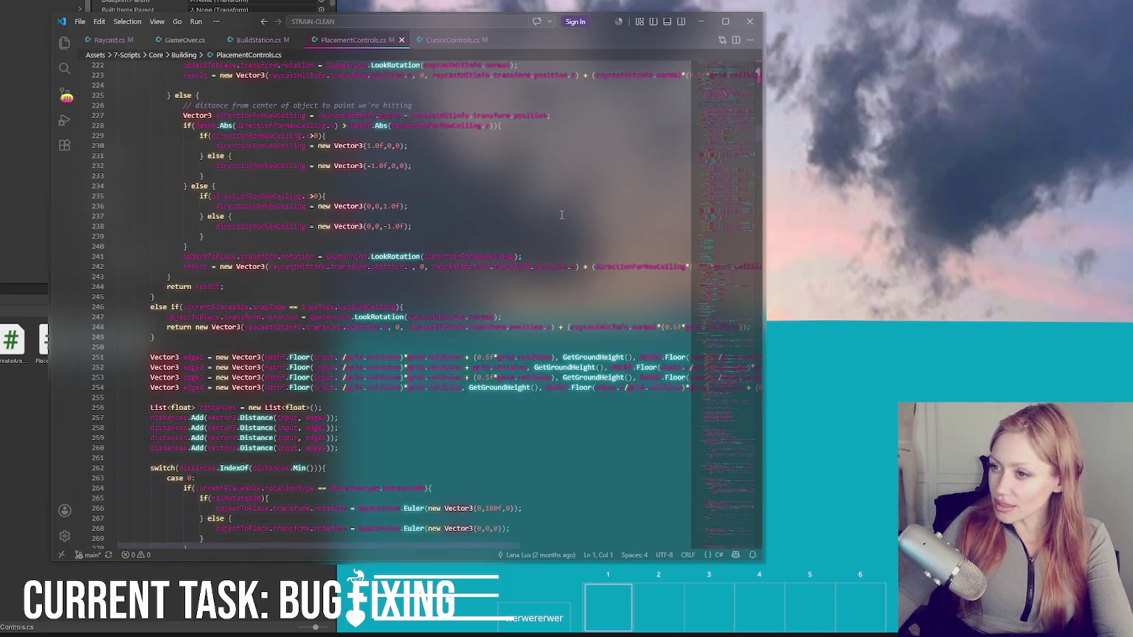
scroll(418, 173, "up", 7)
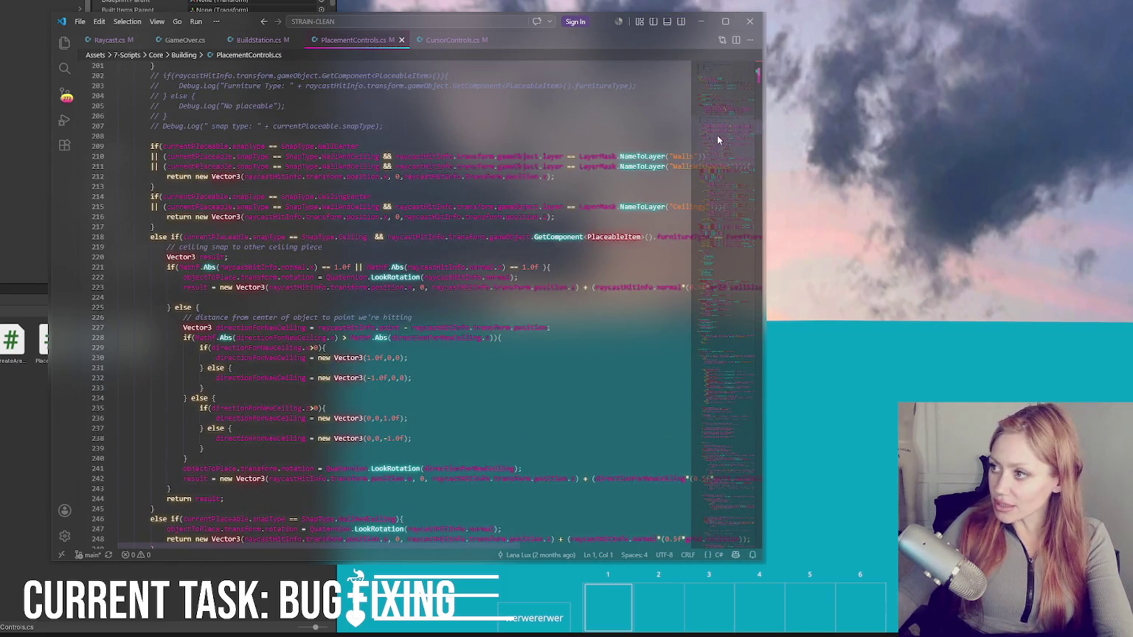
left_click_drag(714, 137, 729, 99)
scroll(343, 229, "down", 15)
scroll(255, 219, "down", 20)
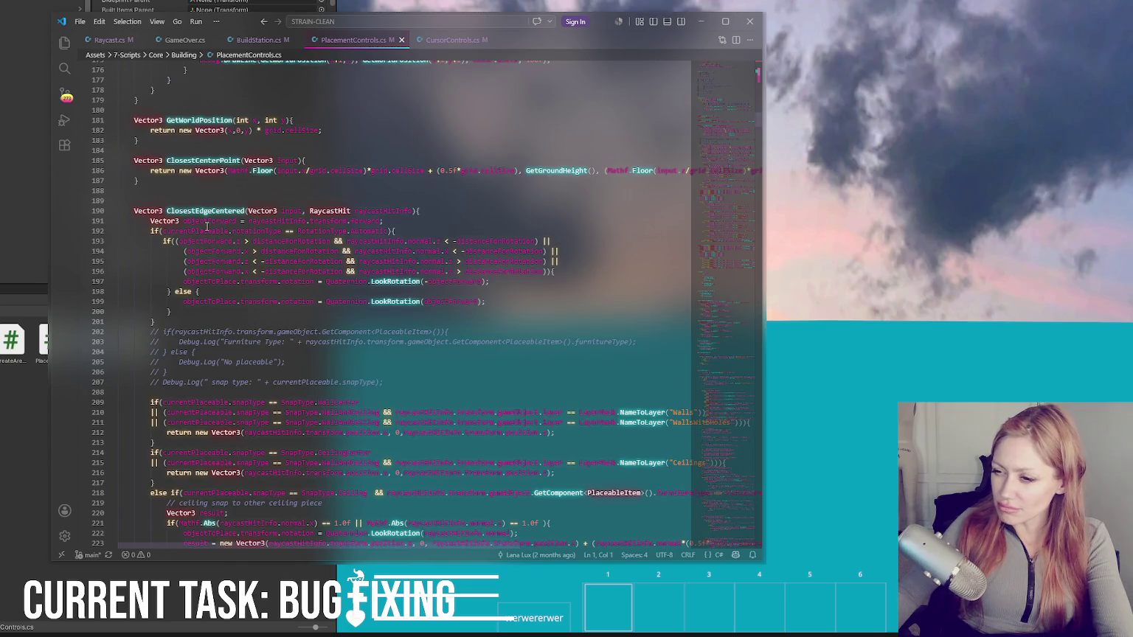
scroll(207, 220, "up", 20)
scroll(206, 216, "down", 5)
scroll(221, 184, "up", 6)
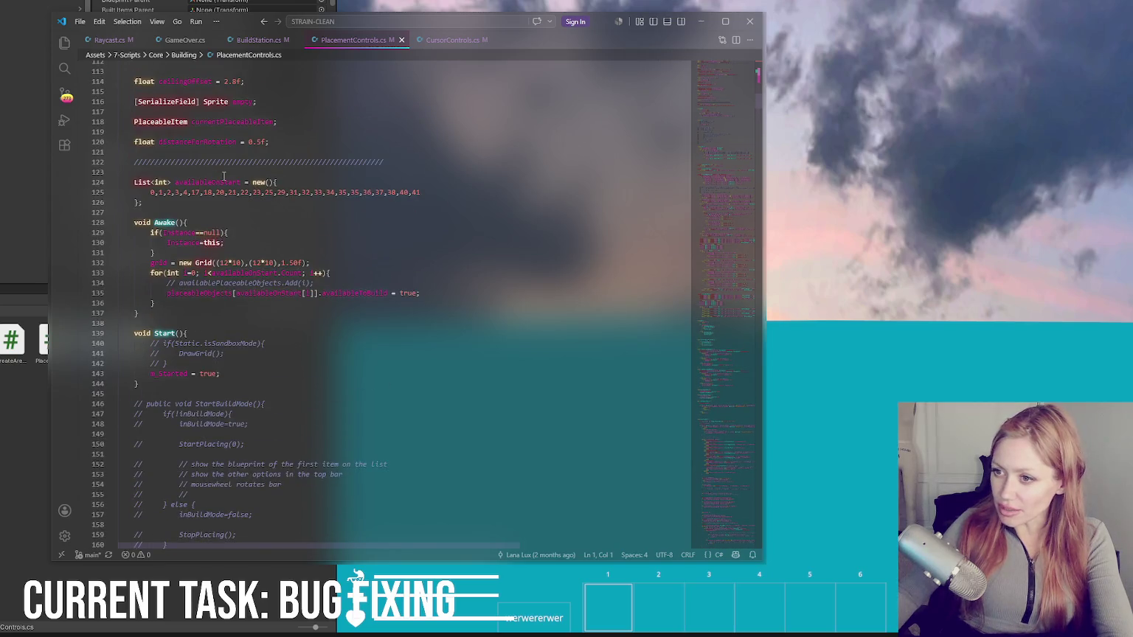
Step: Add an empty if block below line 134 inside the availableOnStart loop
double_click(229, 273)
left_click(445, 287)
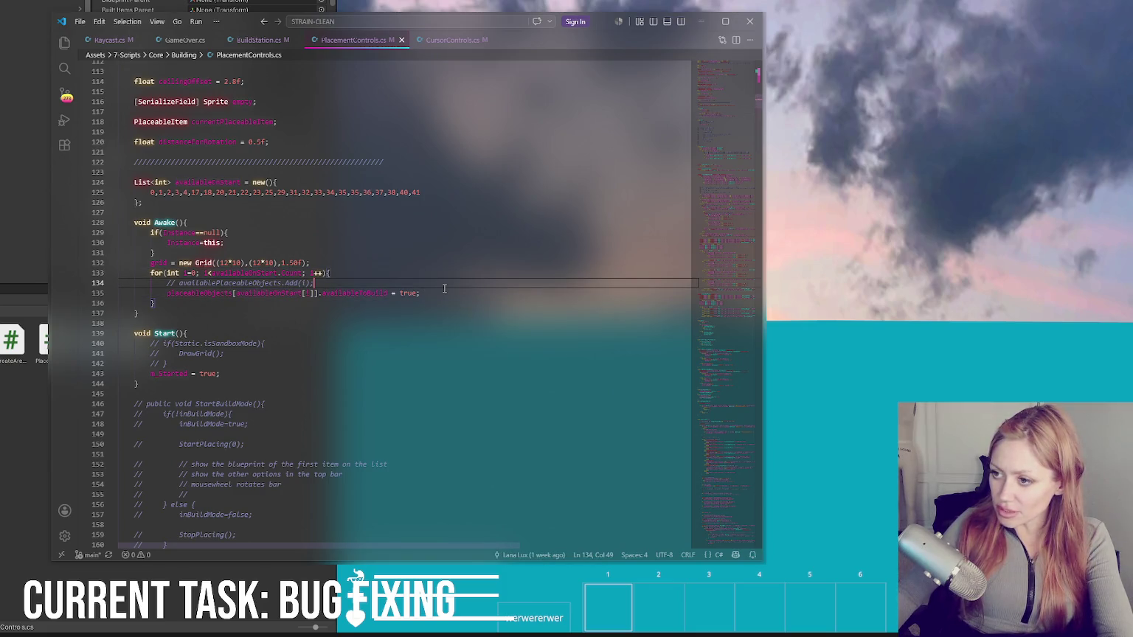
key("Return")
key("Return")
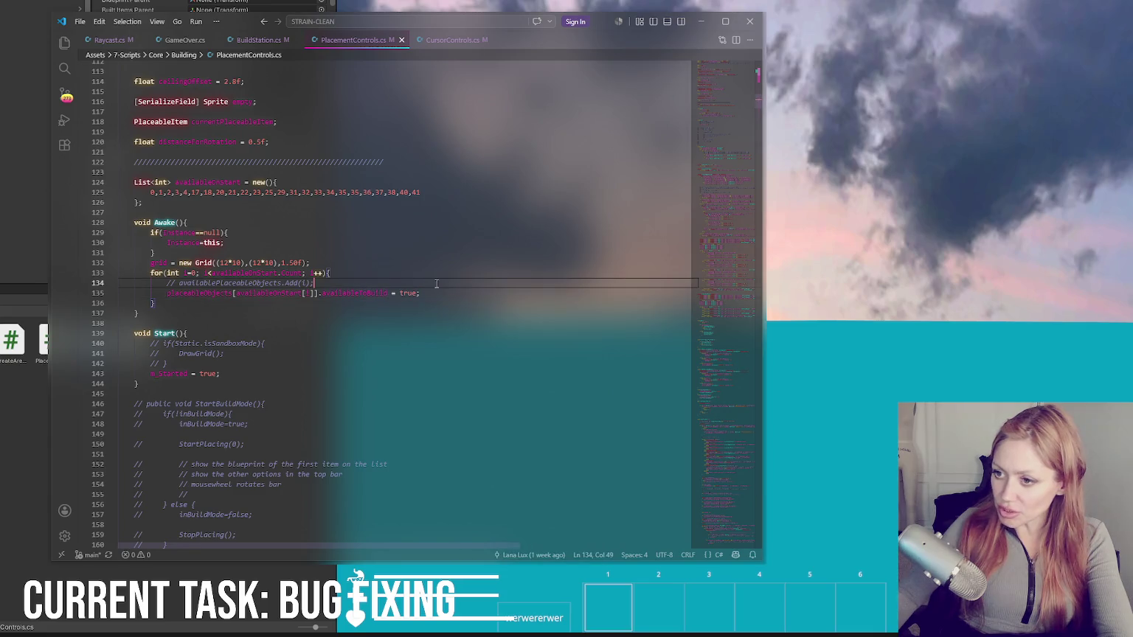
type("if(){")
key("Return")
key("Return")
type("}")
Step: Copy the availableToBuild assignment into the if block and comment out the original line
left_click_drag(450, 335, 457, 328)
key("ctrl+c")
left_click(442, 312)
key("ctrl+v")
left_click(434, 344)
key("ctrl+slash")
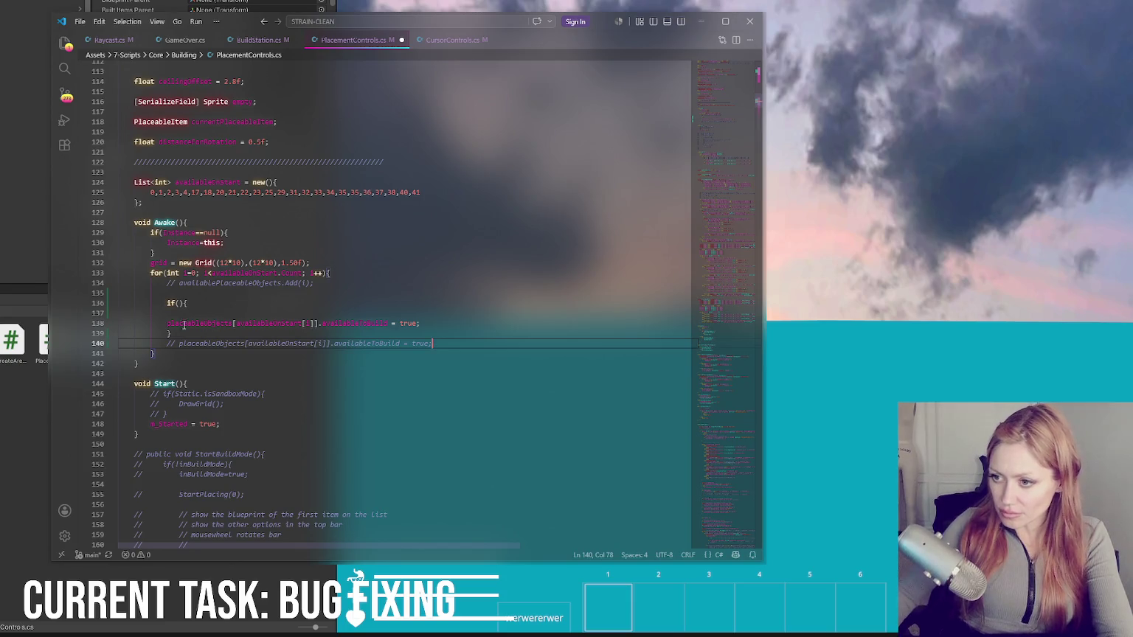
left_click(169, 324)
key("Tab")
Step: Write the condition placeableObjects[availableOnStart[i]].level >= 0 on line 137
left_click_drag(183, 323, 335, 322)
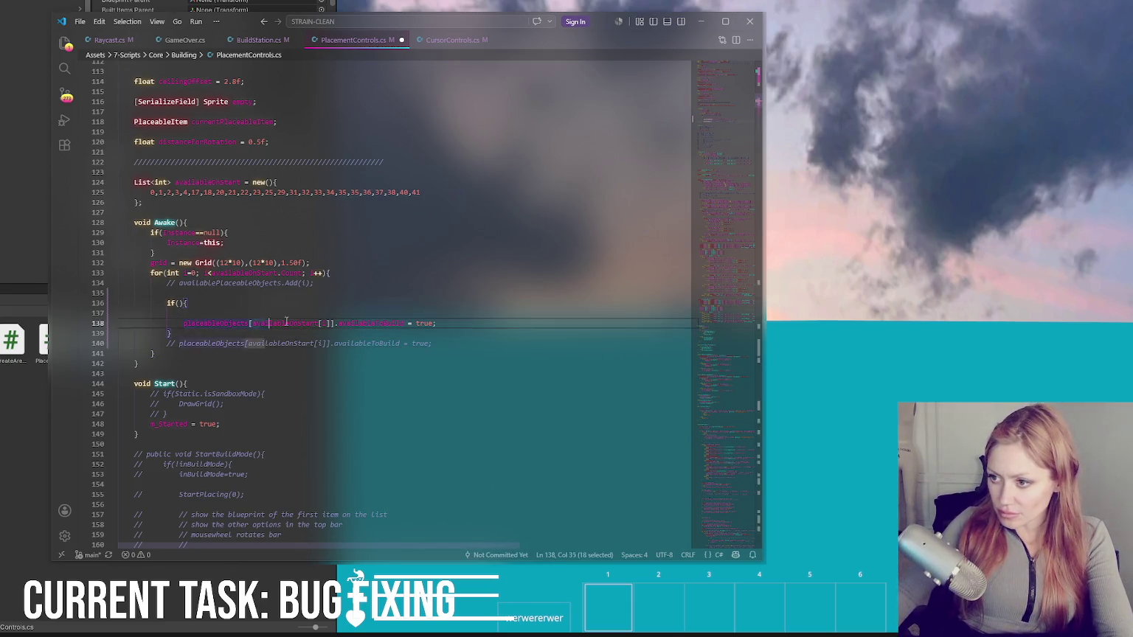
key("ctrl+c")
left_click(328, 313)
key("ctrl+v")
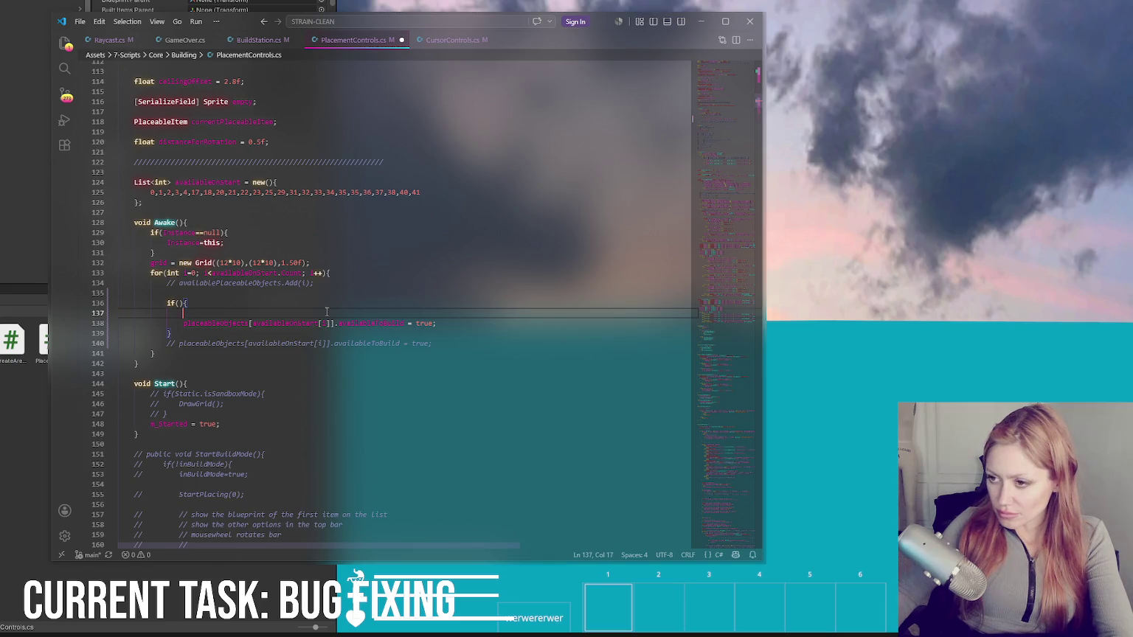
type(".level >= 0")
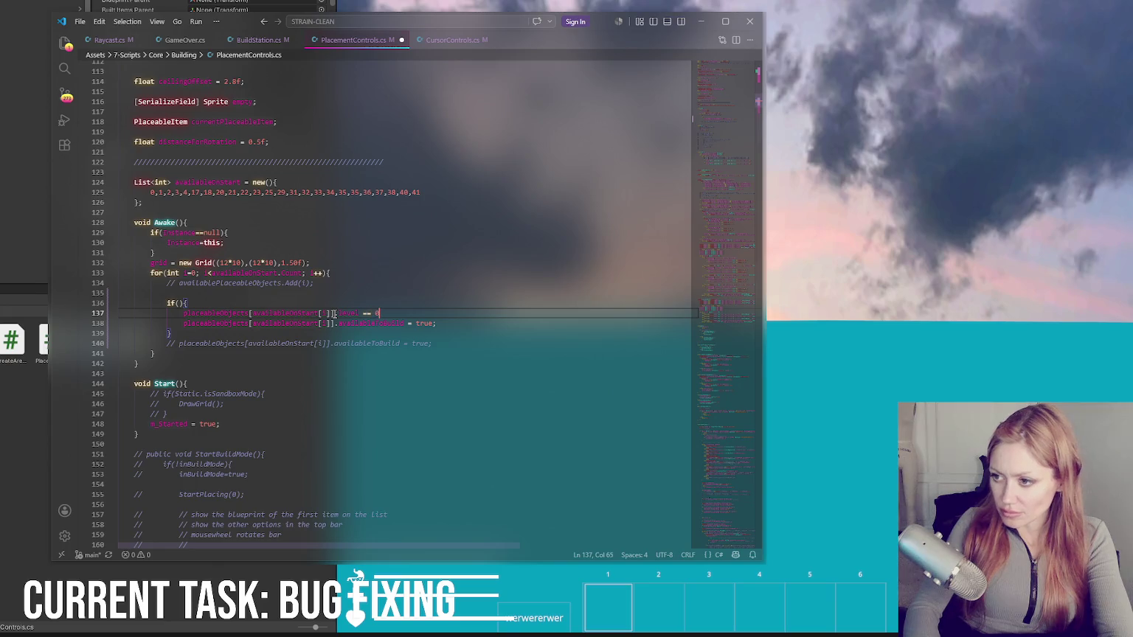
type(";")
Step: Move the level condition into the if parentheses, delete the blank line, and save the script
left_click_drag(174, 311, 379, 313)
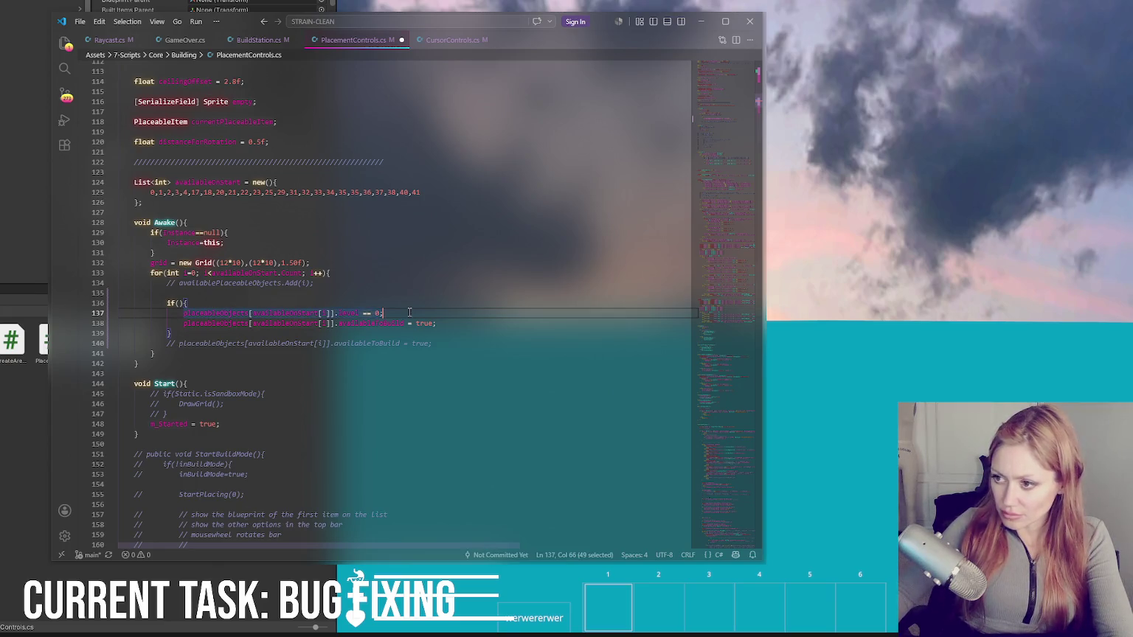
key("ctrl+x")
left_click(175, 303)
key("ctrl+v")
left_click(264, 312)
key("BackSpace")
key("BackSpace")
key("BackSpace")
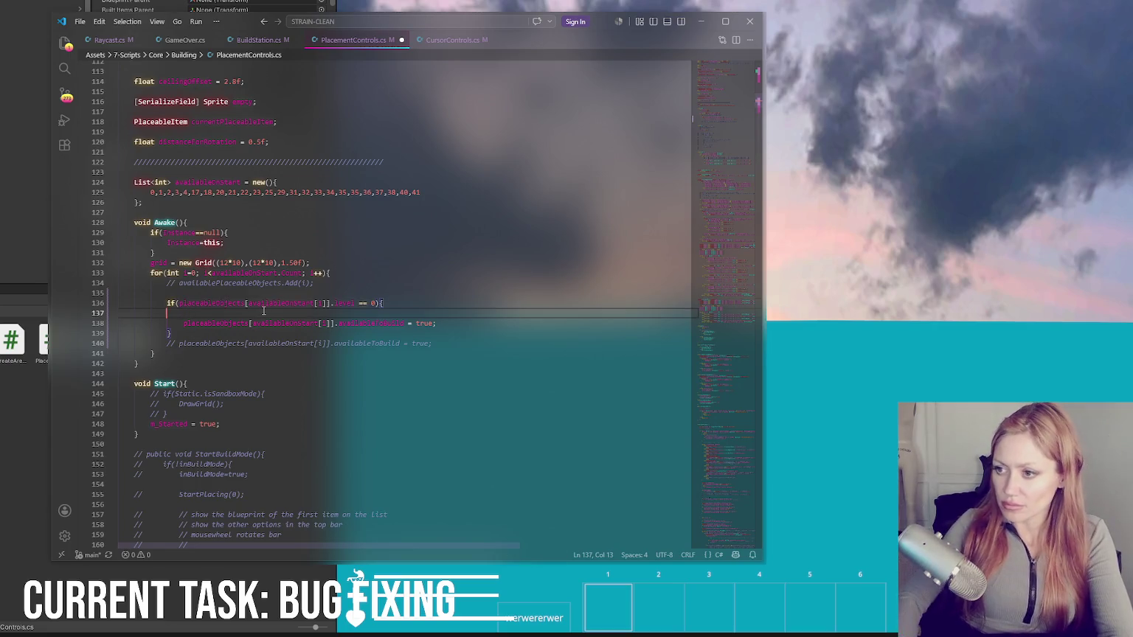
key("ctrl+s")
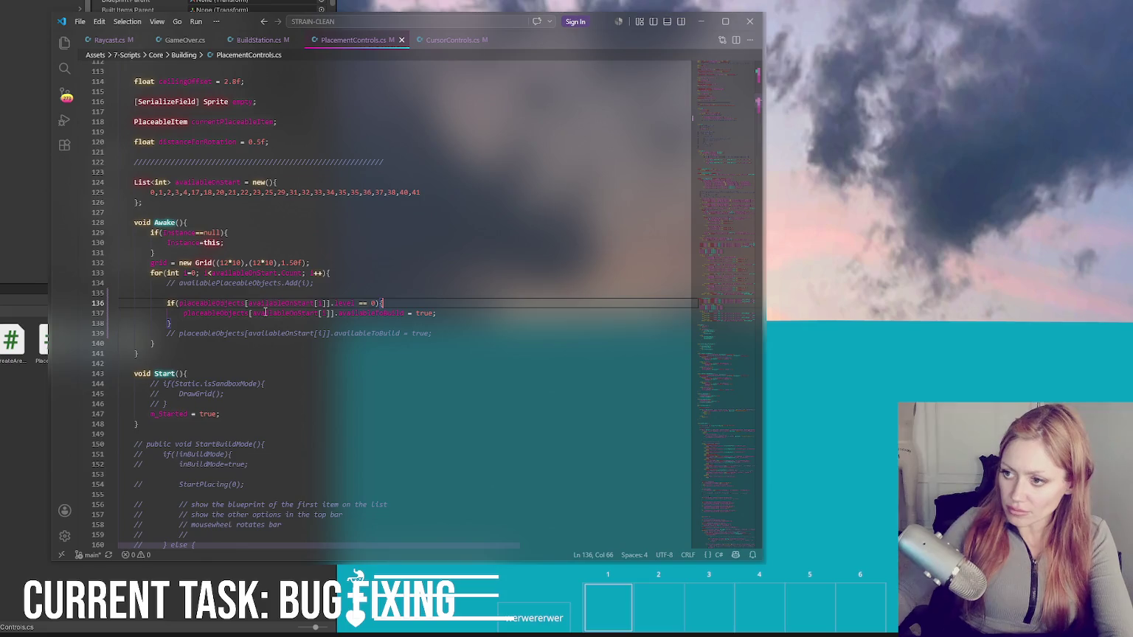
key("alt+Tab")
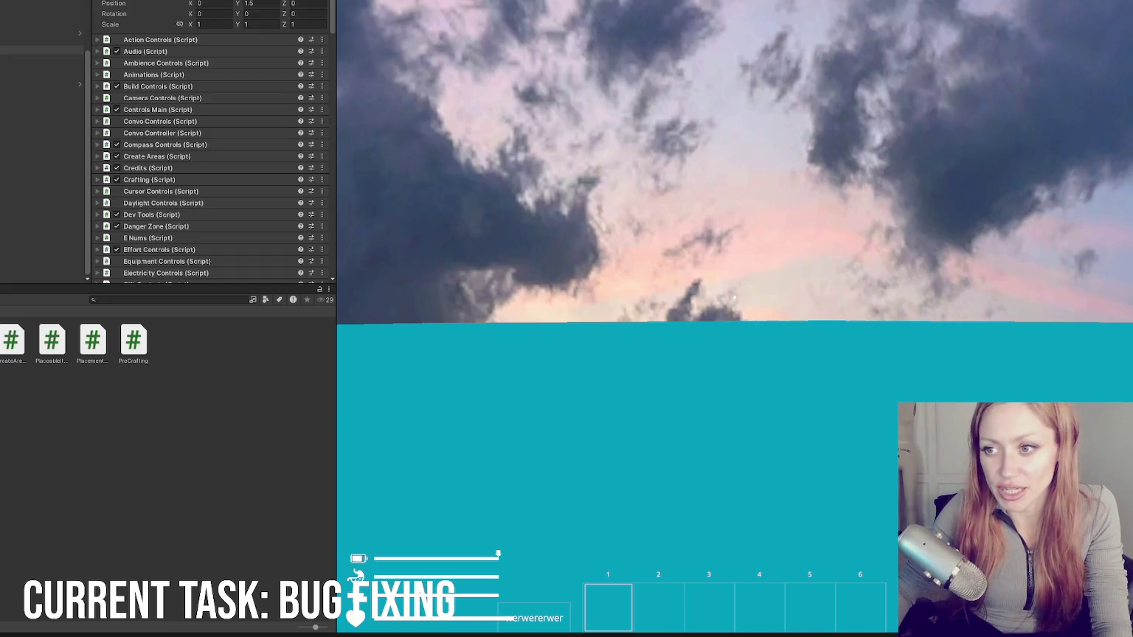
Step: Scroll to the Placement Controls Placeable Objects list and expand the Table entry
scroll(178, 74, "down", 10)
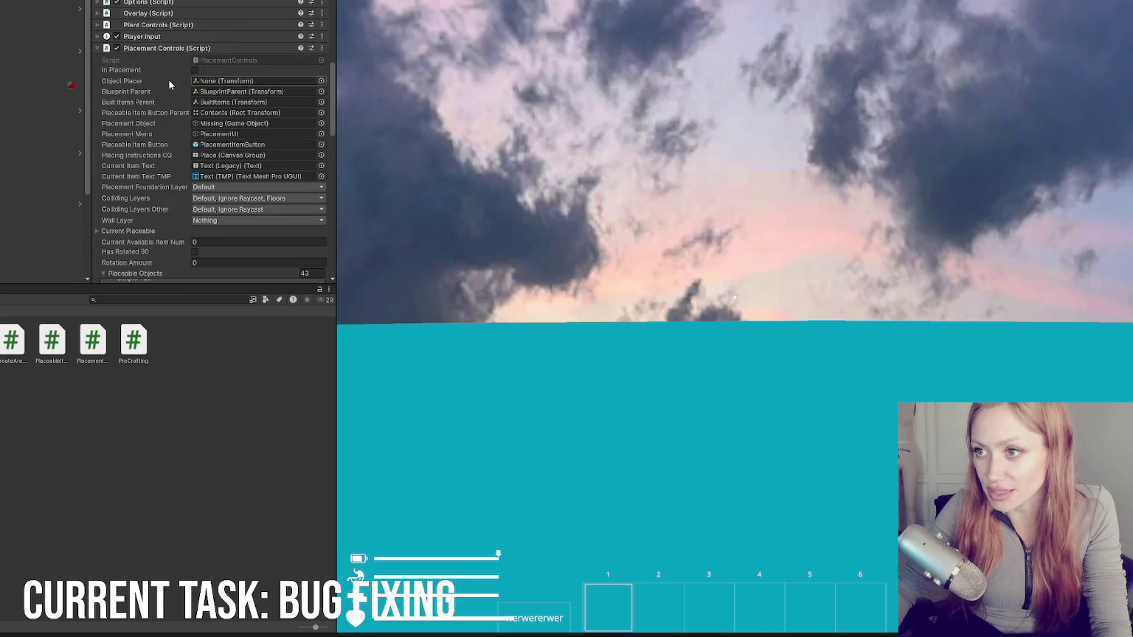
scroll(152, 59, "down", 5)
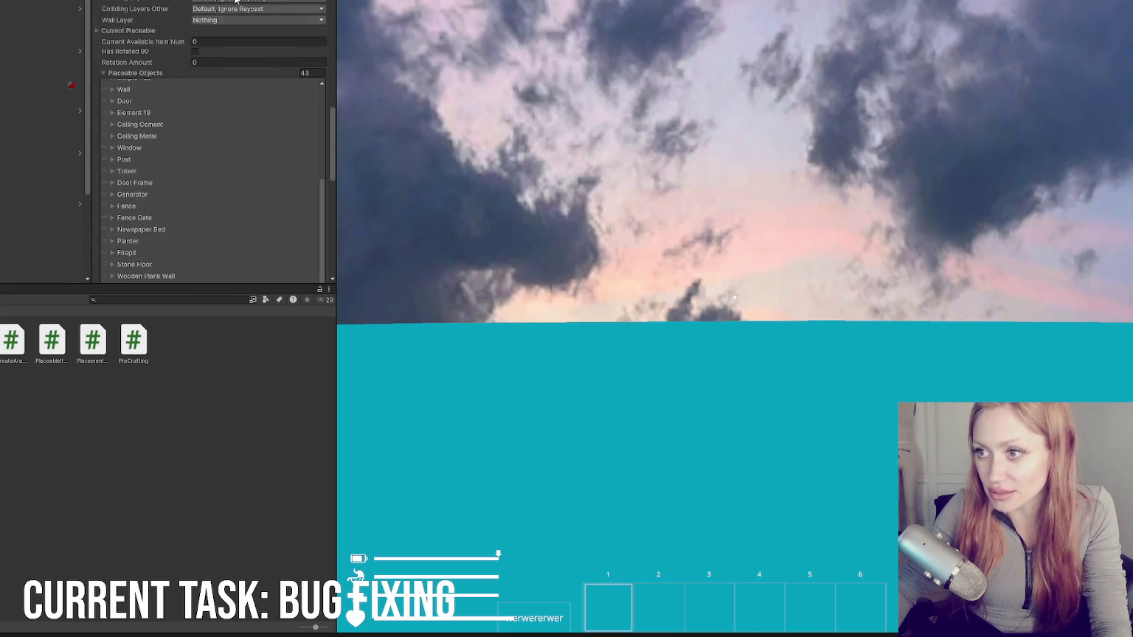
scroll(233, 44, "up", 10)
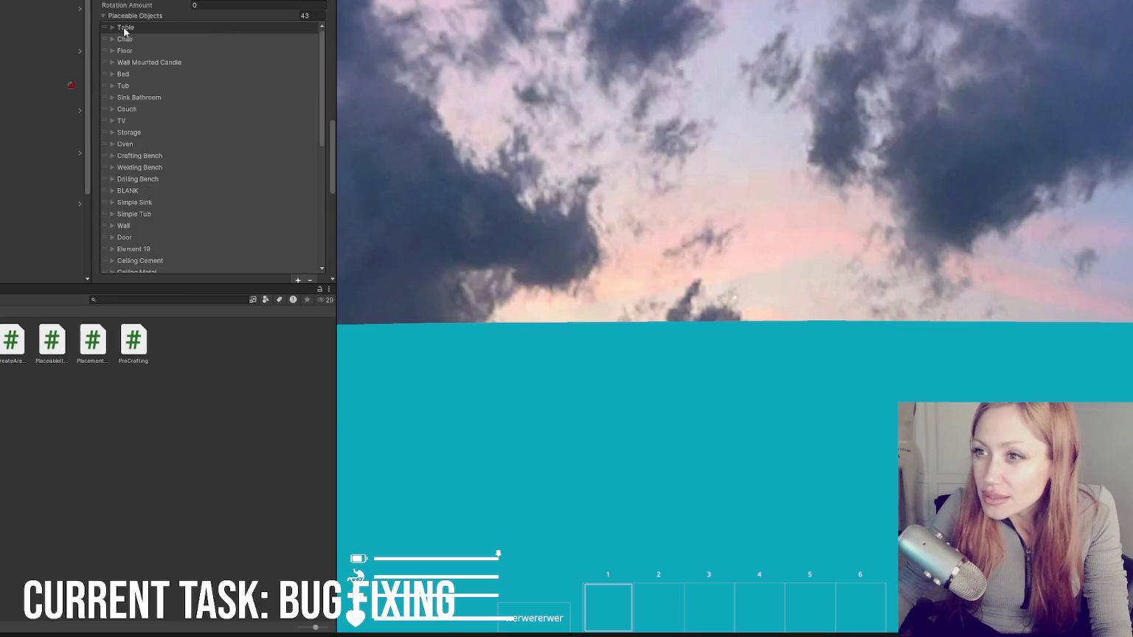
left_click(124, 28)
Step: Collapse Table, look over the Chair entry, and enlarge the Inspector list area
scroll(247, 162, "down", 3)
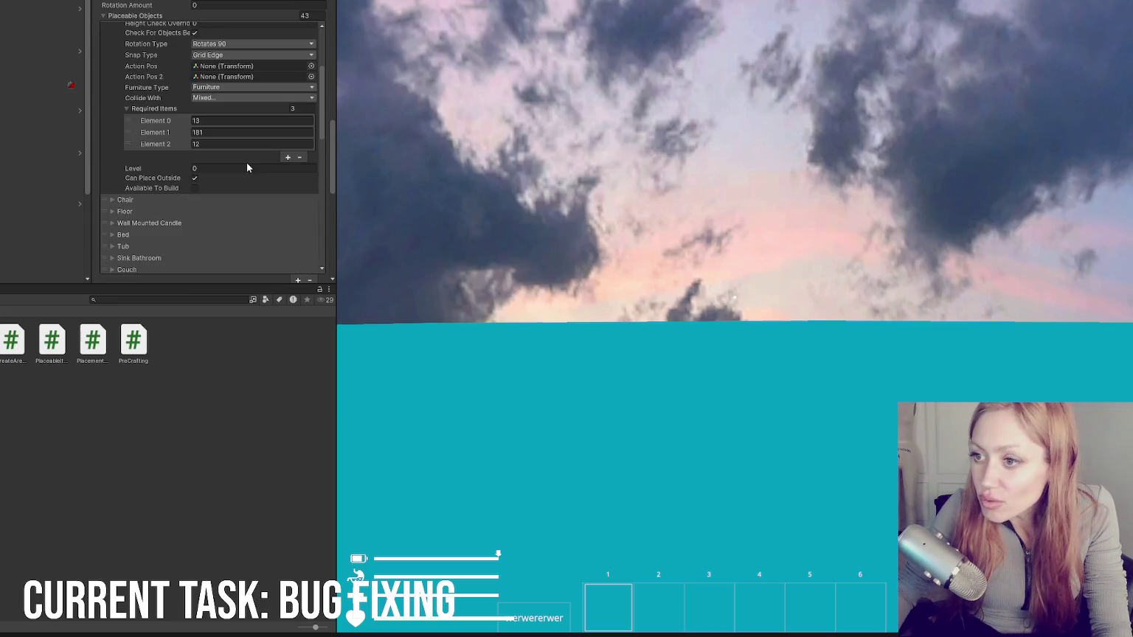
scroll(222, 147, "up", 5)
left_click(155, 56)
left_click(184, 68)
scroll(205, 135, "down", 3)
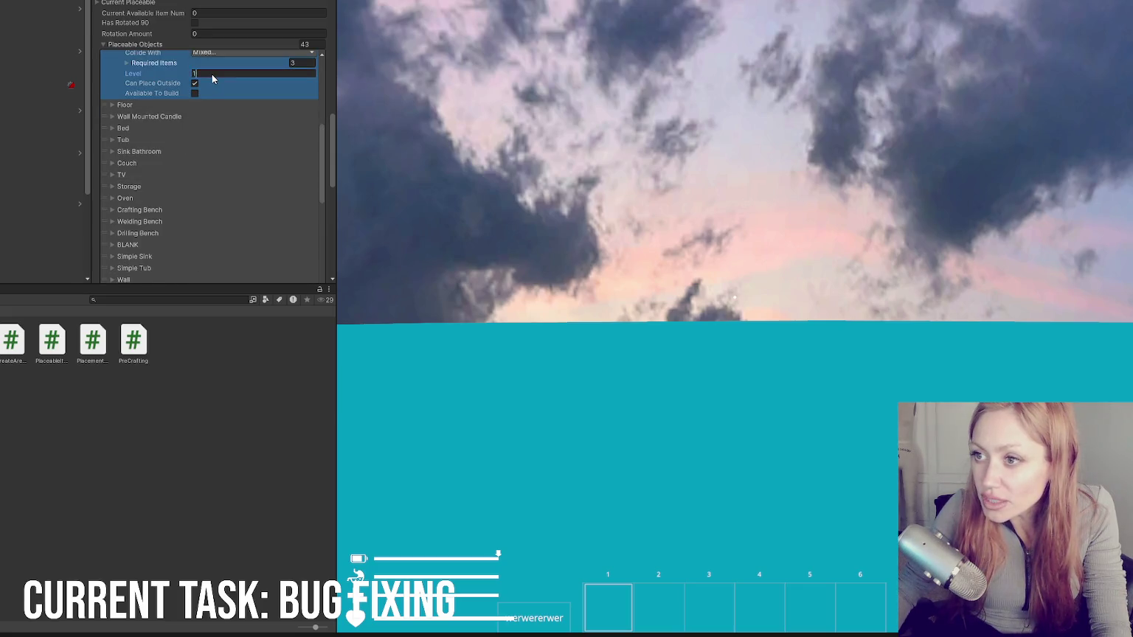
scroll(212, 73, "up", 5)
left_click(129, 109)
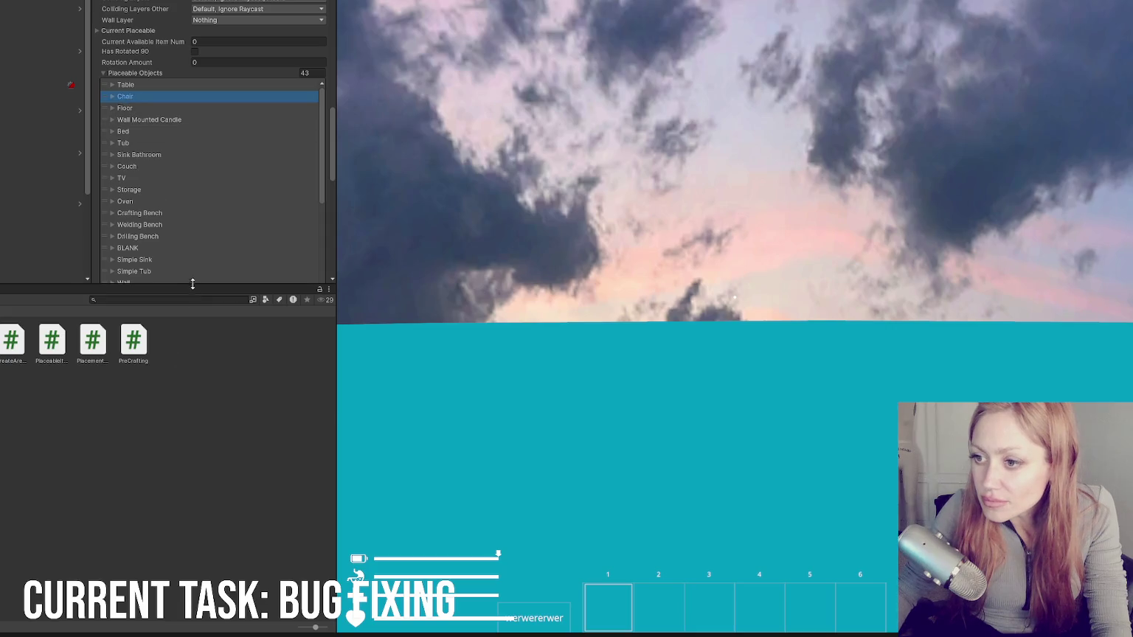
left_click_drag(193, 285, 193, 514)
Step: Expand the Floor entry and change its Name to Wooden Floor
left_click(114, 95)
scroll(237, 186, "down", 3)
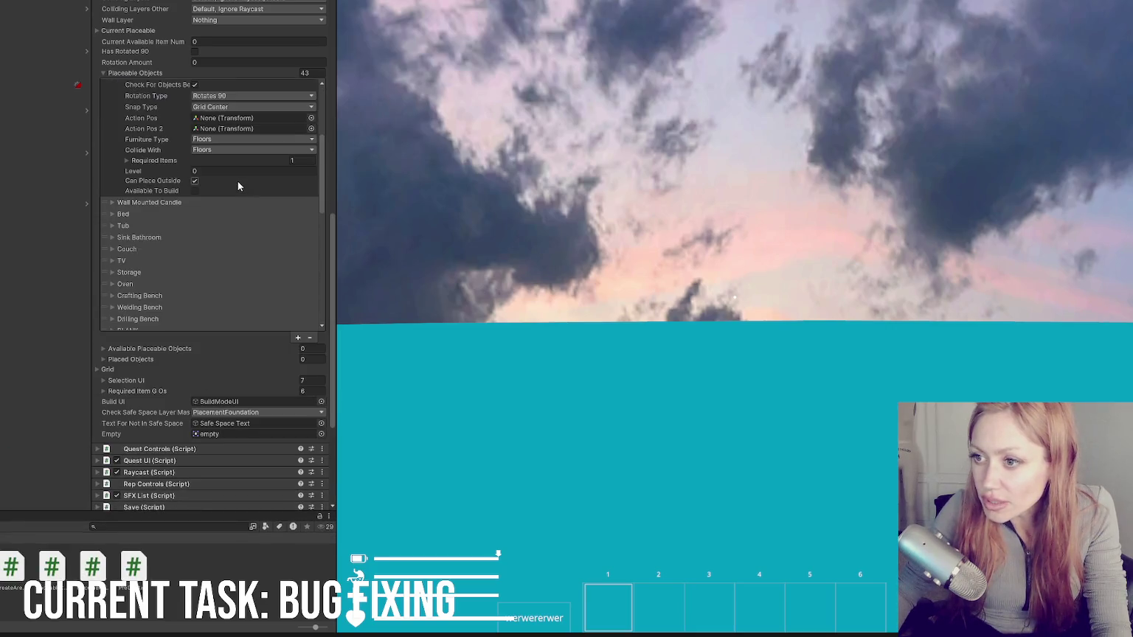
scroll(238, 186, "up", 3)
left_click(214, 120)
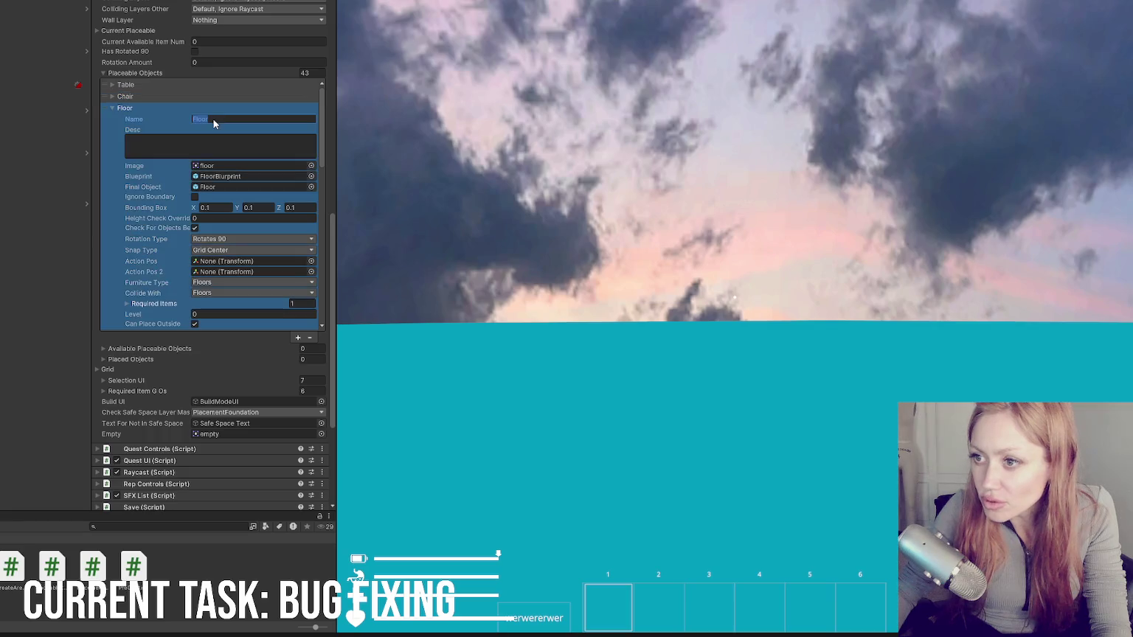
type("W")
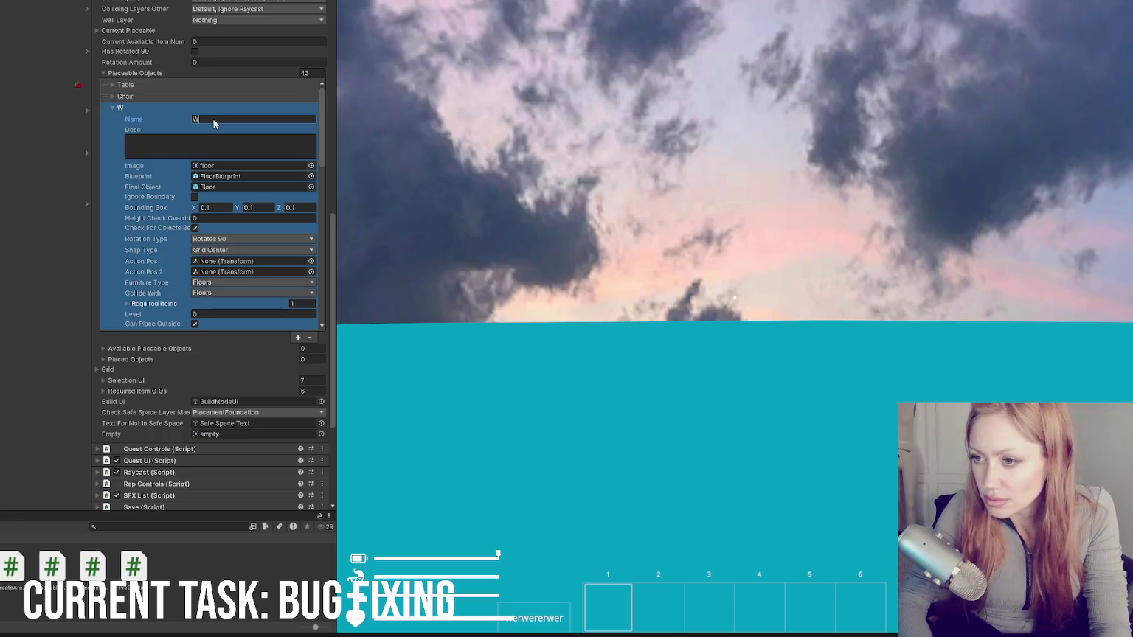
type("ooden Floor")
key("Tab")
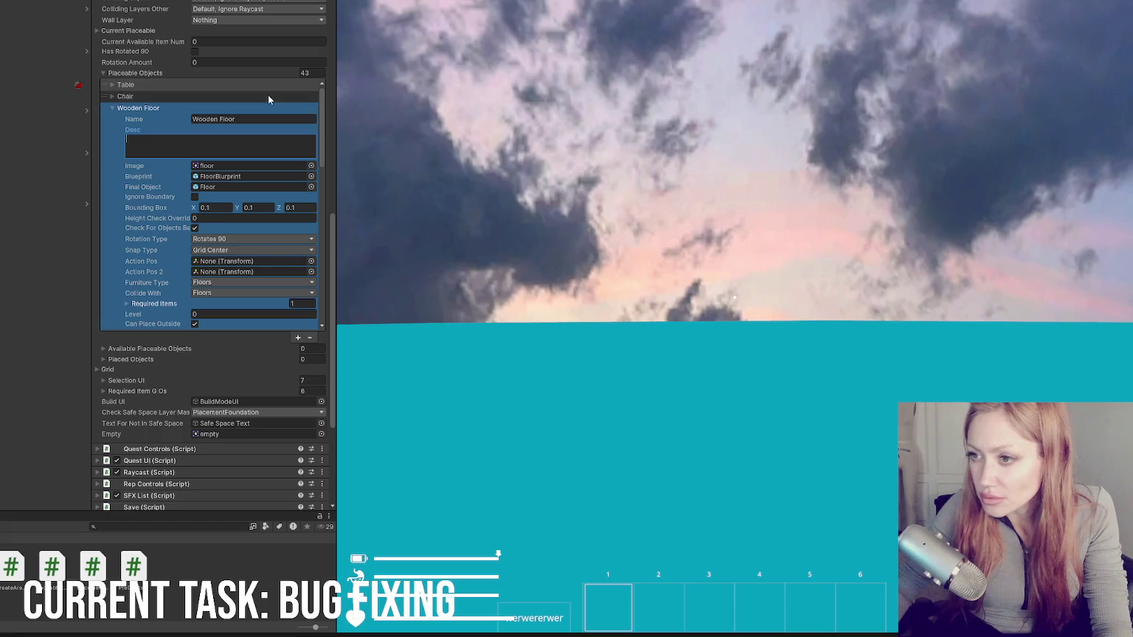
Step: Look over the Wall Mounted Candle, Bed and Tub entries, briefly checking the code editor
scroll(242, 117, "down", 4)
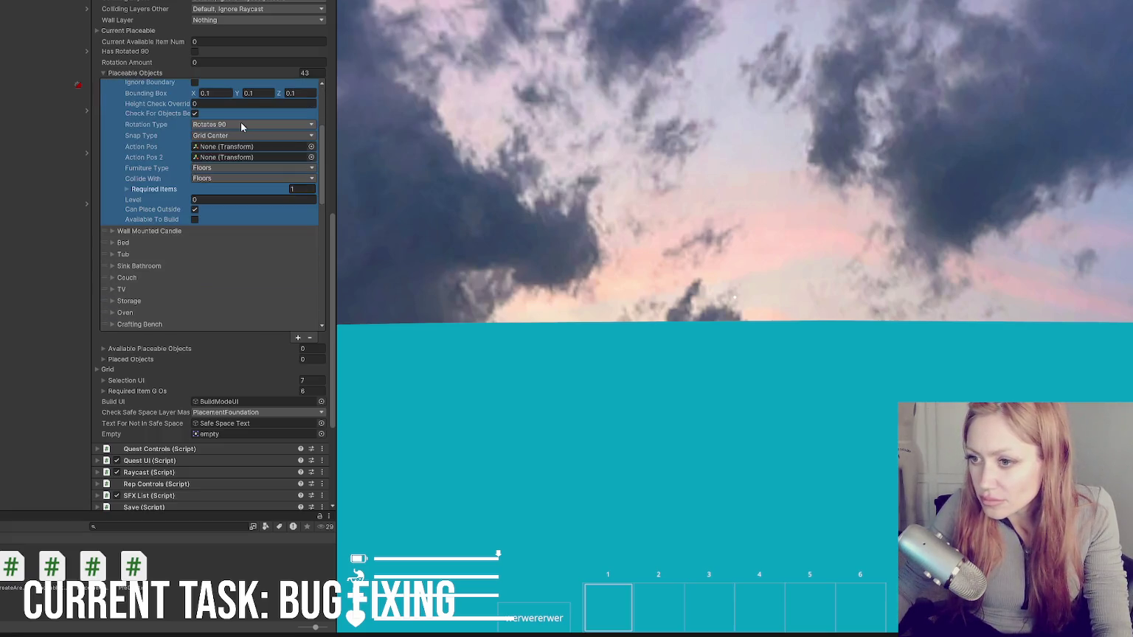
scroll(202, 200, "up", 5)
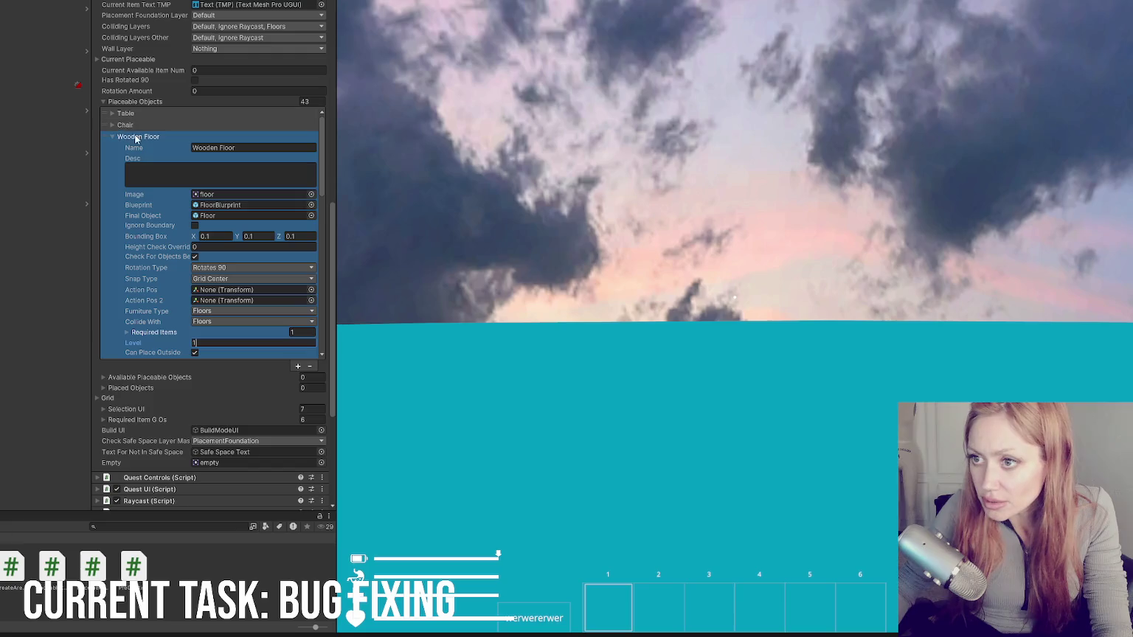
left_click(136, 136)
left_click(140, 149)
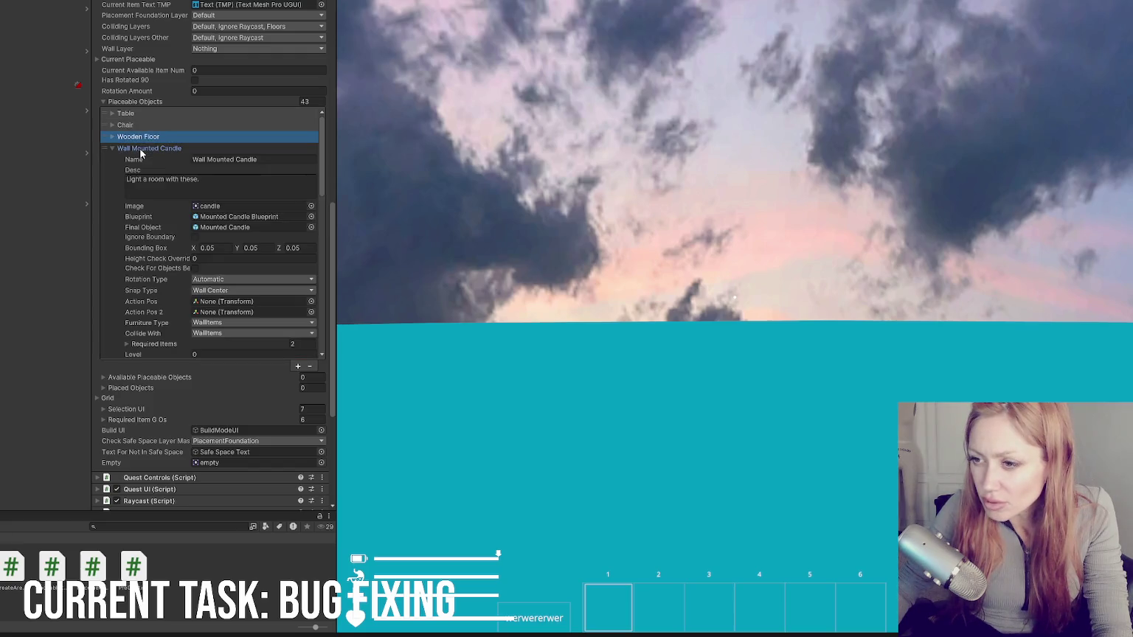
left_click(141, 149)
left_click(118, 160)
scroll(222, 235, "down", 4)
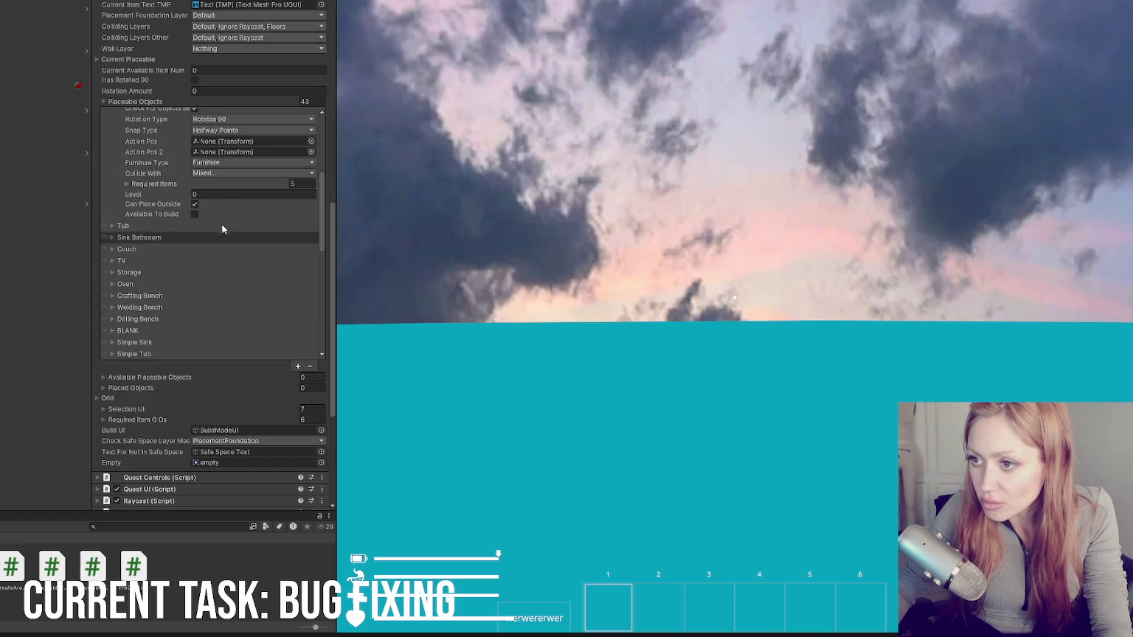
left_click(212, 195)
scroll(211, 194, "up", 5)
left_click(138, 161)
left_click(137, 171)
left_click(137, 171)
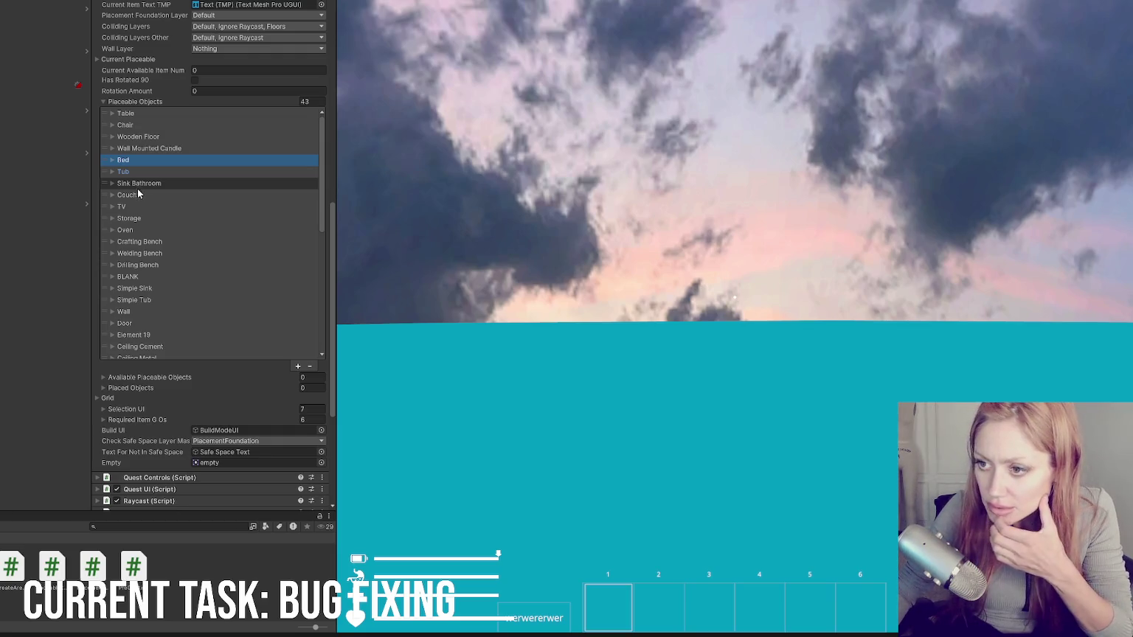
key("alt+Tab")
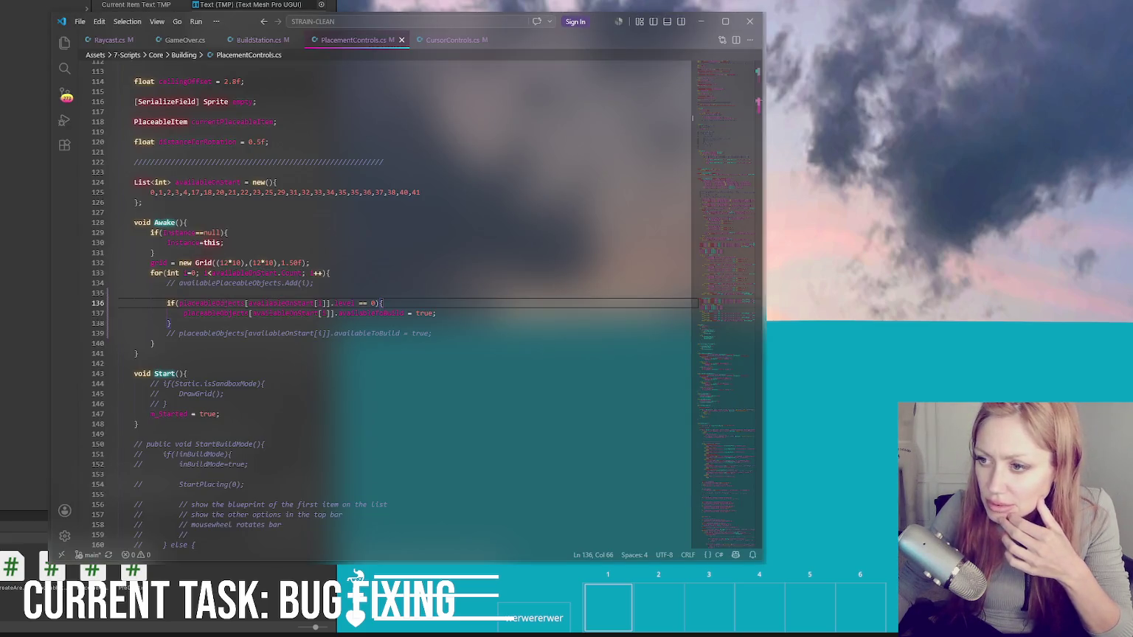
key("alt+Tab")
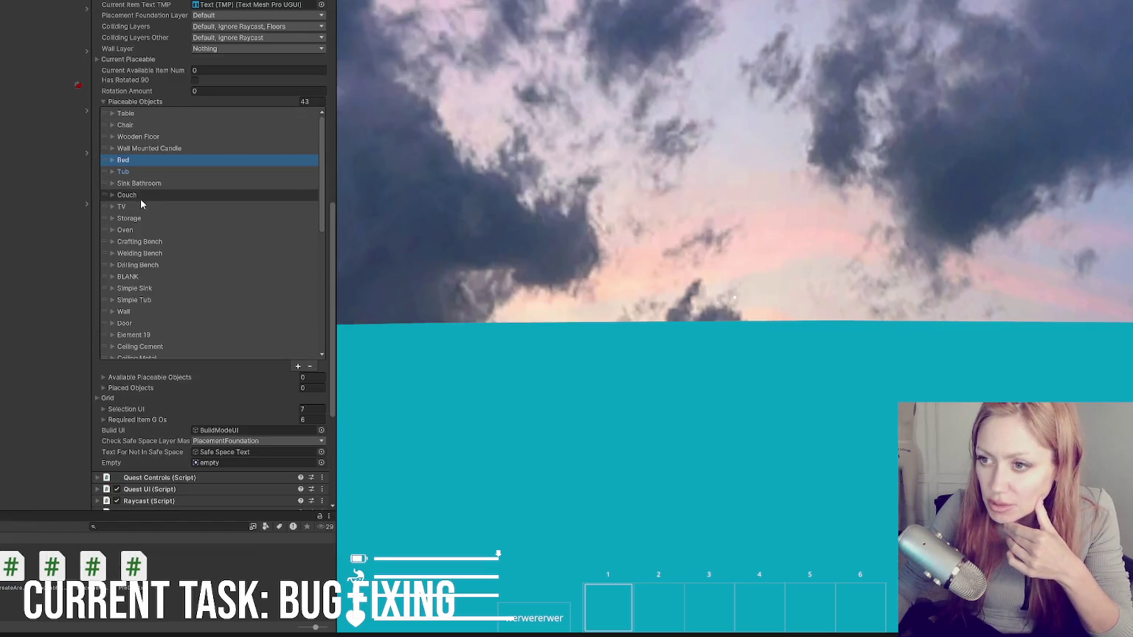
Step: Inspect the Wall and Door placeable entries' fields, then collapse them
scroll(175, 197, "down", 3)
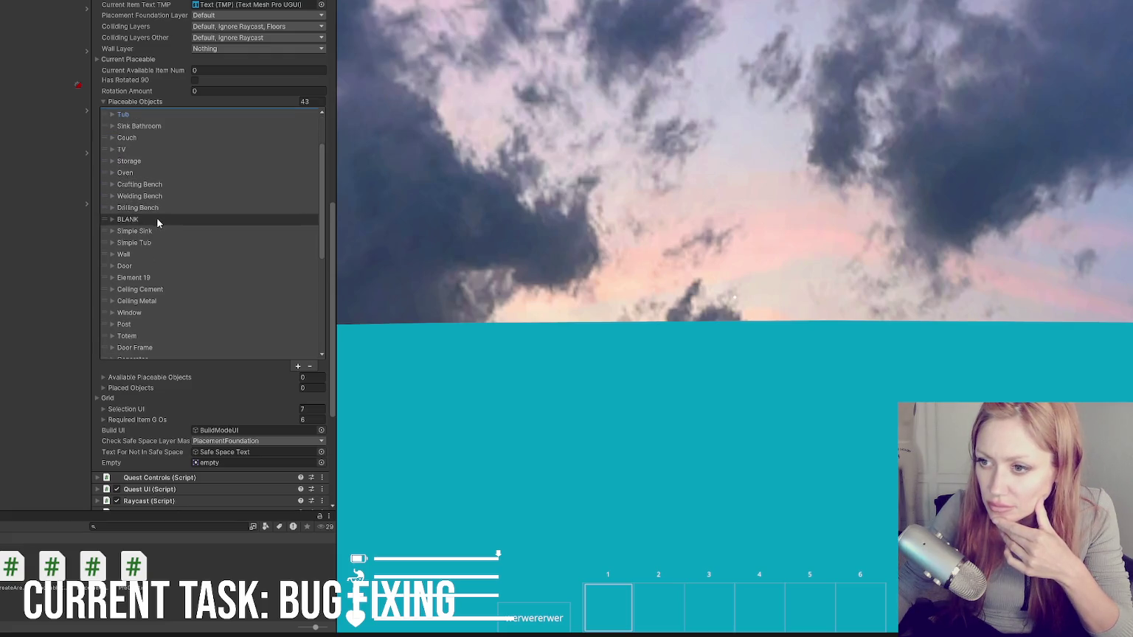
left_click(157, 256)
scroll(213, 192, "down", 5)
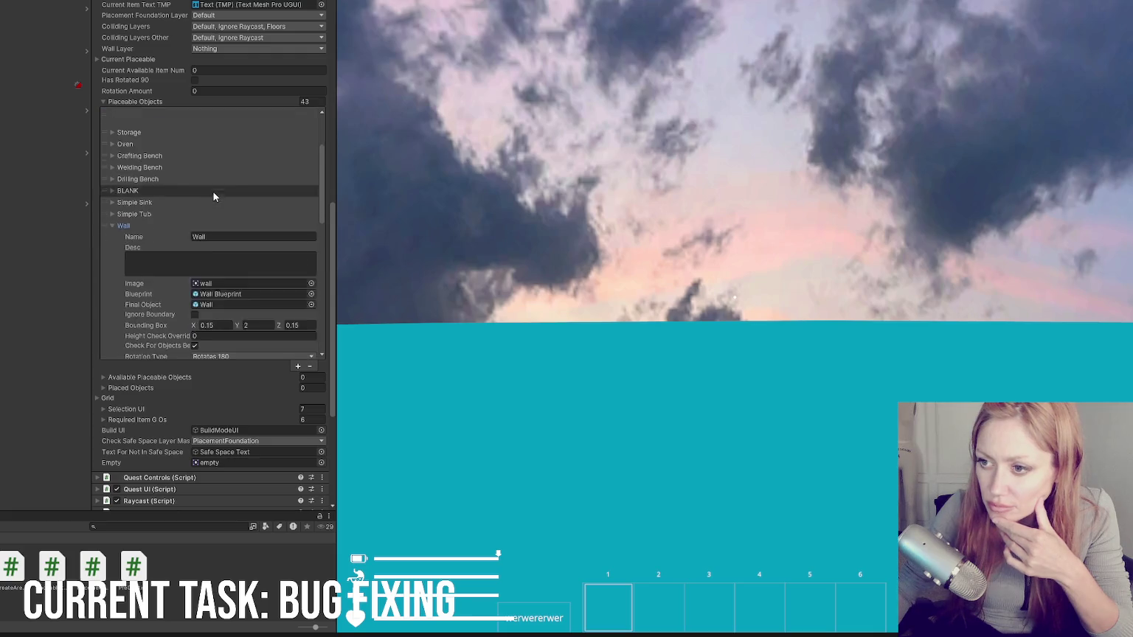
left_click(219, 258)
scroll(216, 252, "up", 3)
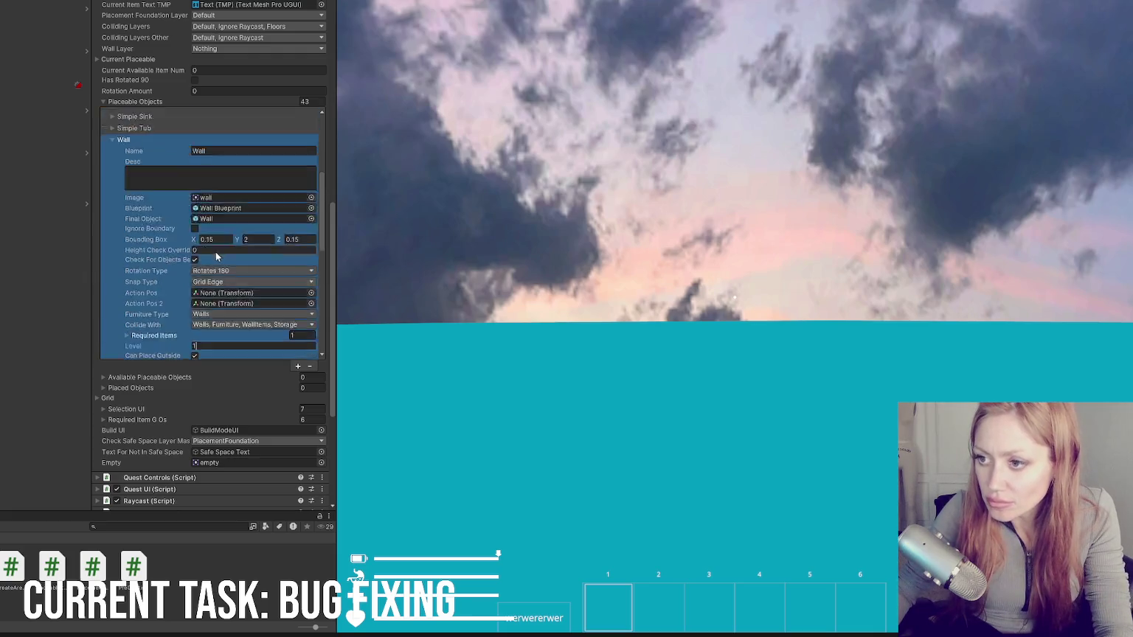
left_click(133, 169)
left_click(136, 180)
scroll(171, 201, "down", 4)
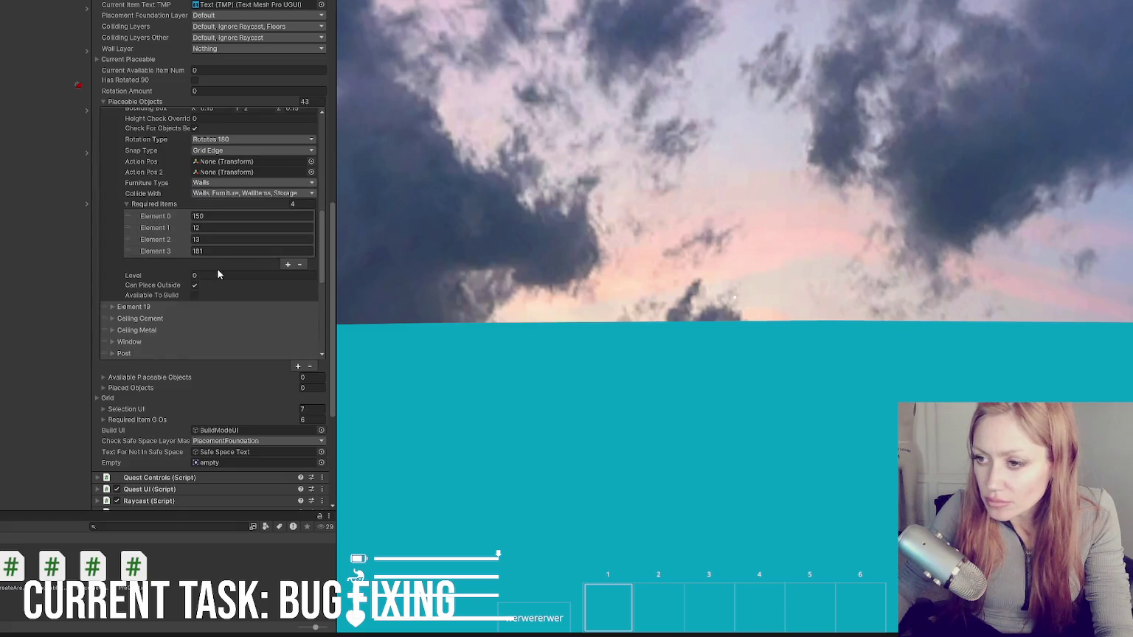
left_click(216, 274)
scroll(151, 234, "up", 3)
scroll(150, 233, "up", 1)
left_click(140, 182)
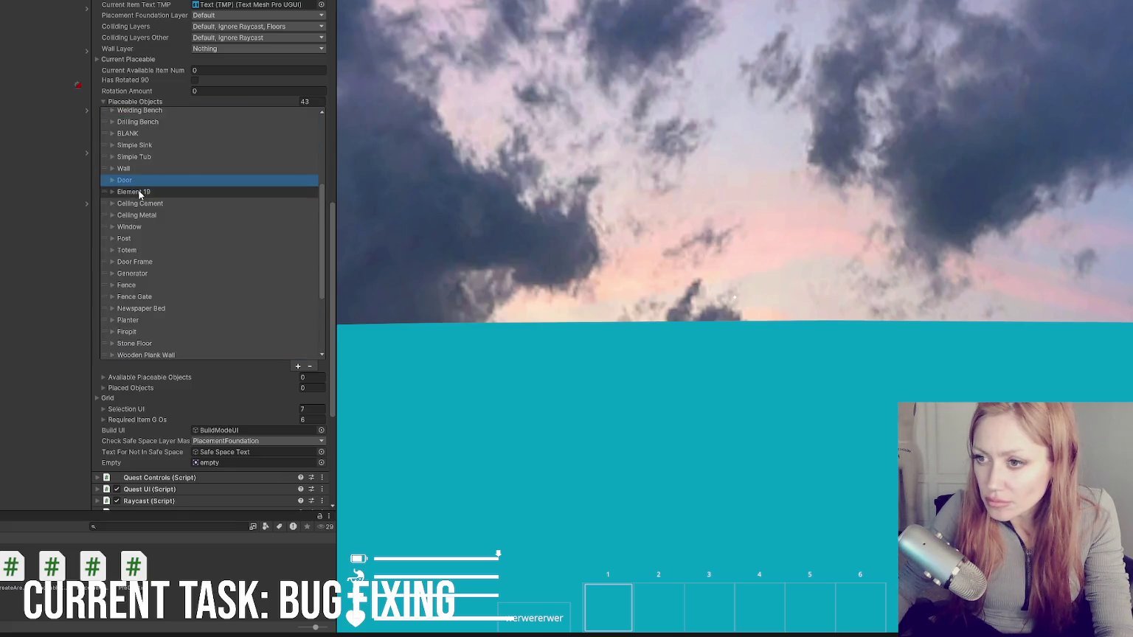
Step: Check the Ceiling Cement level setting, then the Ceiling Metal and Window entries
left_click(139, 204)
scroll(140, 205, "down", 4)
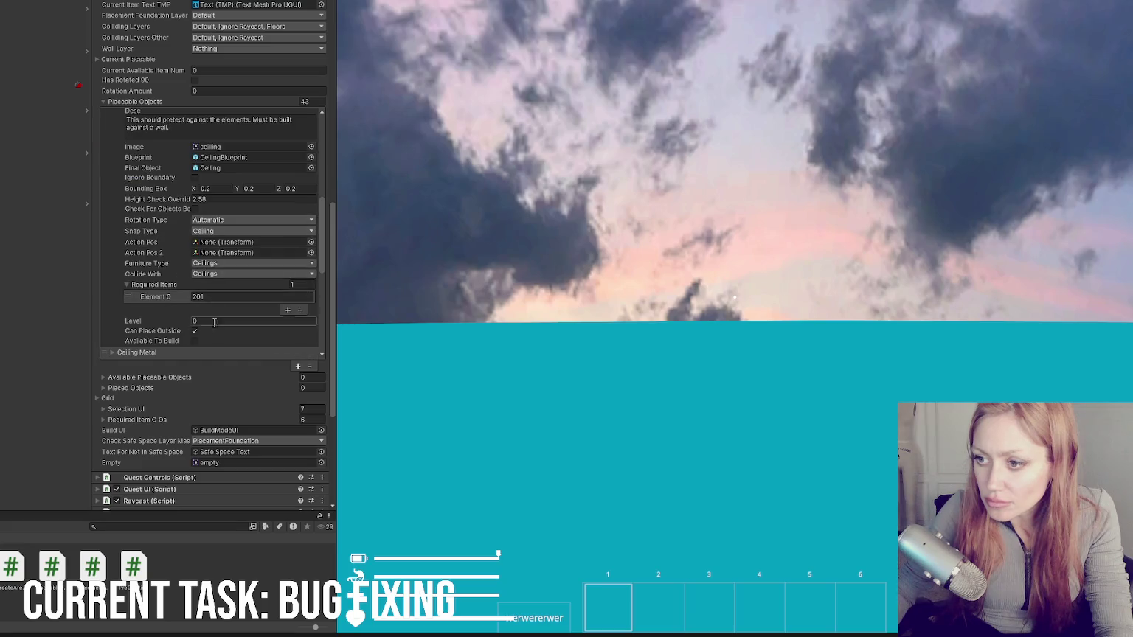
left_click(184, 259)
scroll(133, 220, "up", 5)
left_click(135, 233)
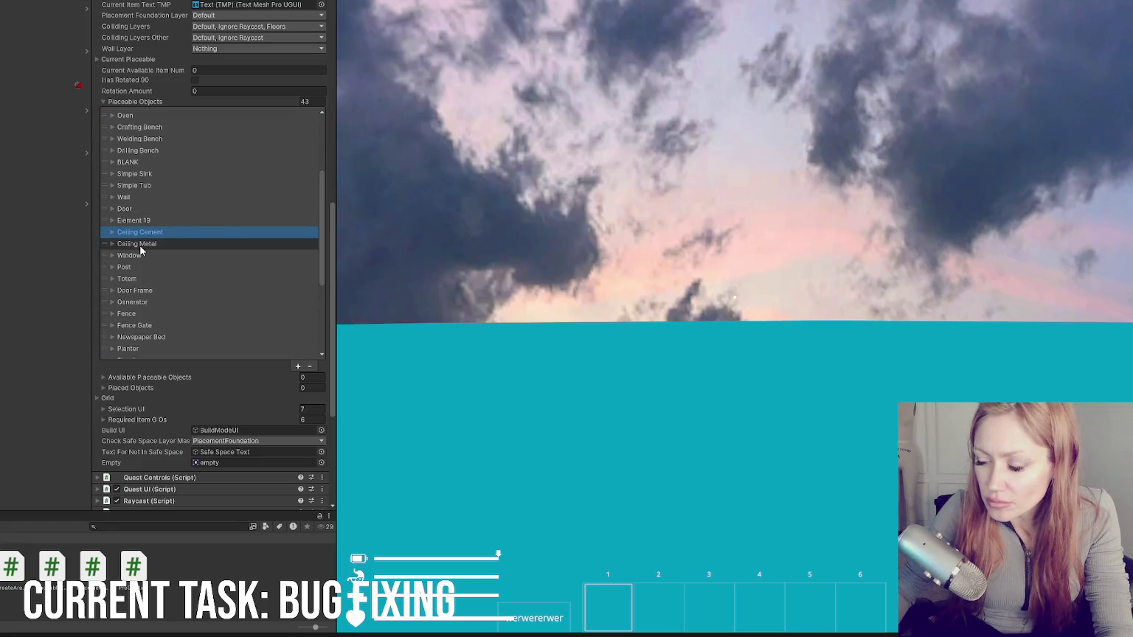
left_click(141, 244)
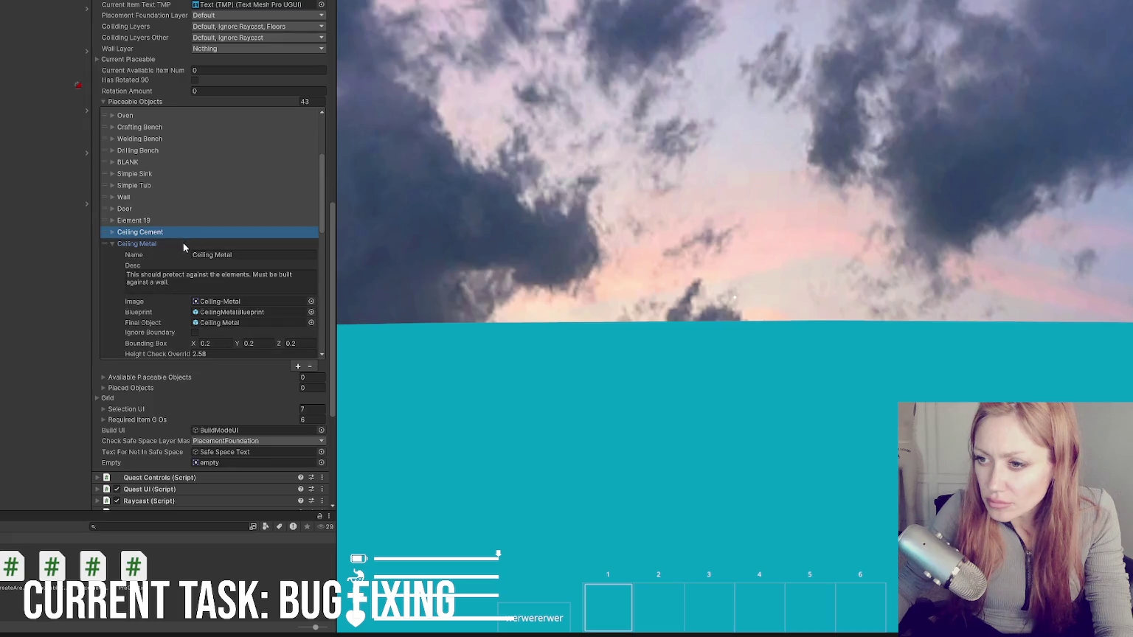
left_click(184, 240)
scroll(196, 211, "down", 3)
left_click(153, 171)
scroll(184, 213, "down", 3)
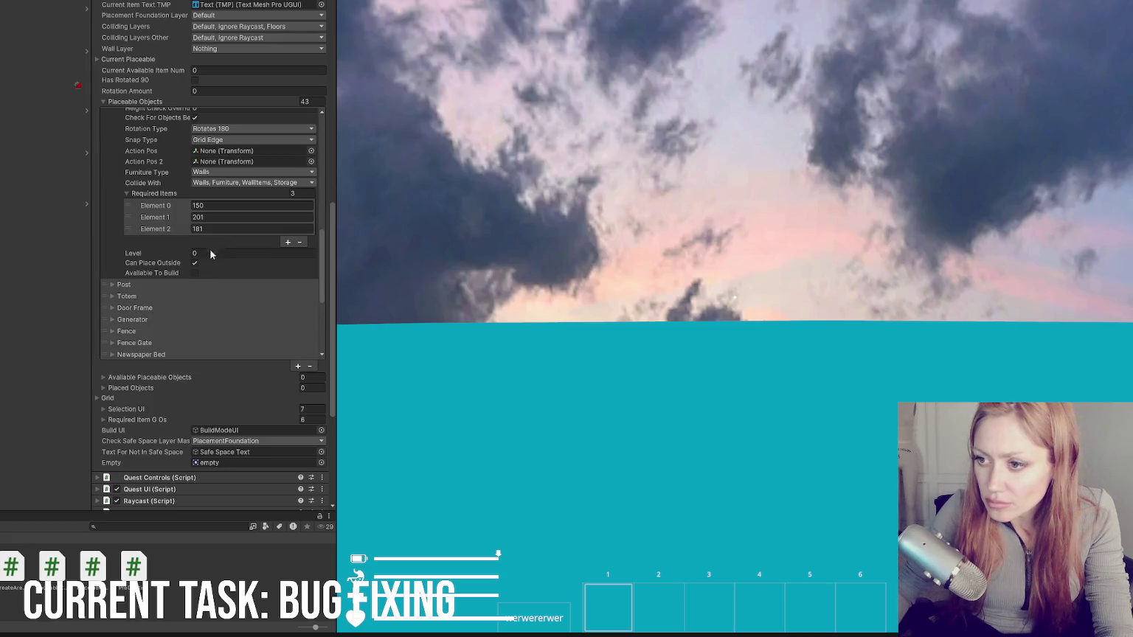
scroll(149, 224, "up", 5)
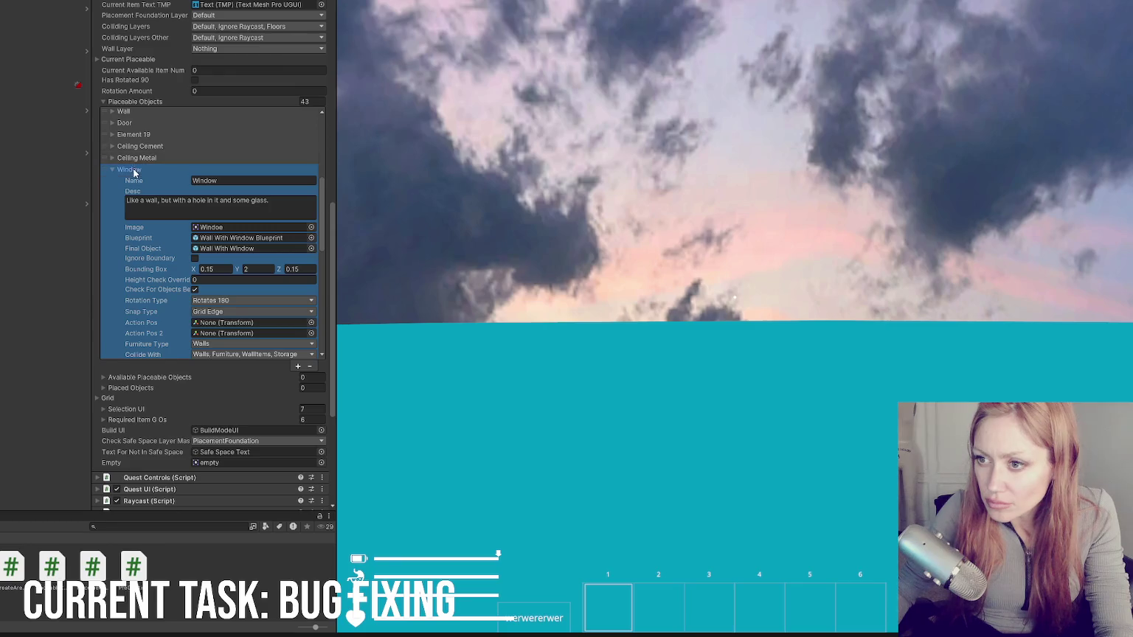
left_click(137, 170)
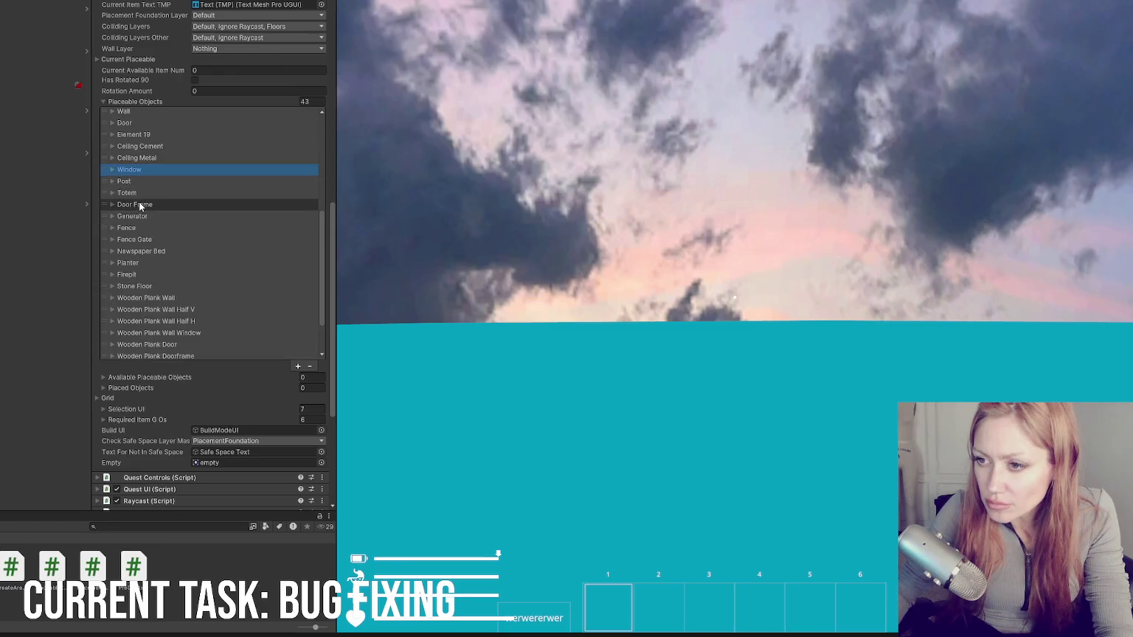
Step: Inspect the Door Frame and Wooden Plank Wall entries, then reveal the project's scene folders
left_click(139, 206)
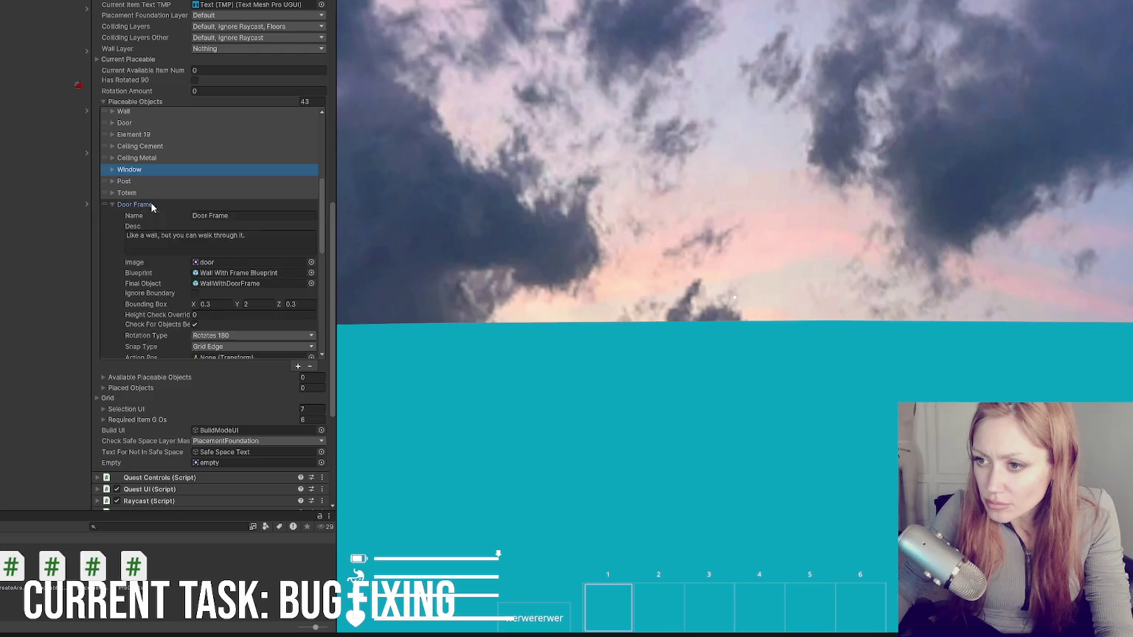
scroll(206, 252, "down", 3)
left_click(226, 332)
scroll(187, 261, "up", 5)
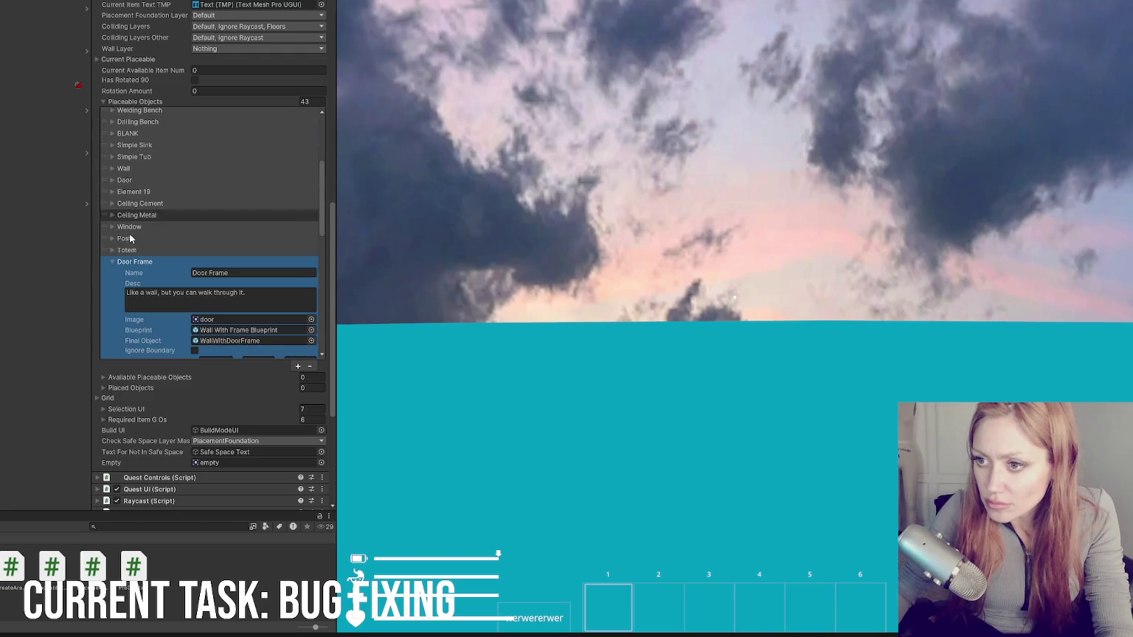
left_click(134, 263)
scroll(143, 228, "down", 5)
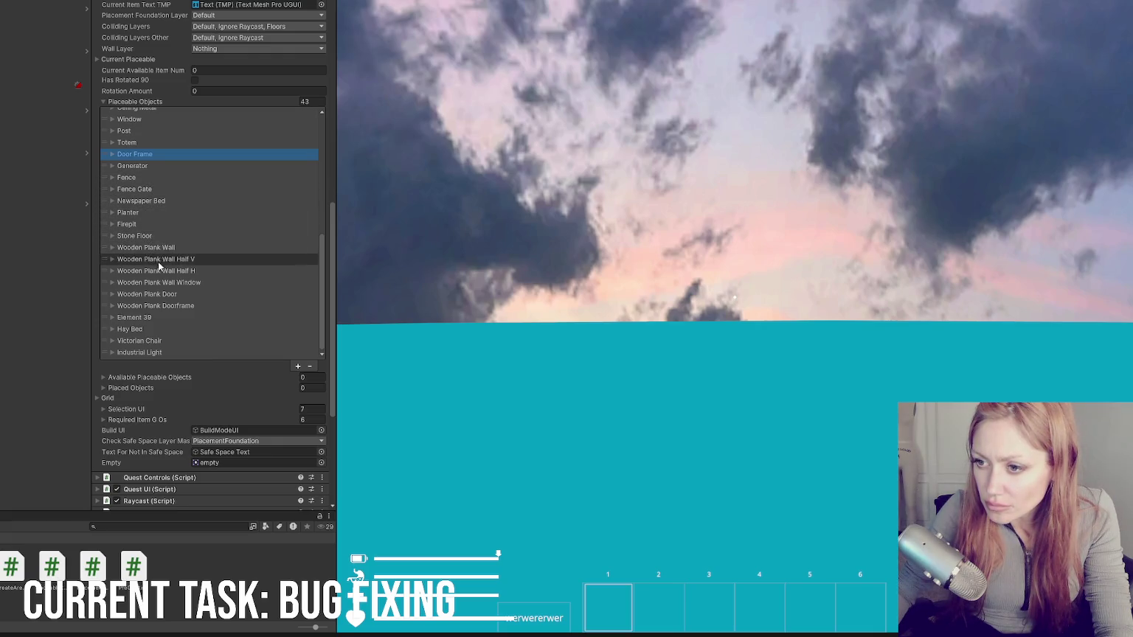
scroll(157, 312, "down", 3)
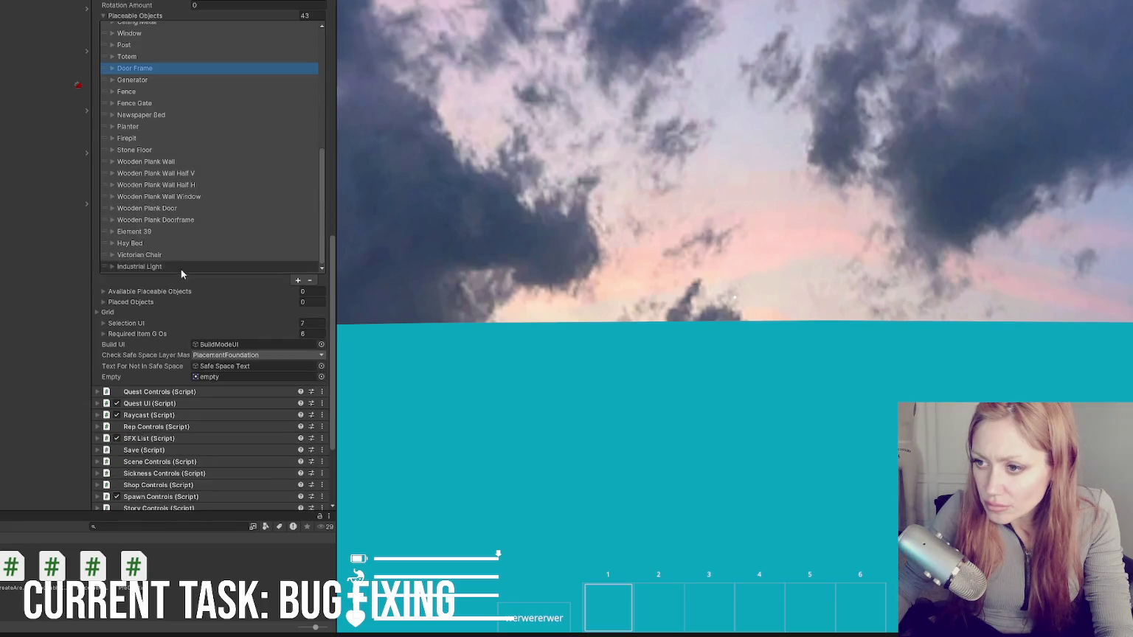
left_click(178, 160)
scroll(175, 164, "down", 5)
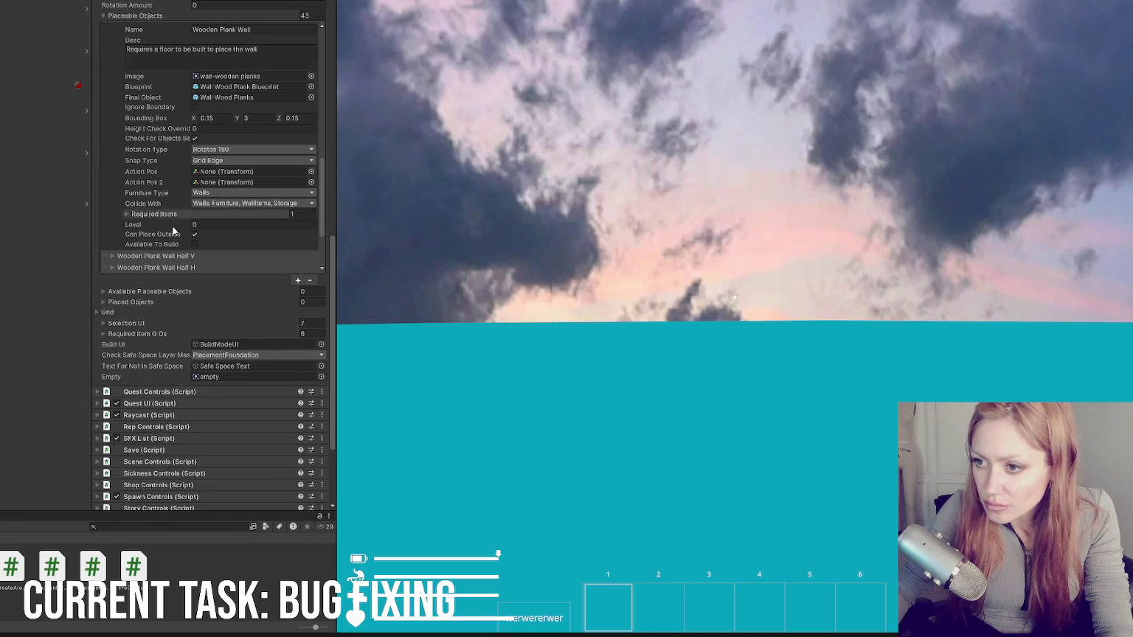
scroll(163, 187, "up", 2)
scroll(165, 188, "up", 2)
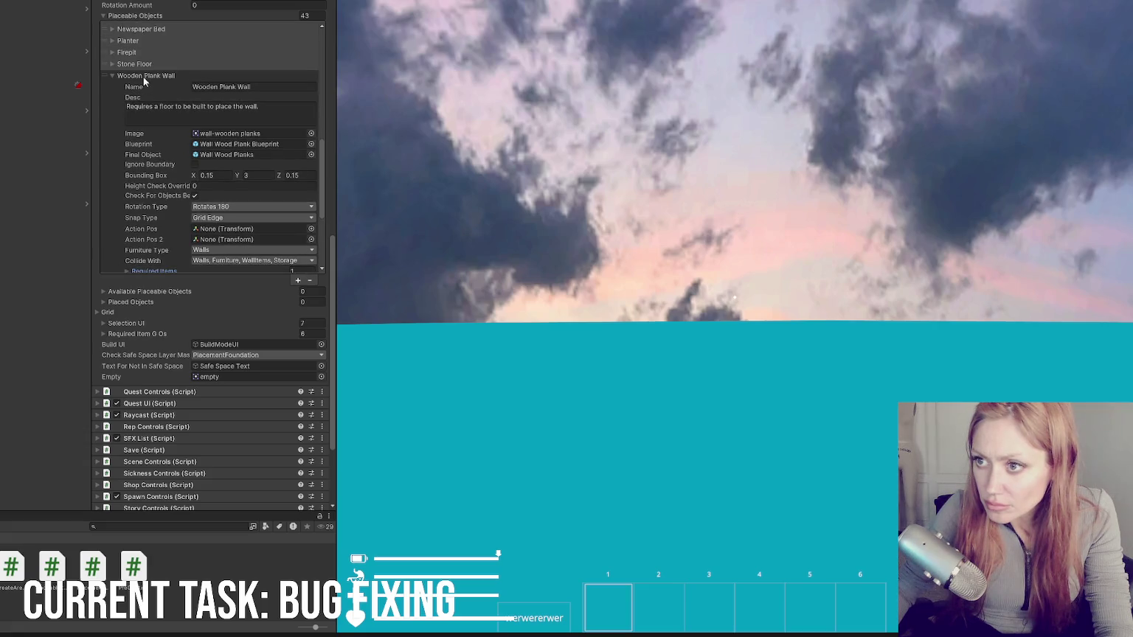
left_click(148, 104)
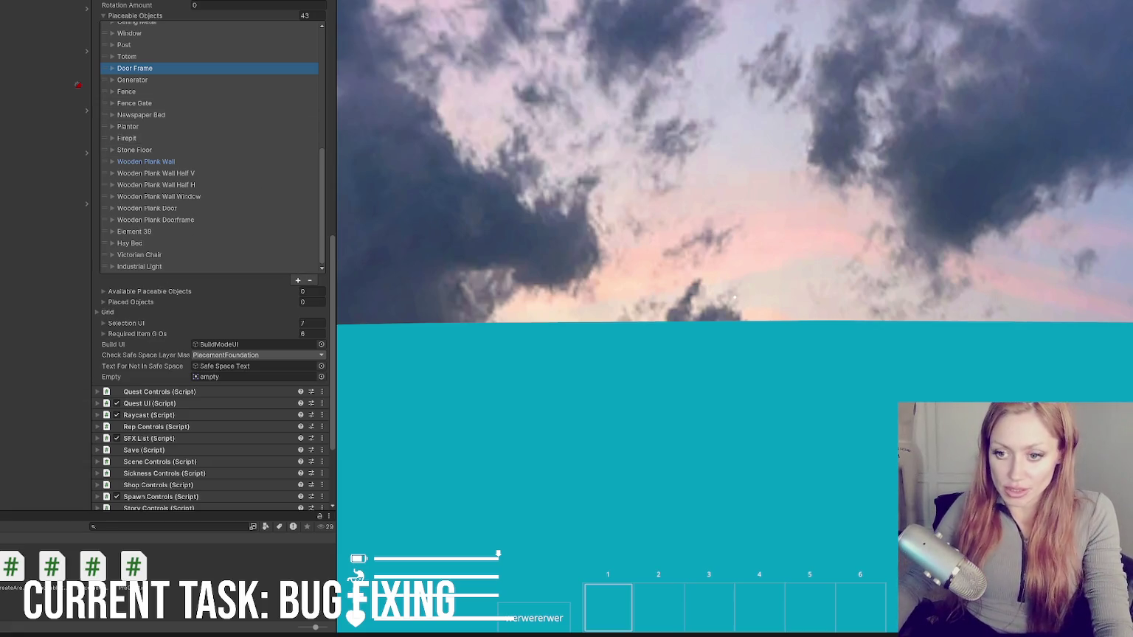
left_click(0, 477)
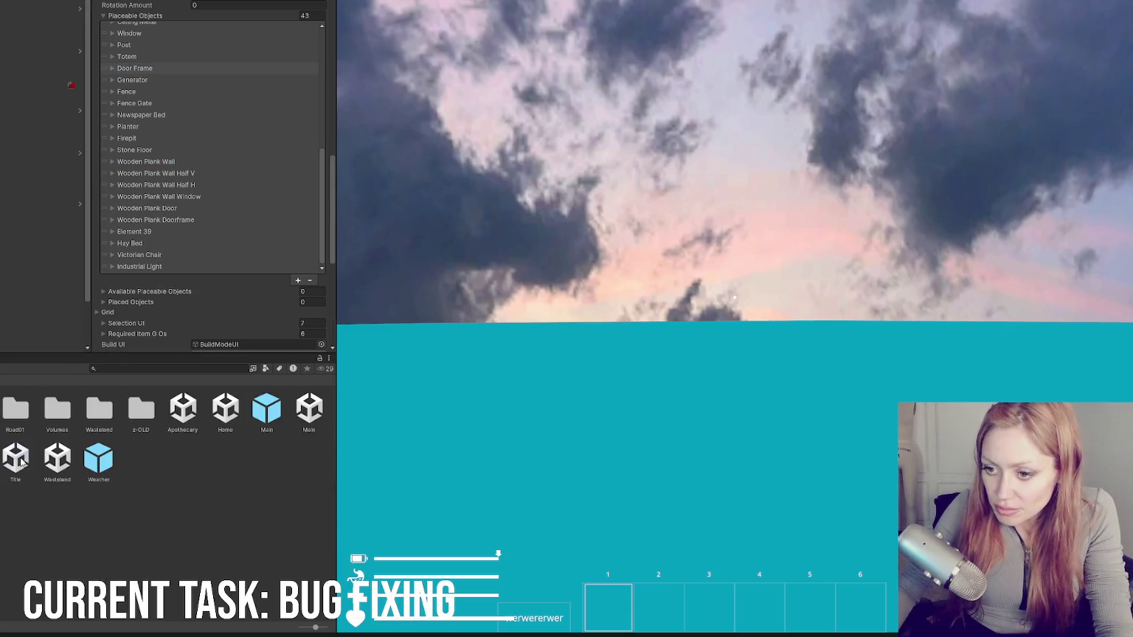
Step: Open and run the Title scene, starting the game in DEV MODE
double_click(21, 461)
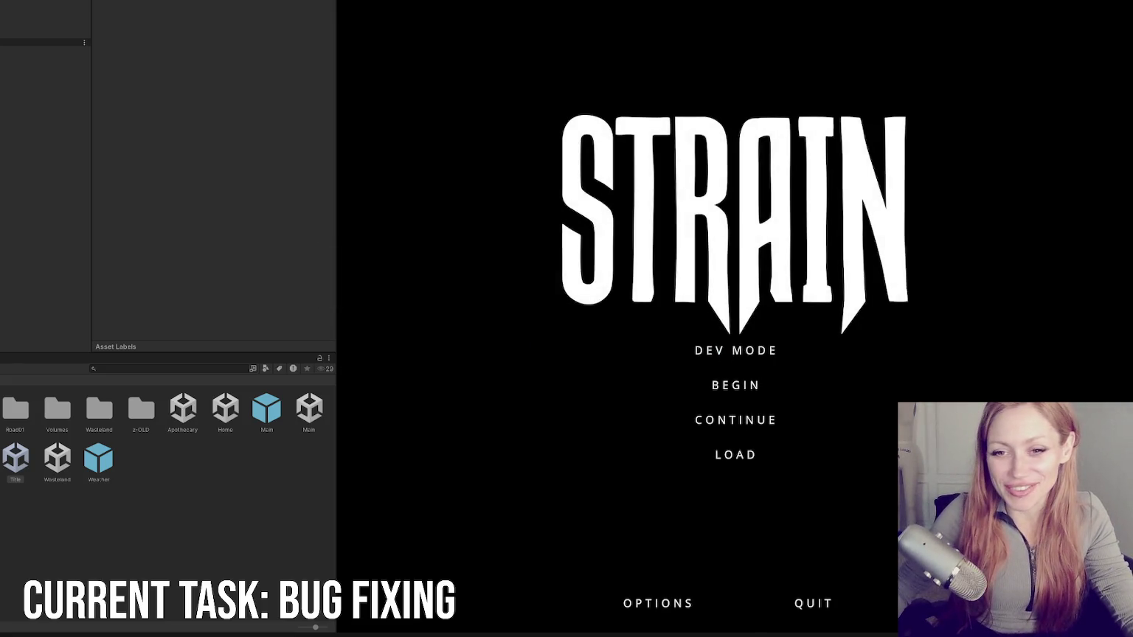
left_click(744, 363)
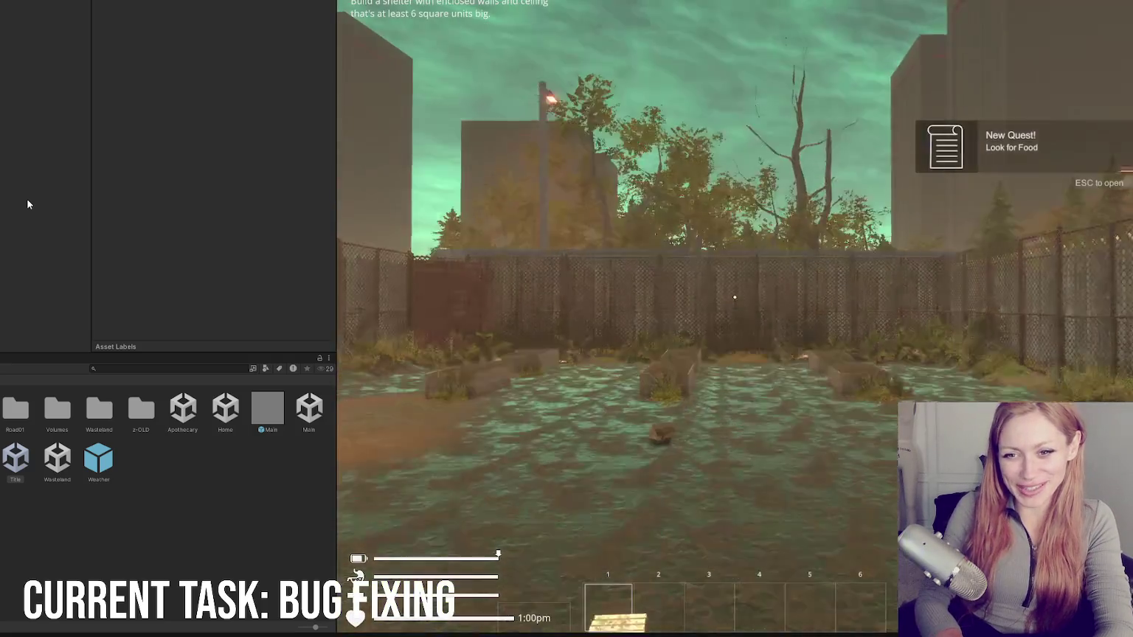
Step: Take first-person control of the player in the Game view once loading finishes
left_click(391, 378)
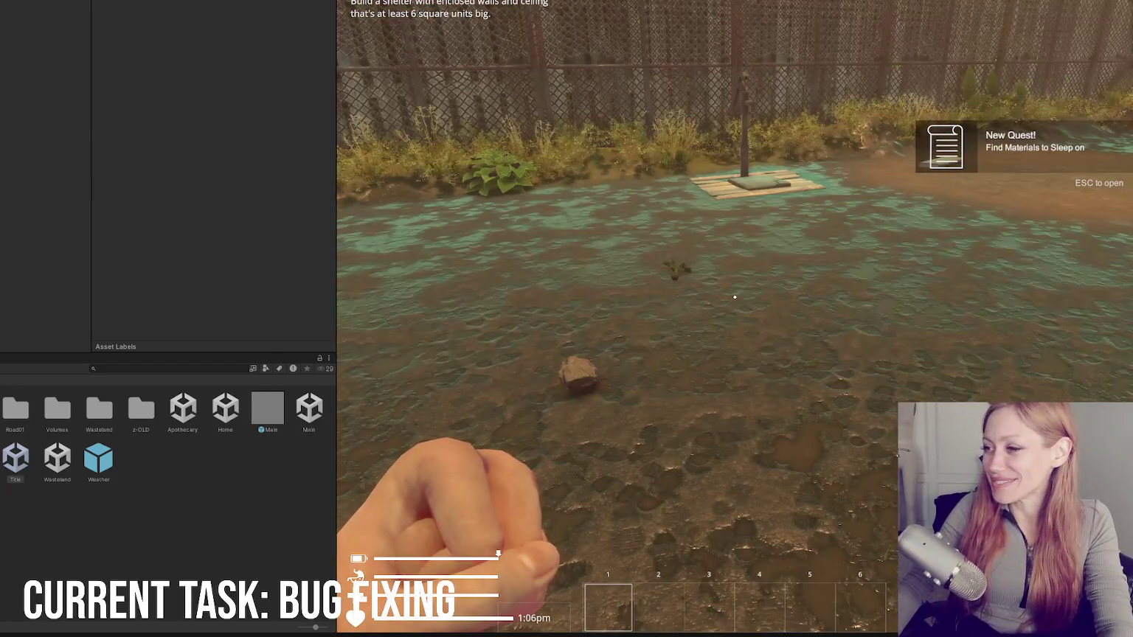
key("Escape")
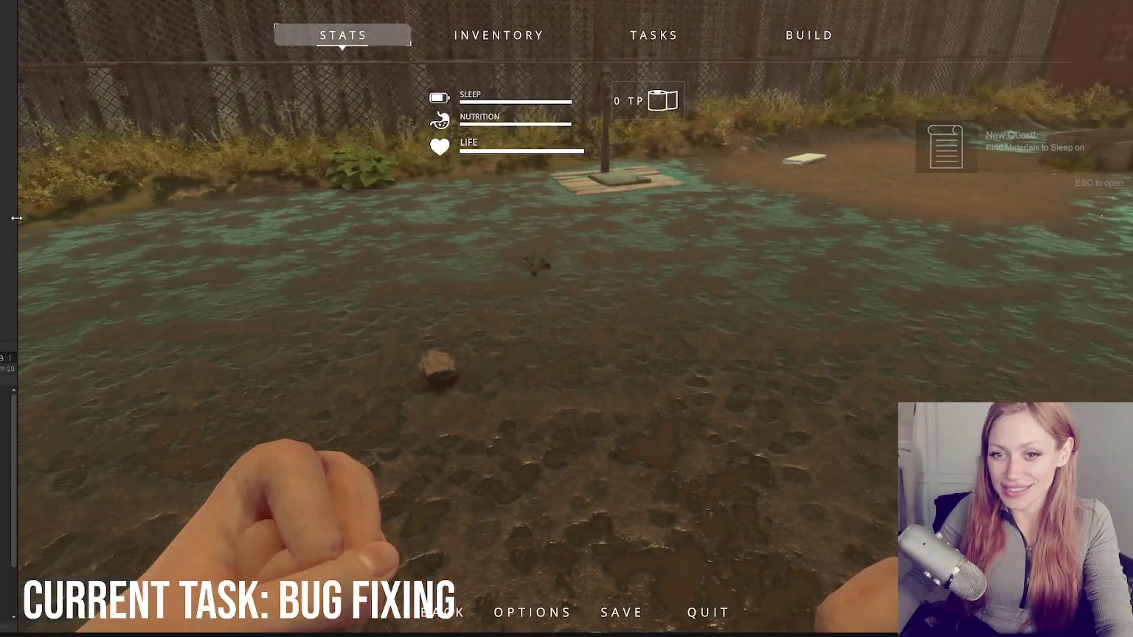
key("Escape")
key("Escape")
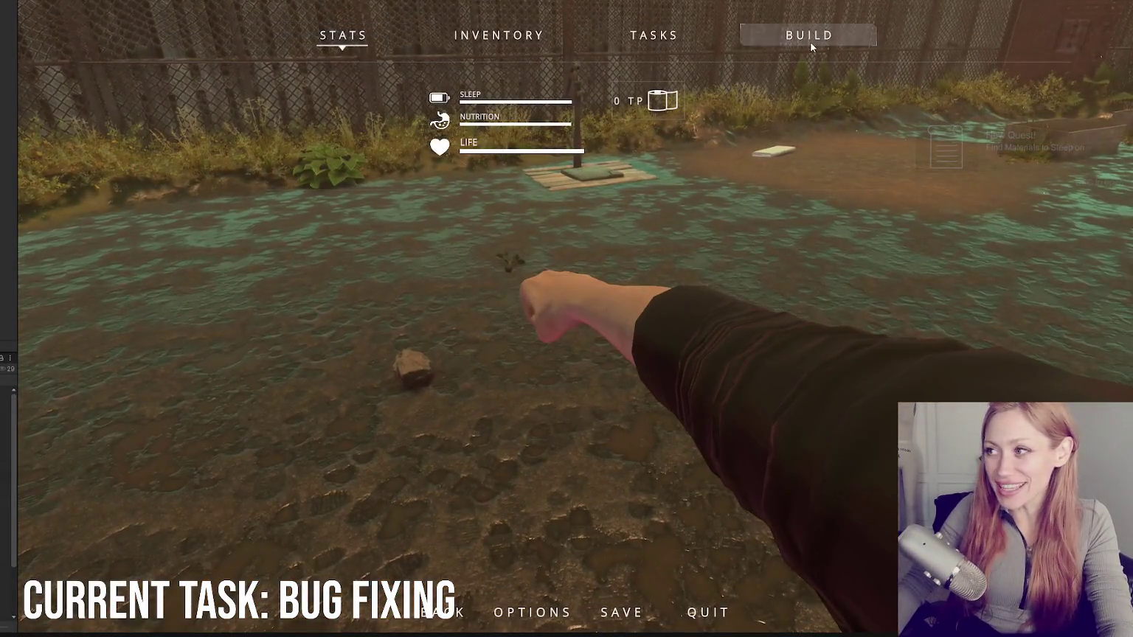
left_click(809, 37)
left_click(578, 295)
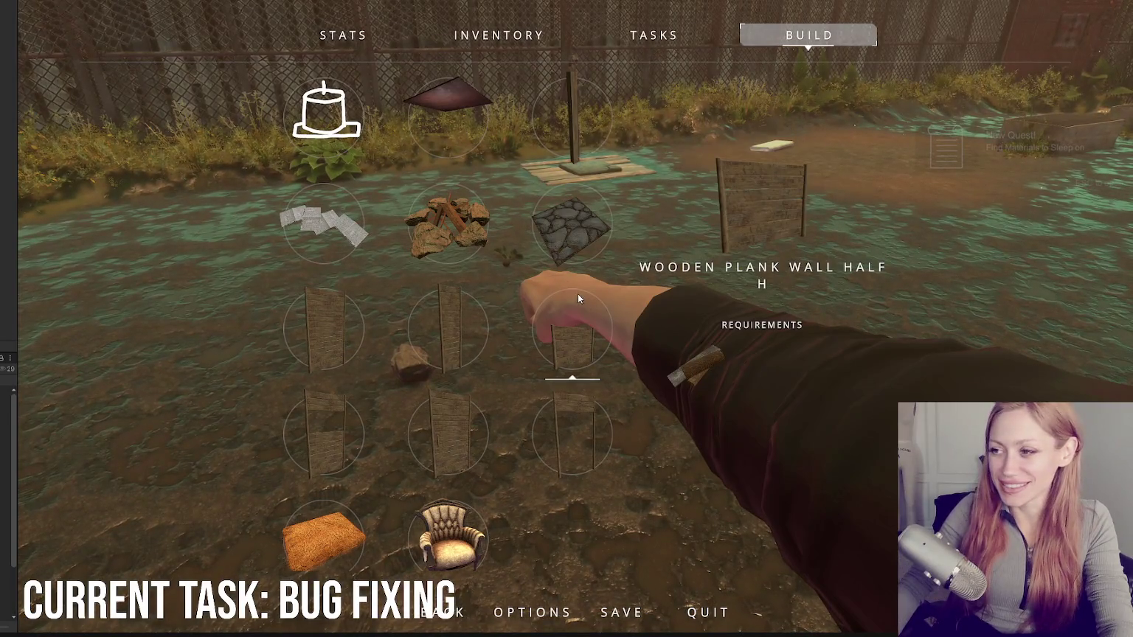
left_click(448, 534)
left_click(324, 114)
key("Escape")
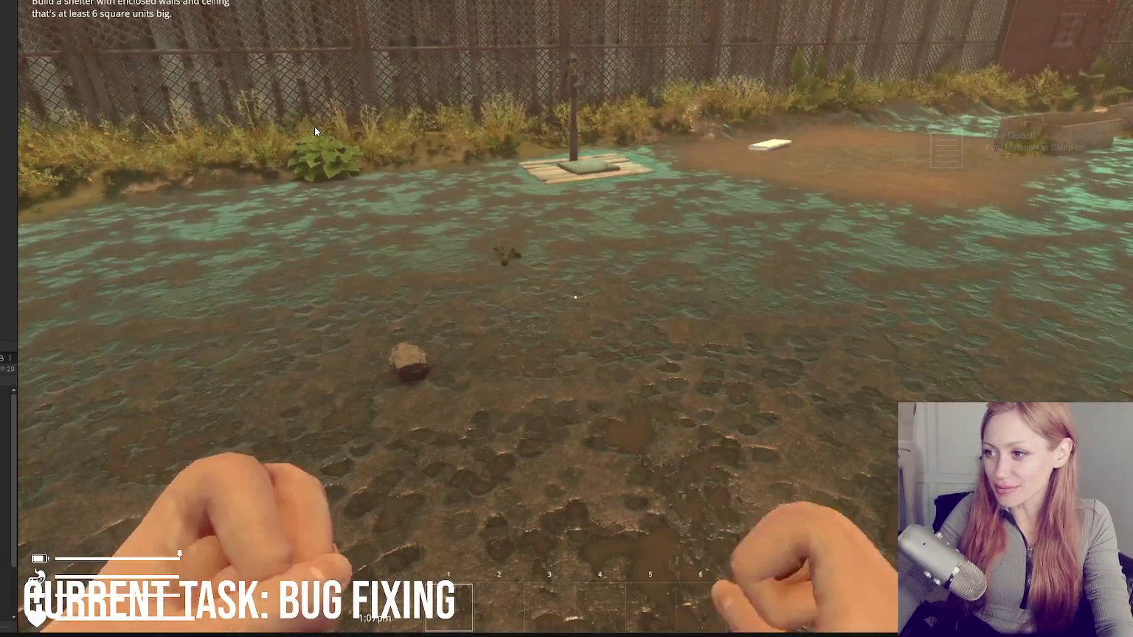
key("Escape")
left_click(810, 35)
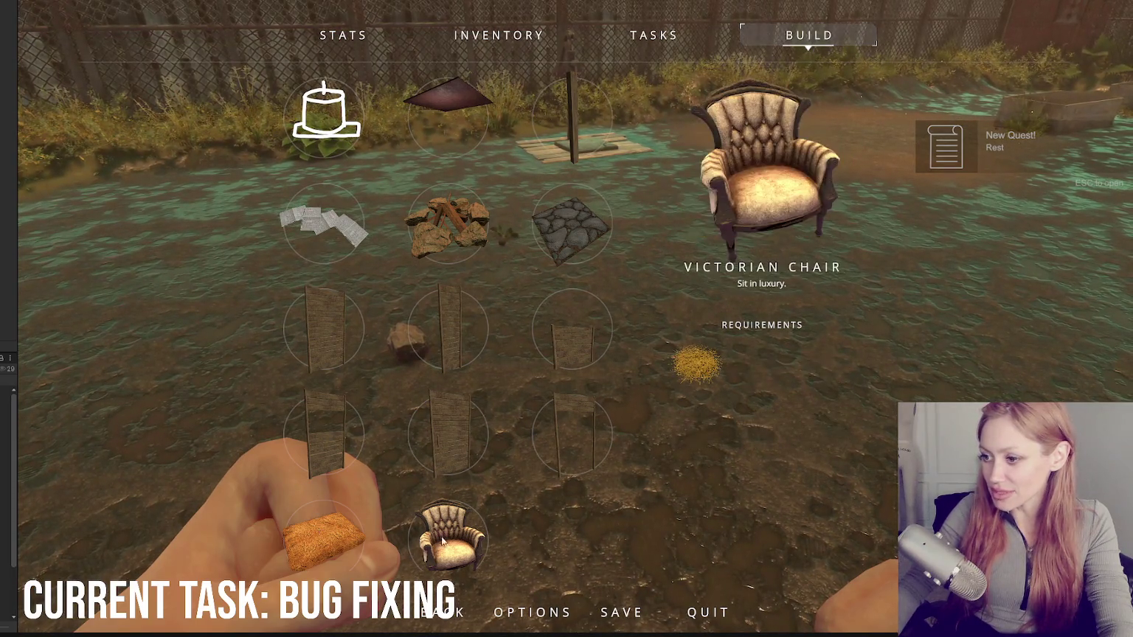
key("Escape")
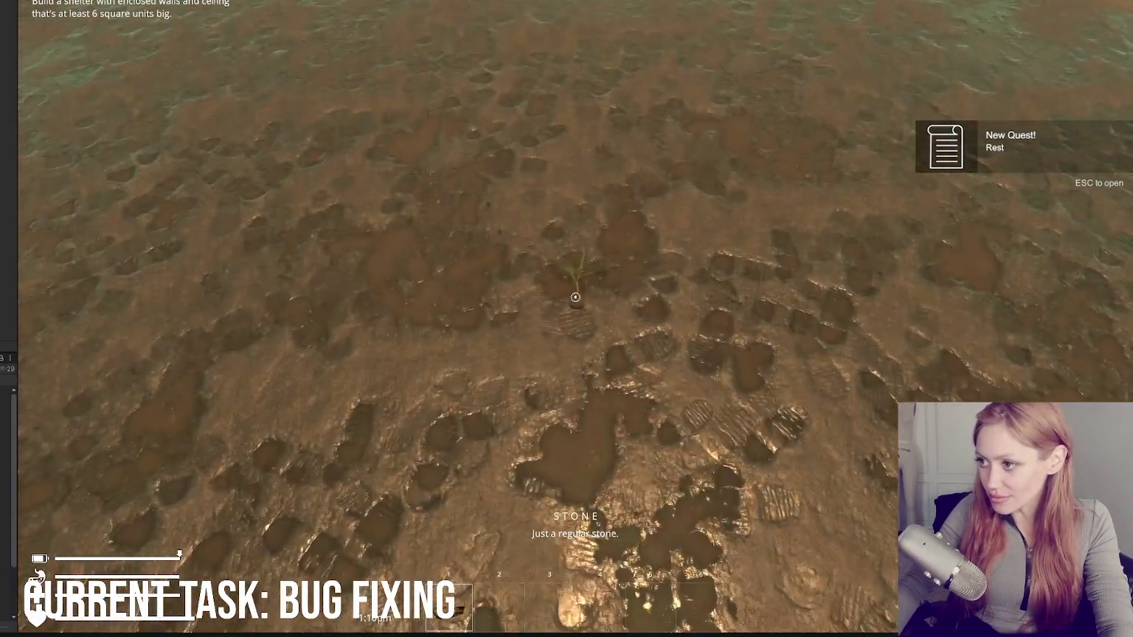
Step: Set the kettle down and pick it back up, harvest the fence berries, and grab the white item
left_click(576, 298)
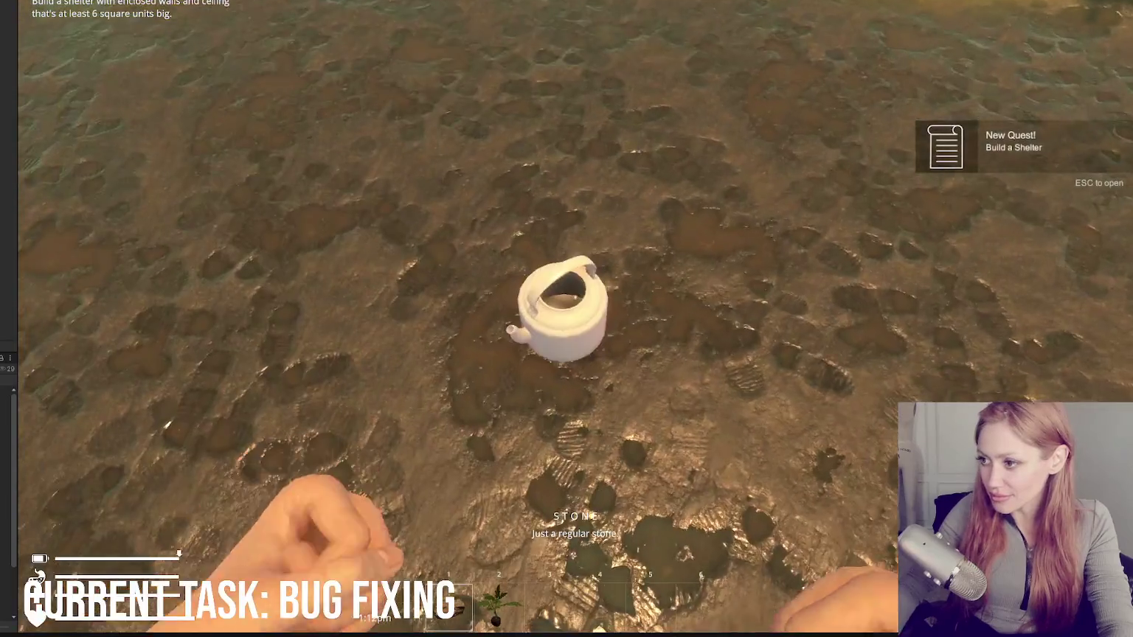
left_click(576, 297)
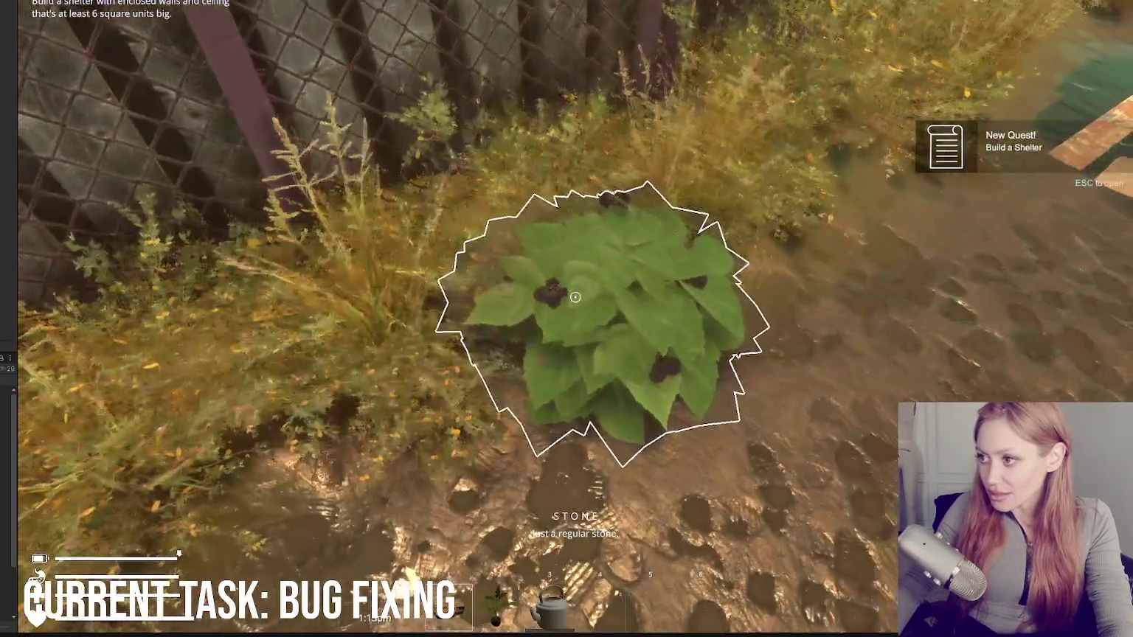
left_click(575, 298)
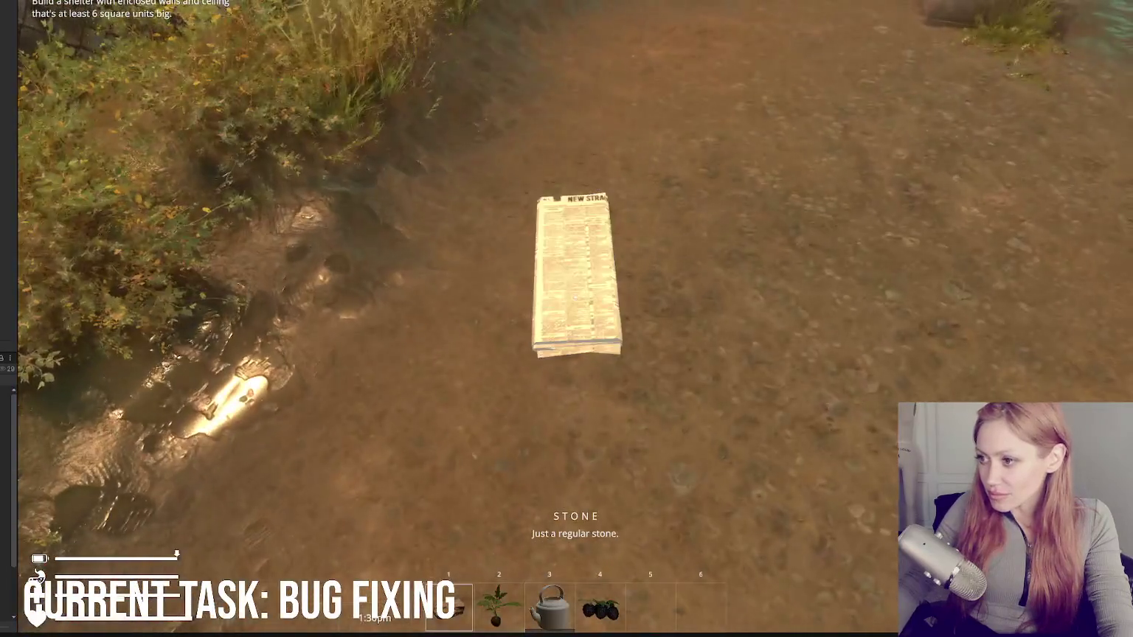
left_click(575, 298)
Step: Build a Newspaper Bed and place it on the ground
key("Tab")
left_click(837, 25)
left_click(314, 214)
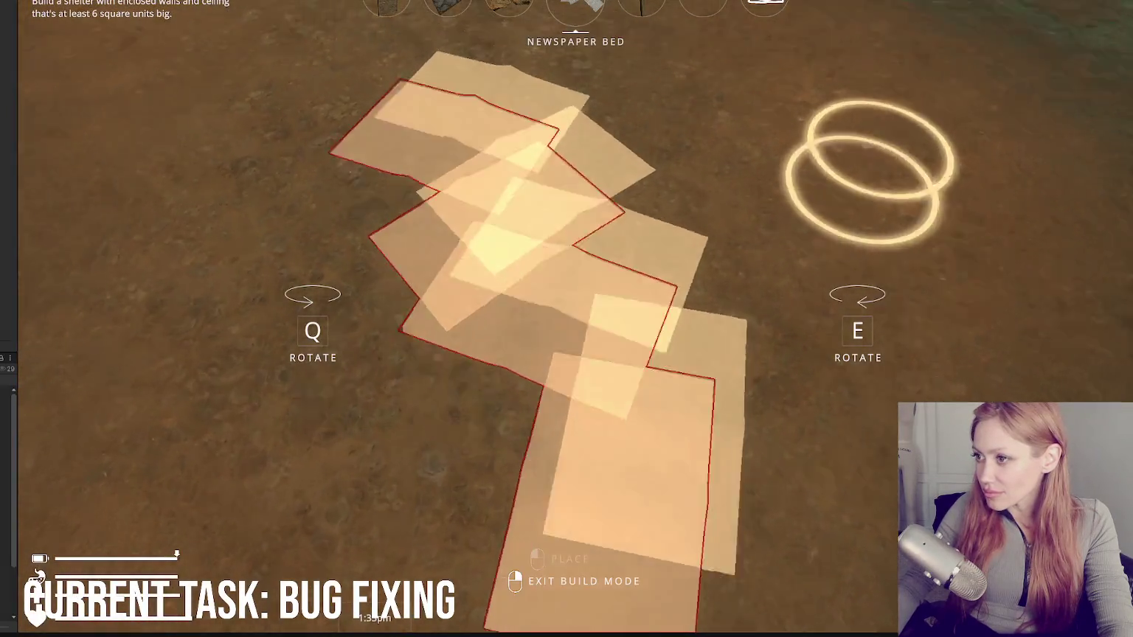
left_click(575, 298)
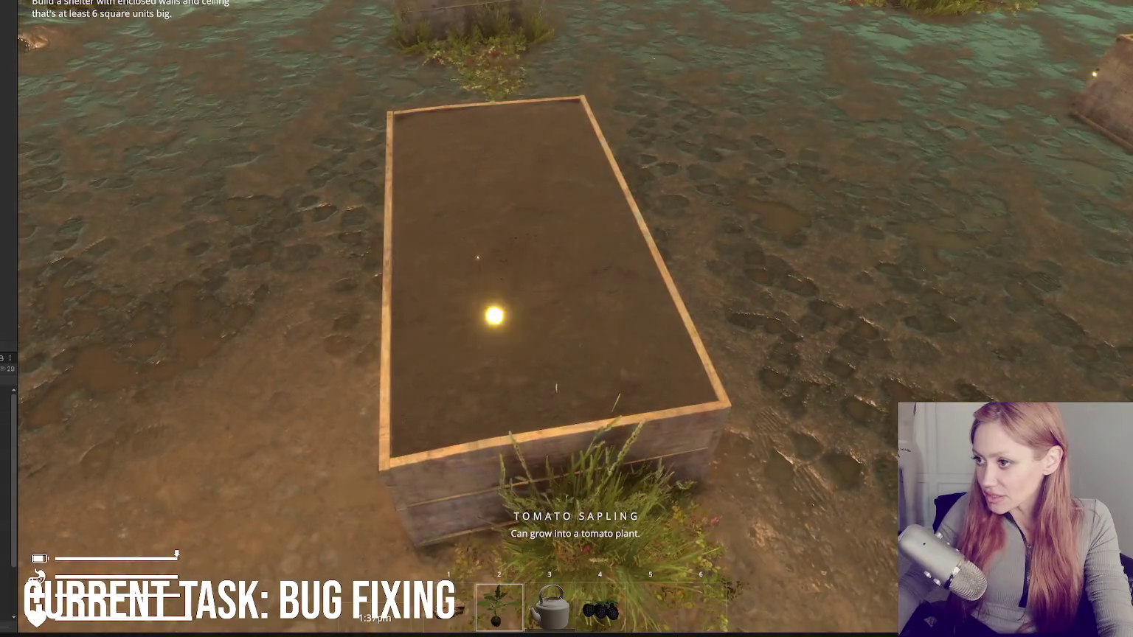
Step: Plant the tomato sapling in the planter box and water it with kettle water from the pump
left_click(524, 262)
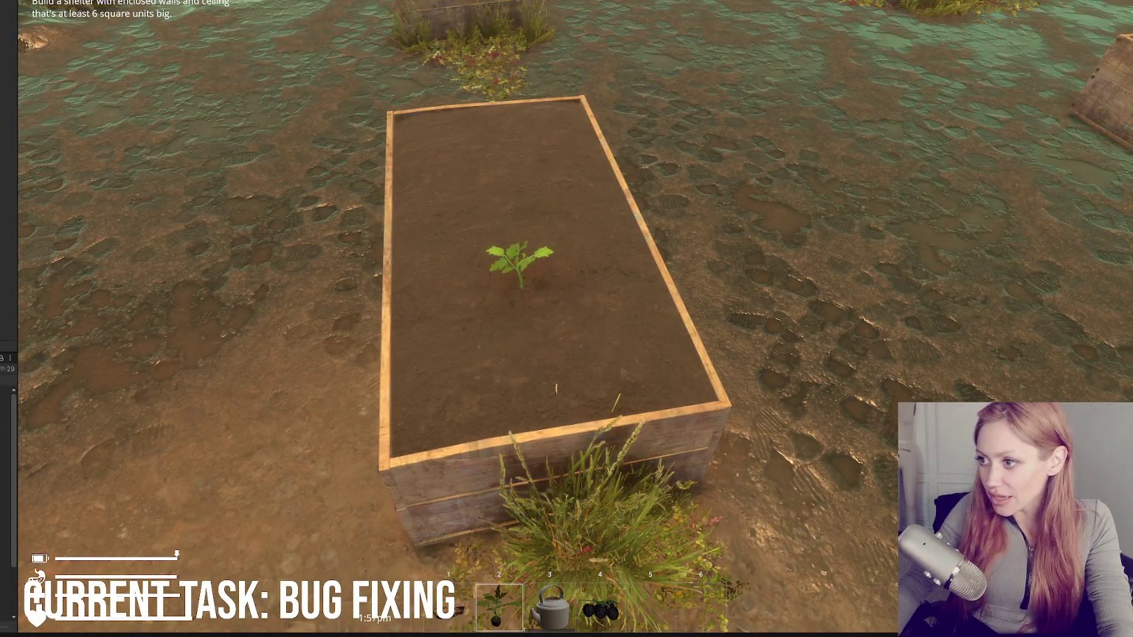
key("3")
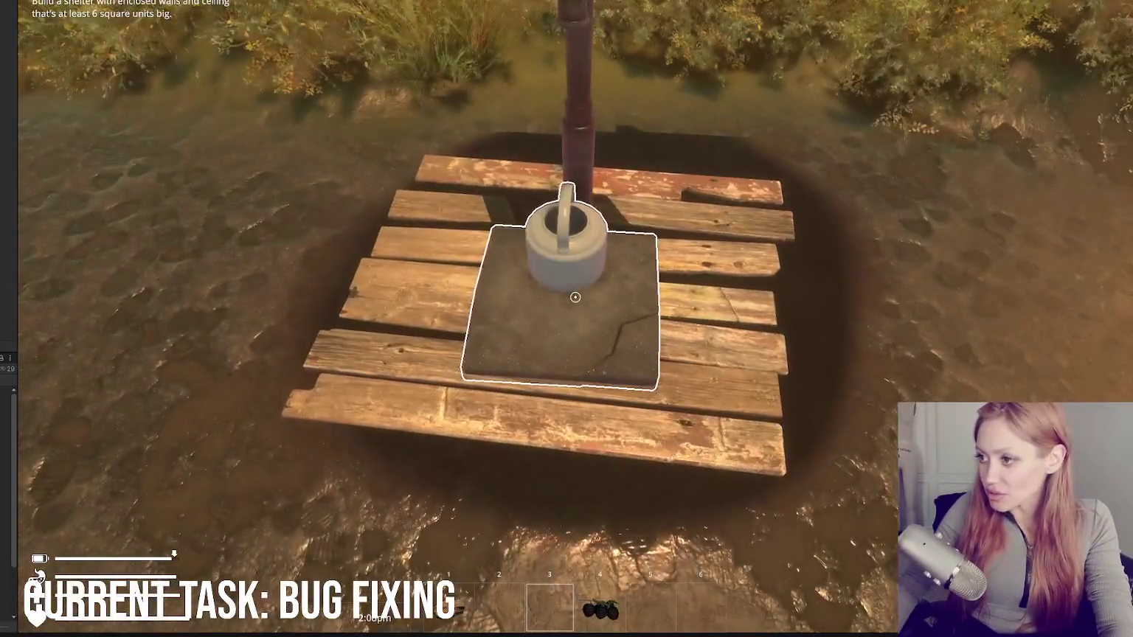
left_click(566, 319)
left_click(567, 318)
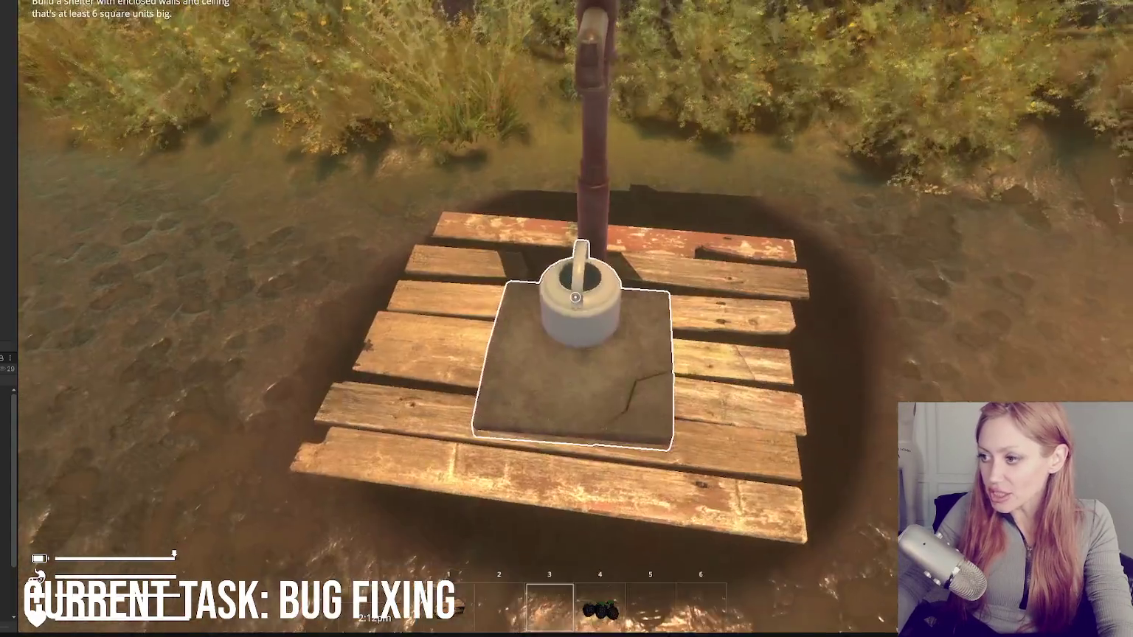
left_click(566, 319)
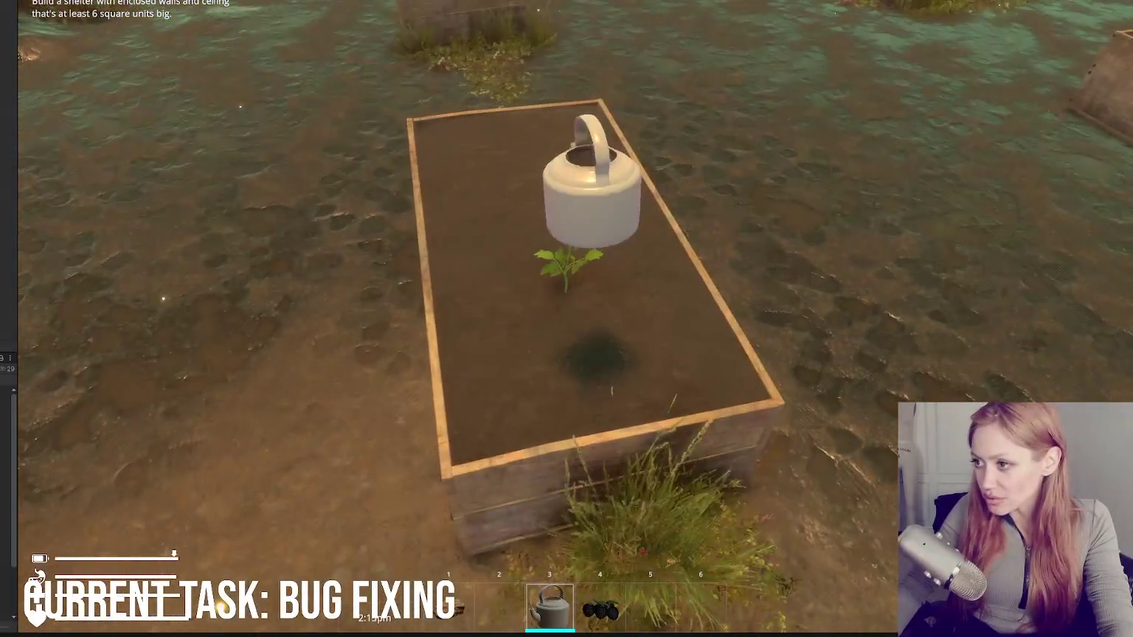
left_click(566, 319)
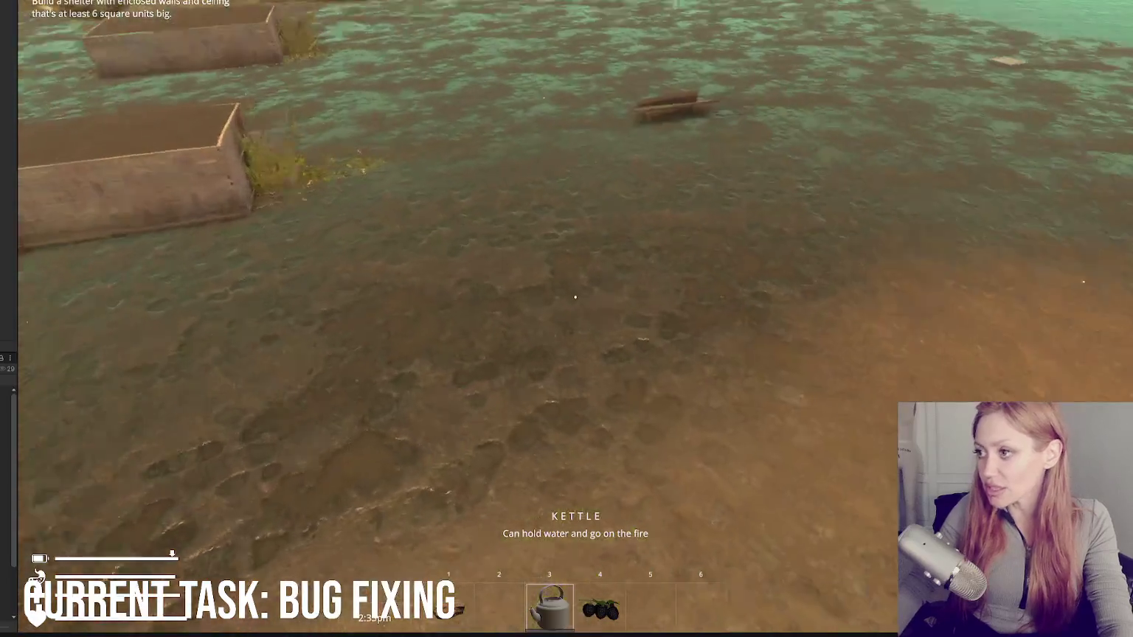
Step: Browse the pause menu's list of buildable items, then return to gameplay
key("Escape")
left_click(839, 43)
scroll(435, 340, "down", 2)
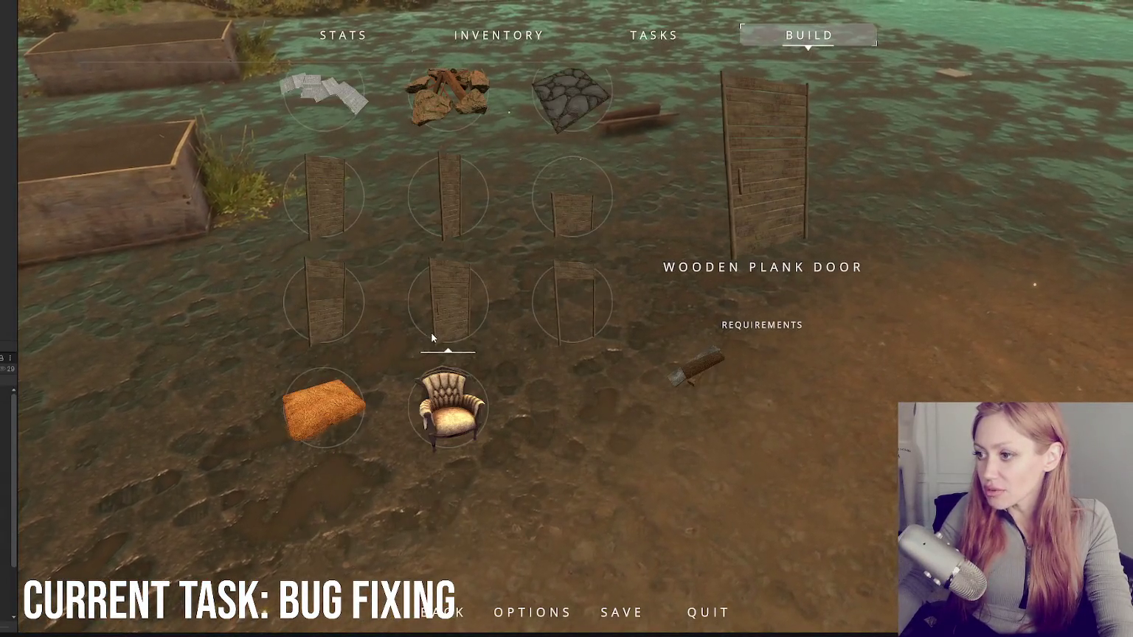
key("Escape")
left_click(566, 319)
Step: Pick up the wooden plank and place a Firepit on the ground
key("w")
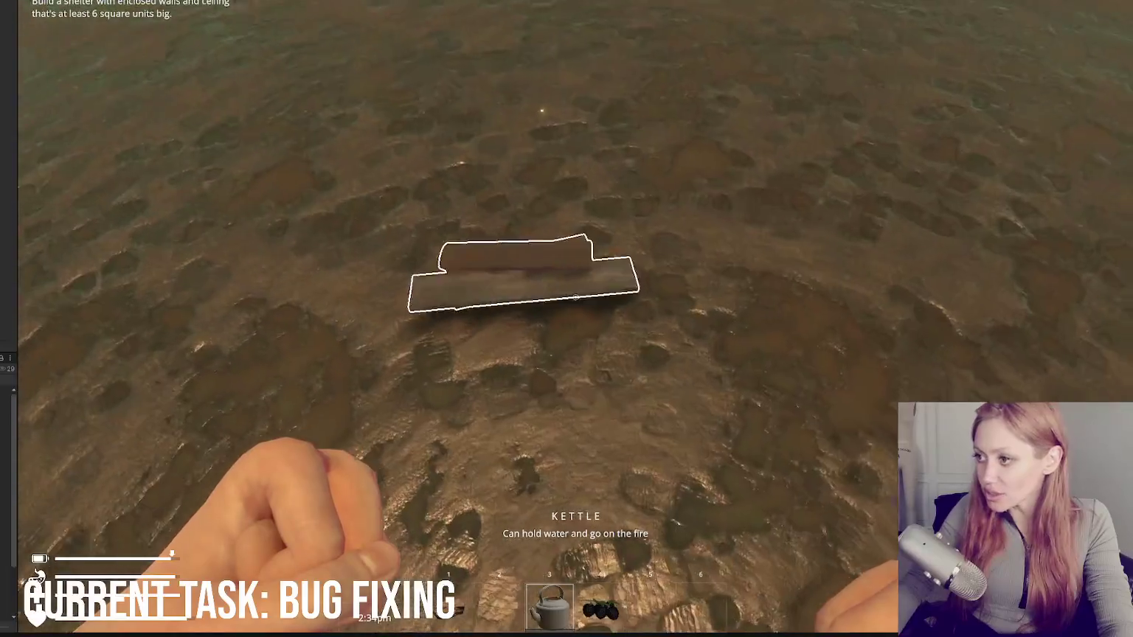
left_click(576, 298)
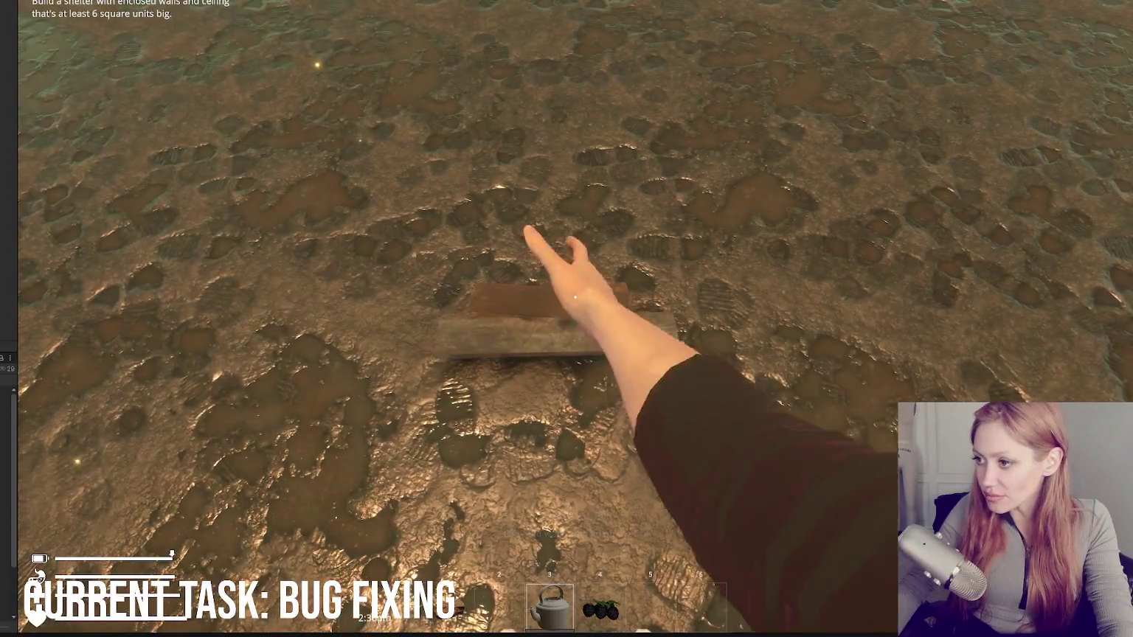
key("Tab")
left_click(791, 34)
left_click(455, 220)
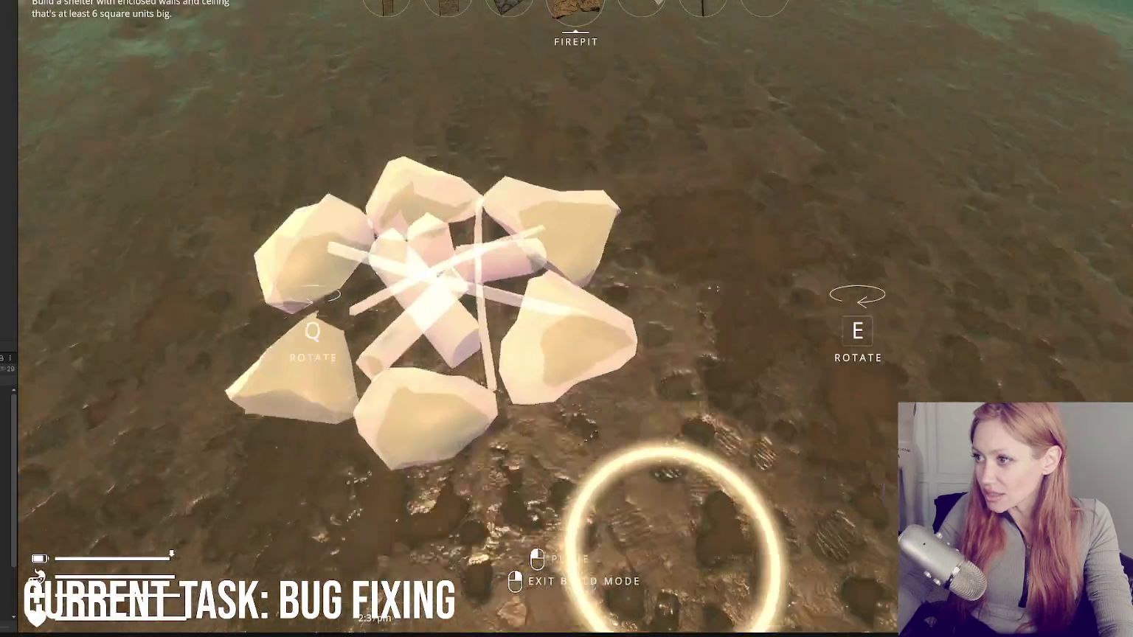
left_click(566, 319)
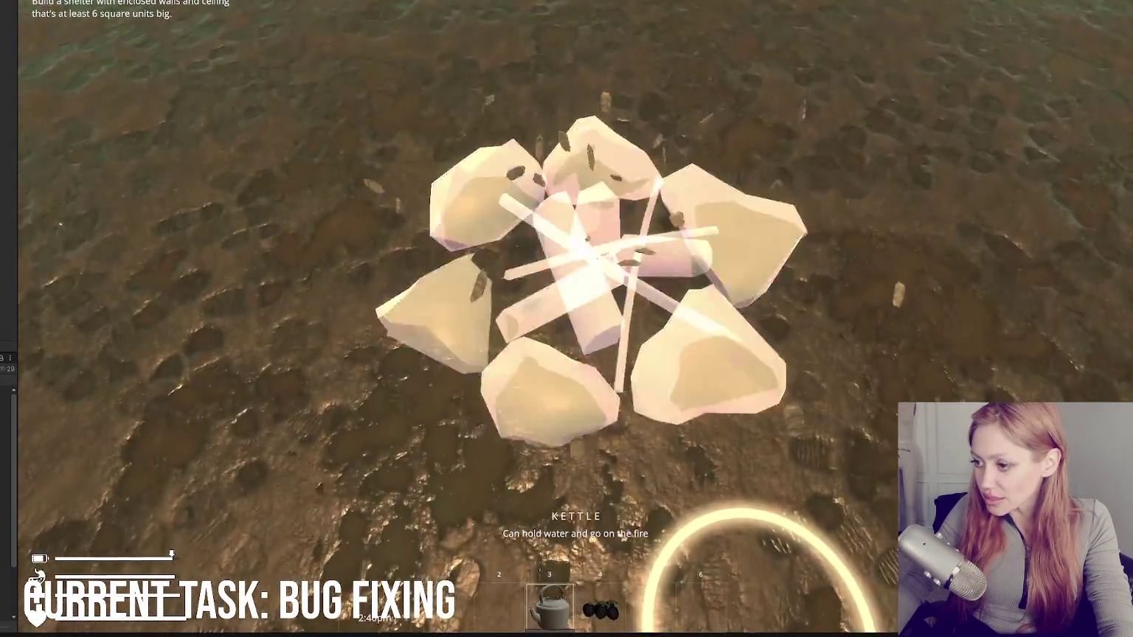
left_click(576, 297)
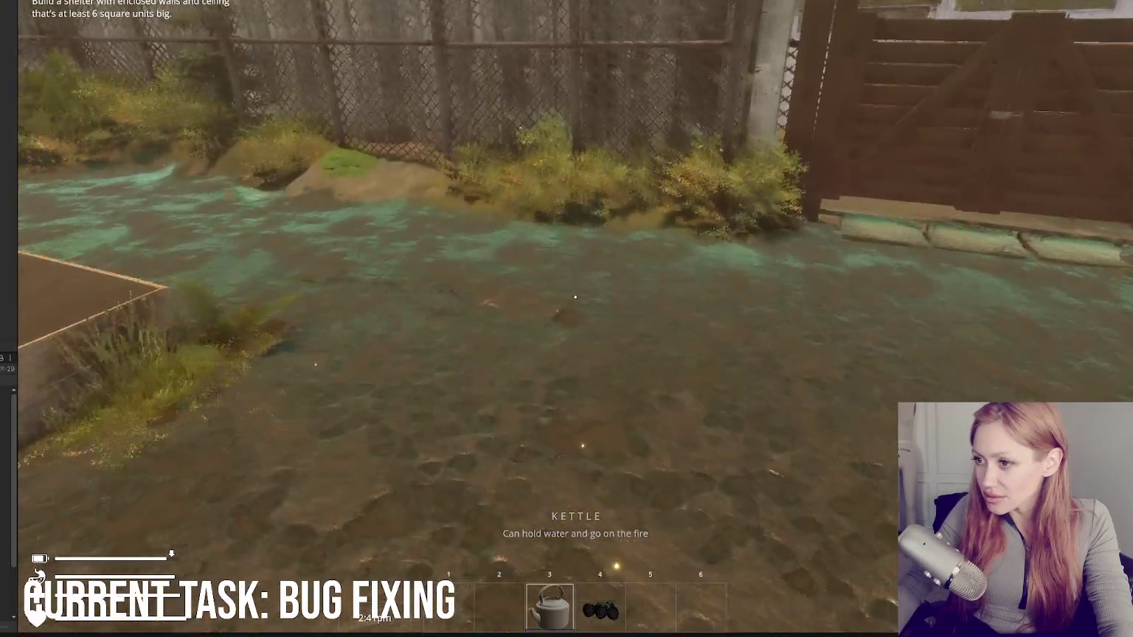
Step: Open the wooden gate, punch the large rock, and pick up the outlined canister
key("w")
left_click(576, 298)
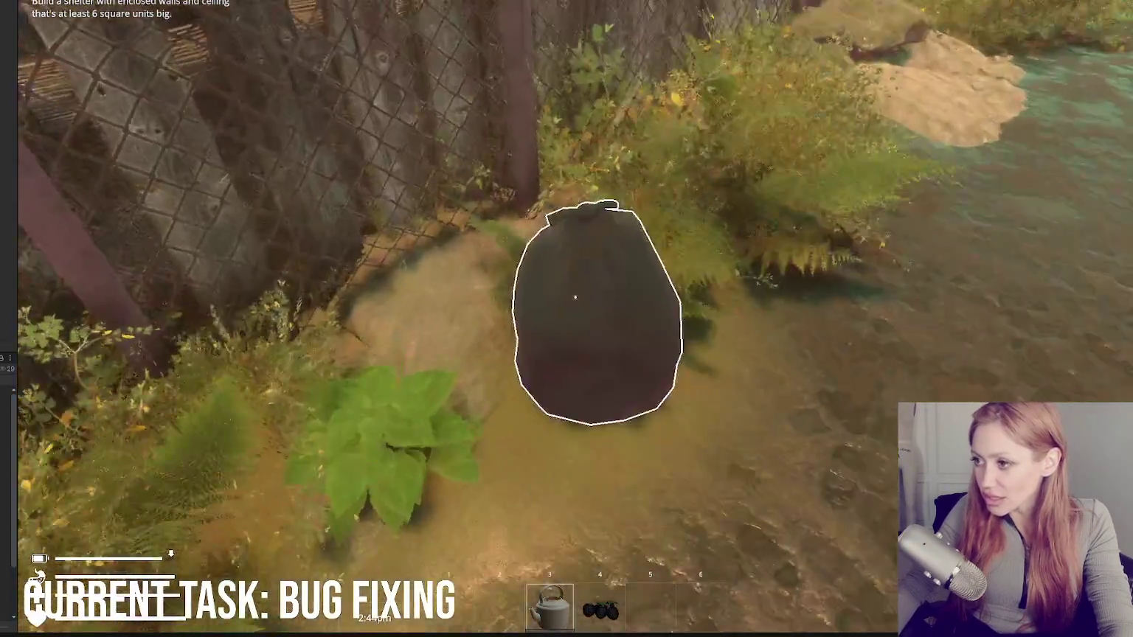
left_click(576, 298)
key("w")
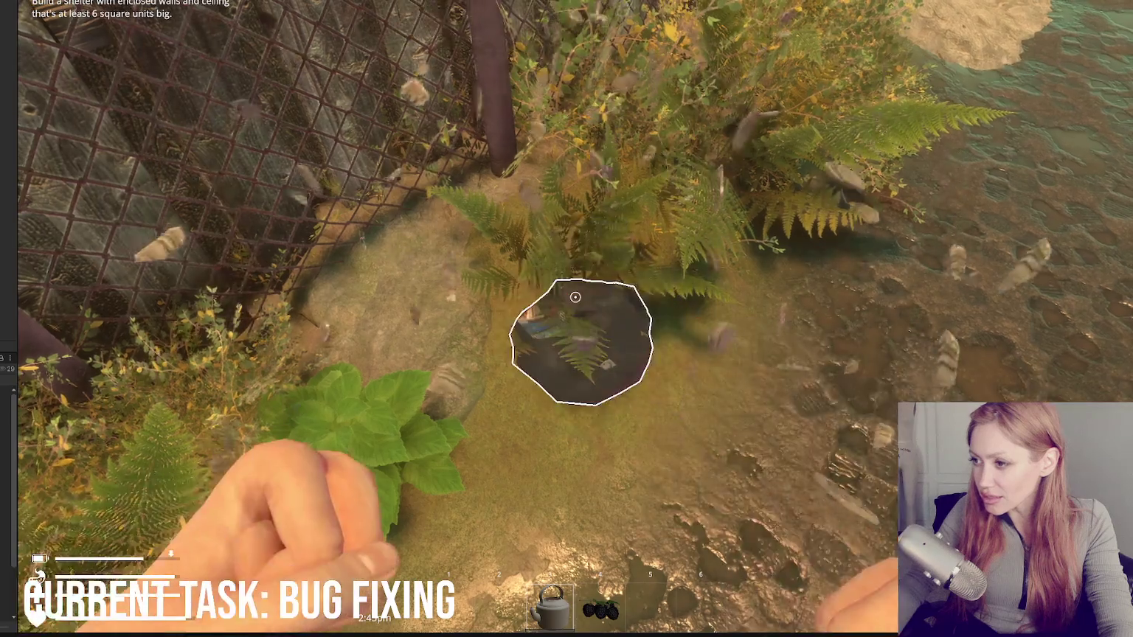
left_click(576, 298)
left_click(575, 297)
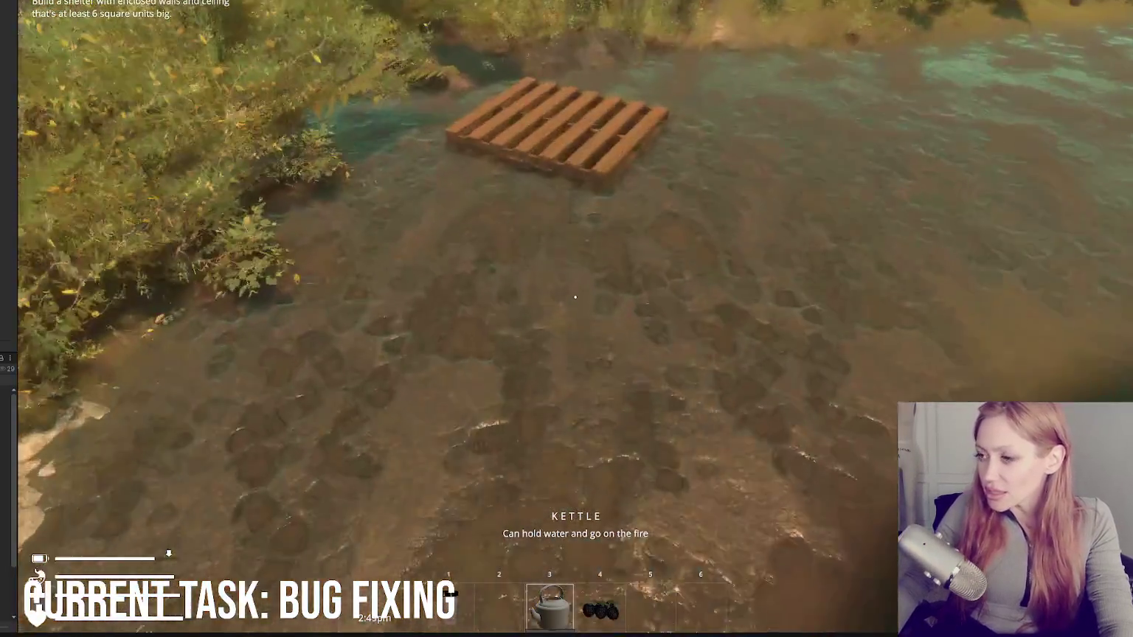
Step: Take the wooden pallet, collect a stick and a stone, and build the wooden pallet piece
key("w")
left_click(576, 297)
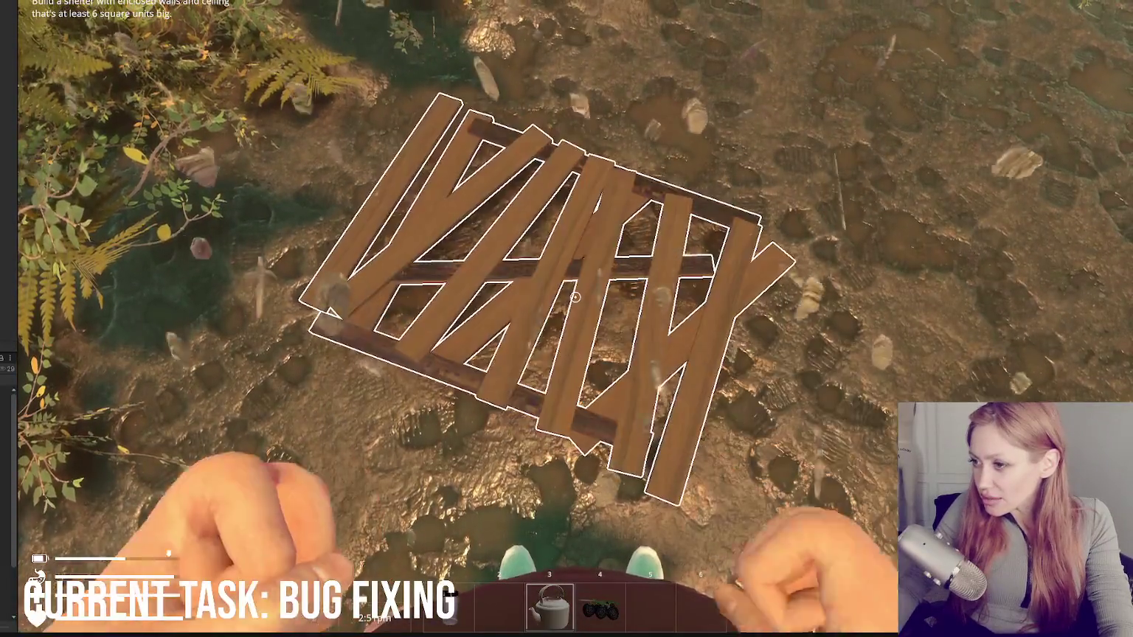
left_click(575, 297)
left_click(576, 297)
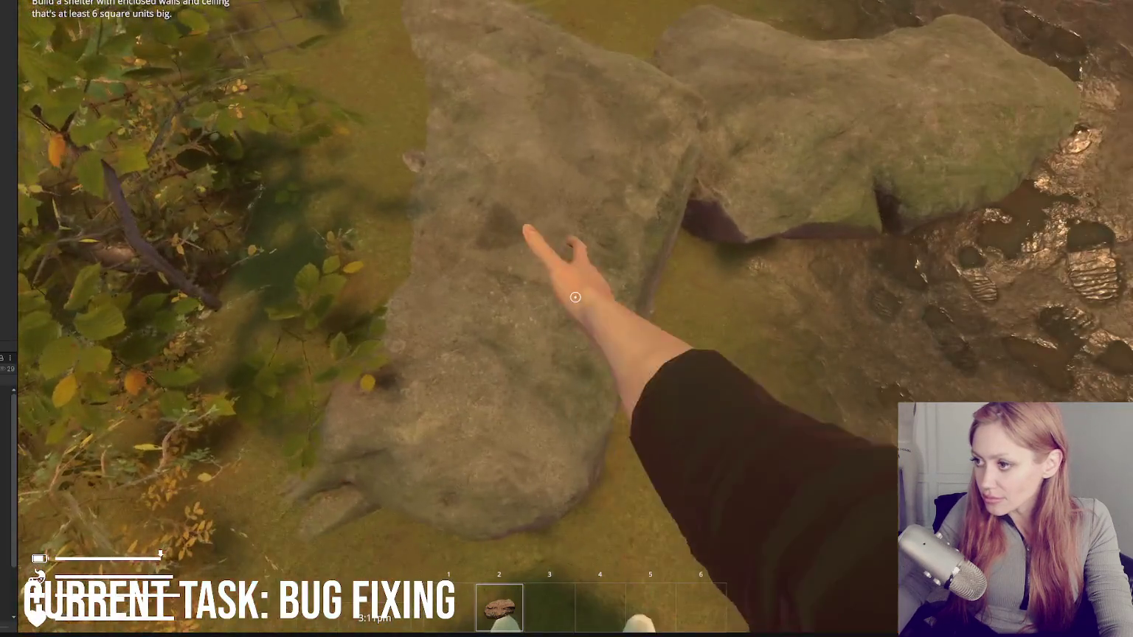
key("e")
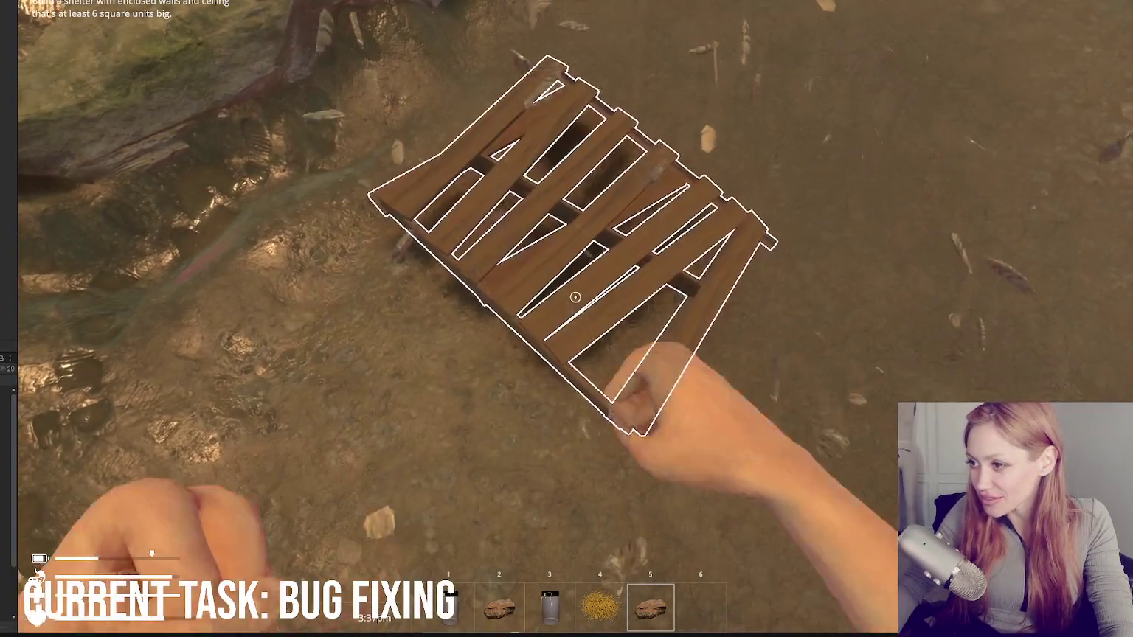
left_click(576, 298)
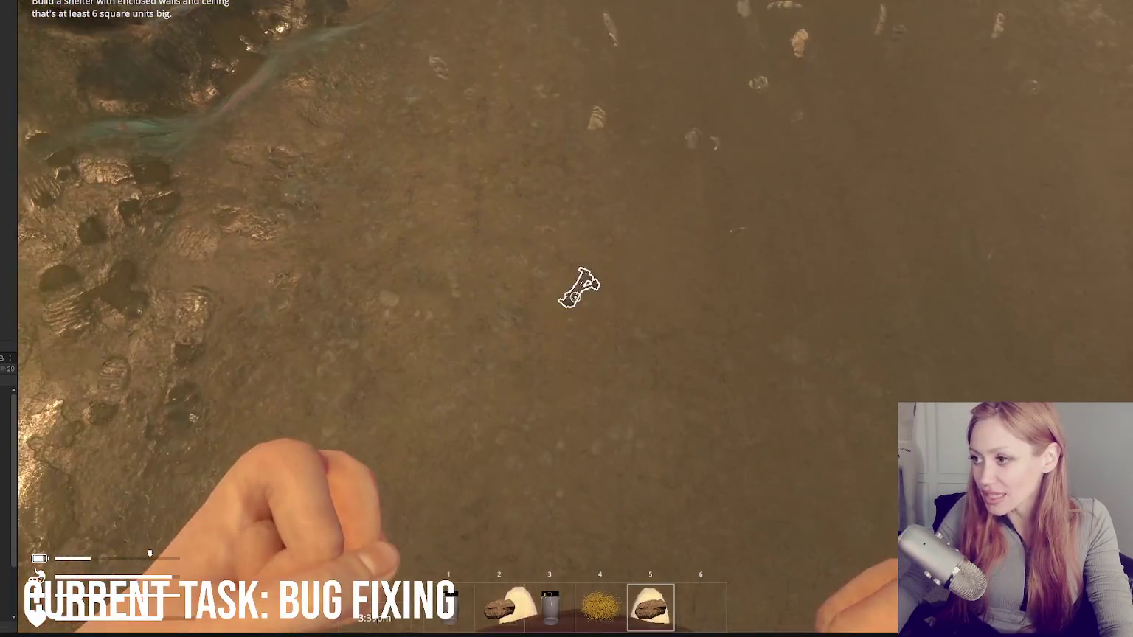
Step: Cross the flooded yard and go through the wooden gate into the next yard
key("w")
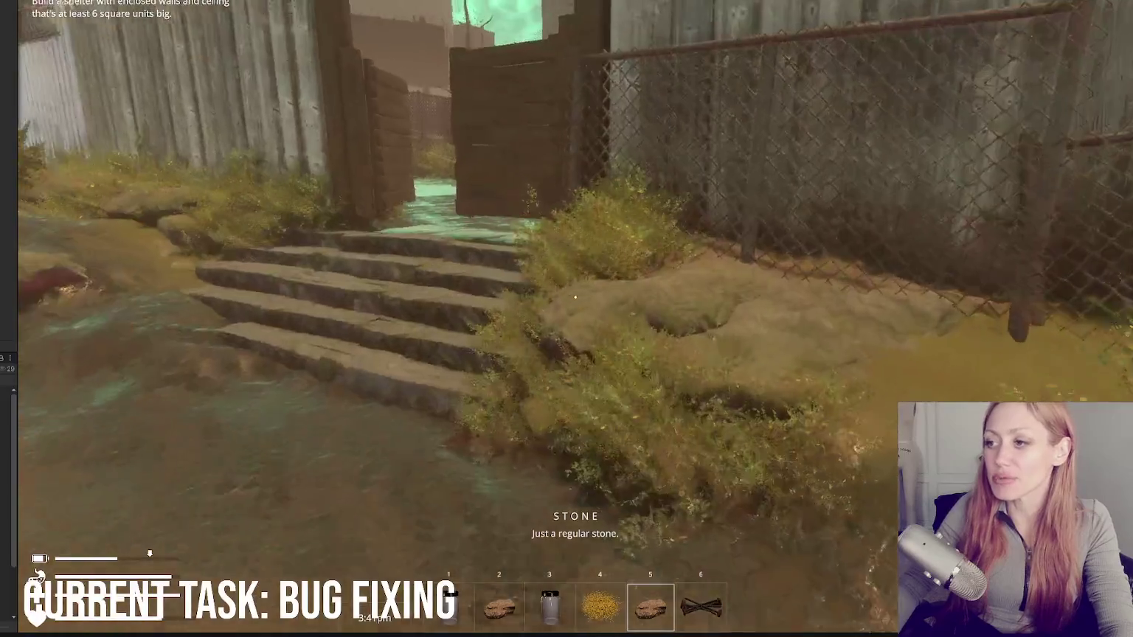
key("w")
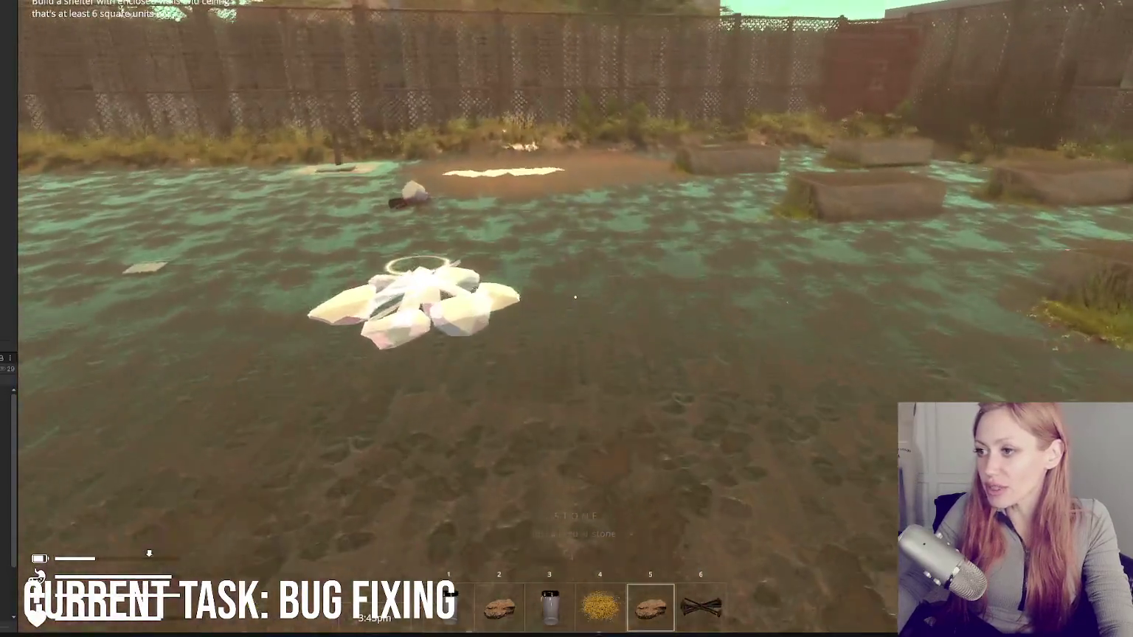
scroll(576, 297, "up", 3)
scroll(575, 297, "up", 3)
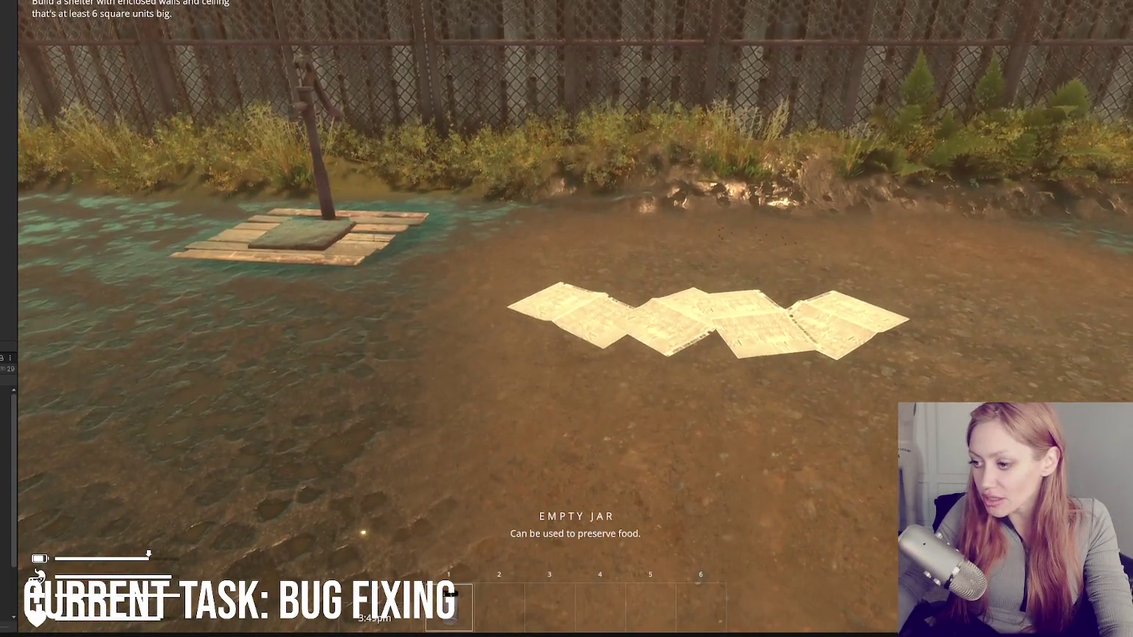
key("w")
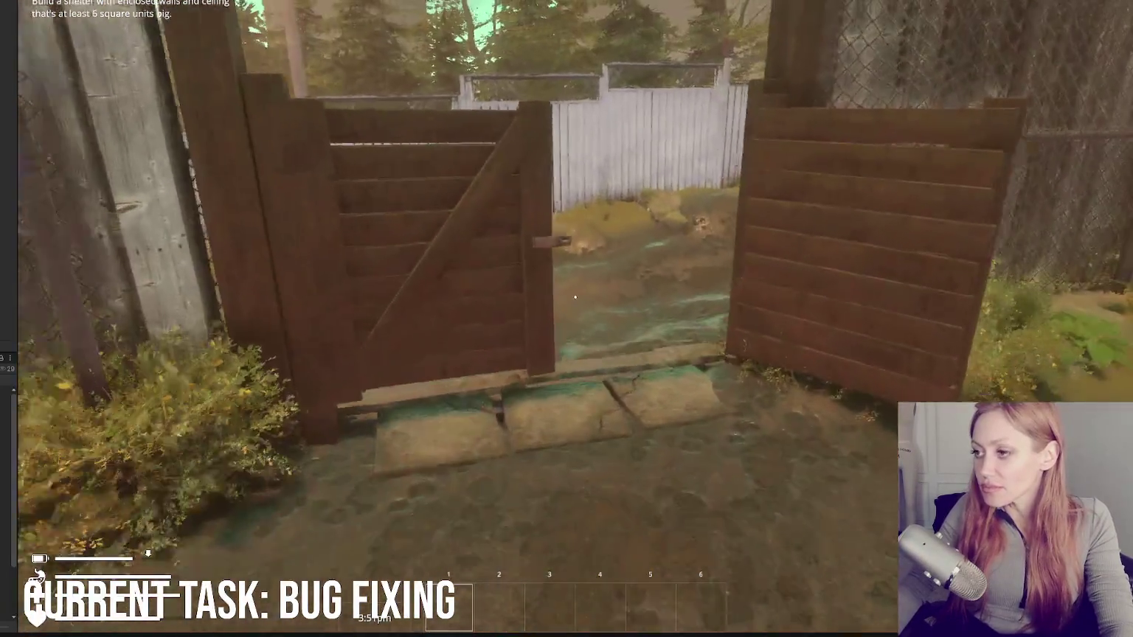
key("w")
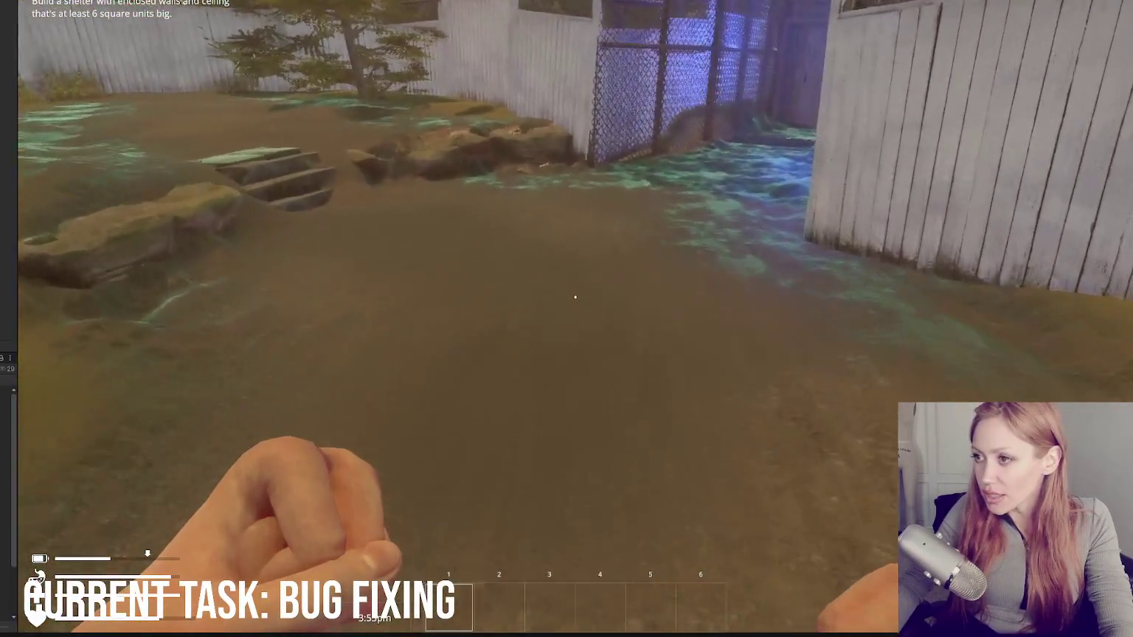
Step: Follow the white-fence path and chain-link corridor, then climb the stairs to the campfire items
key("w")
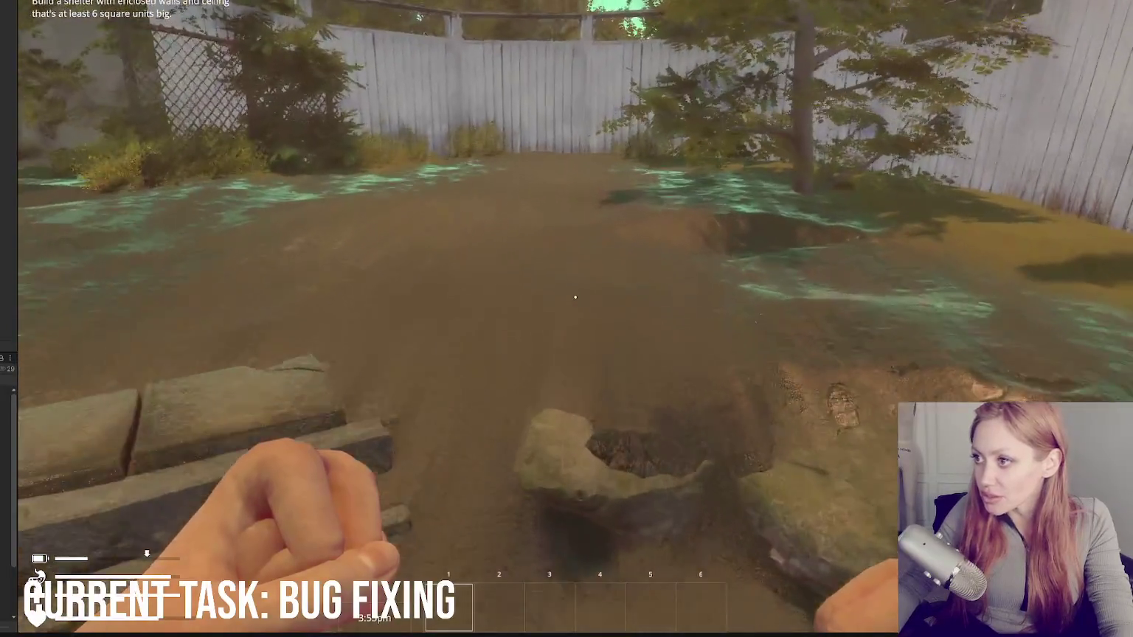
key("w")
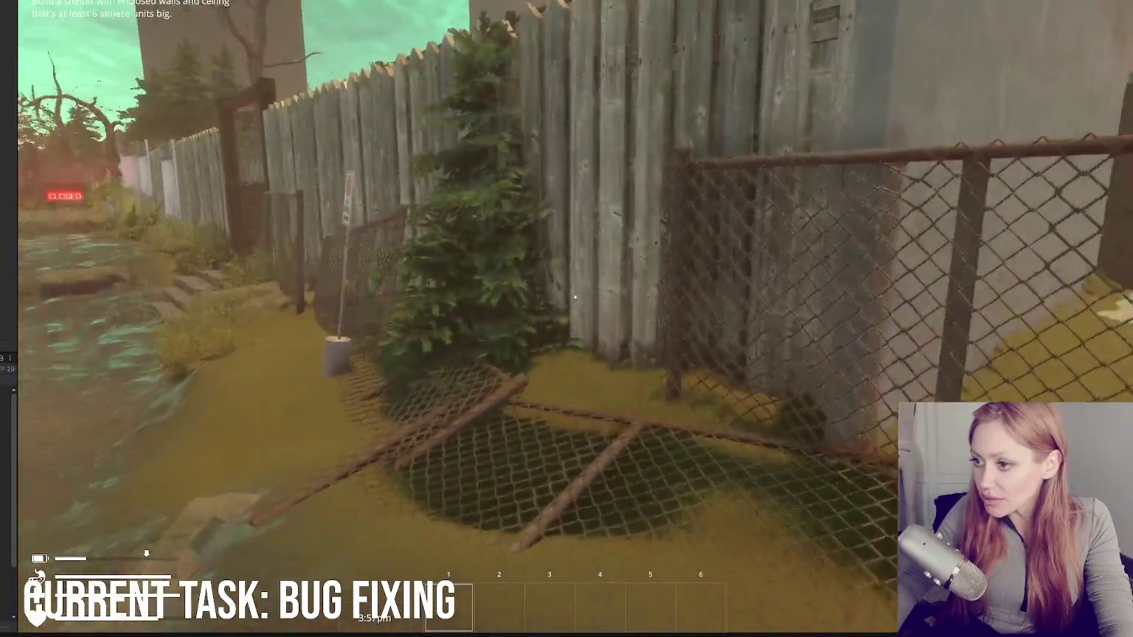
key("w")
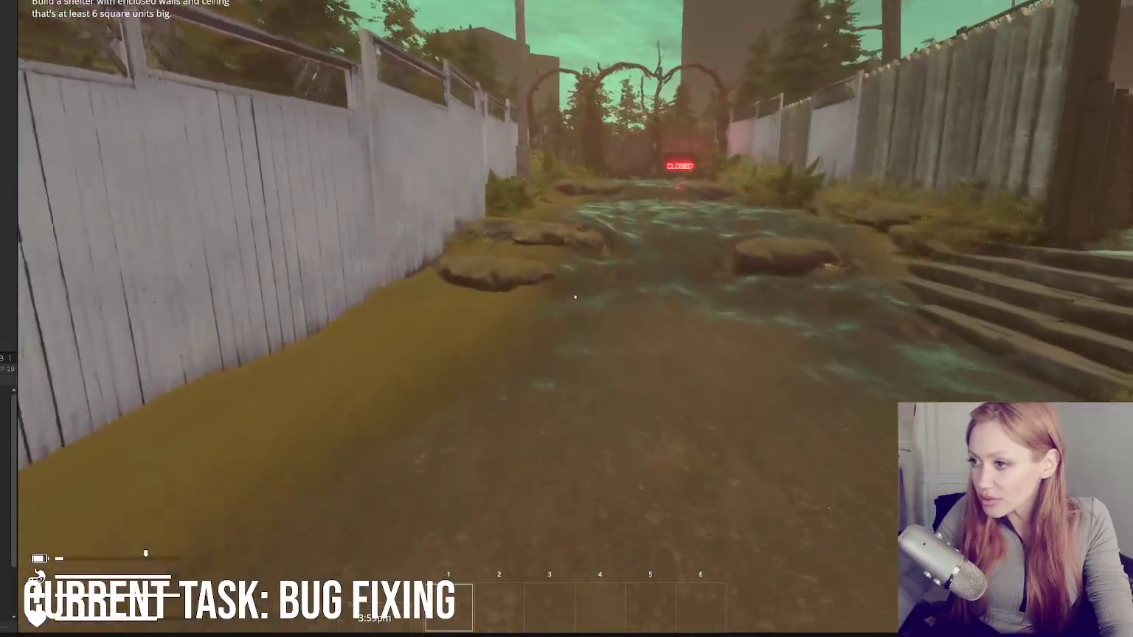
key("w")
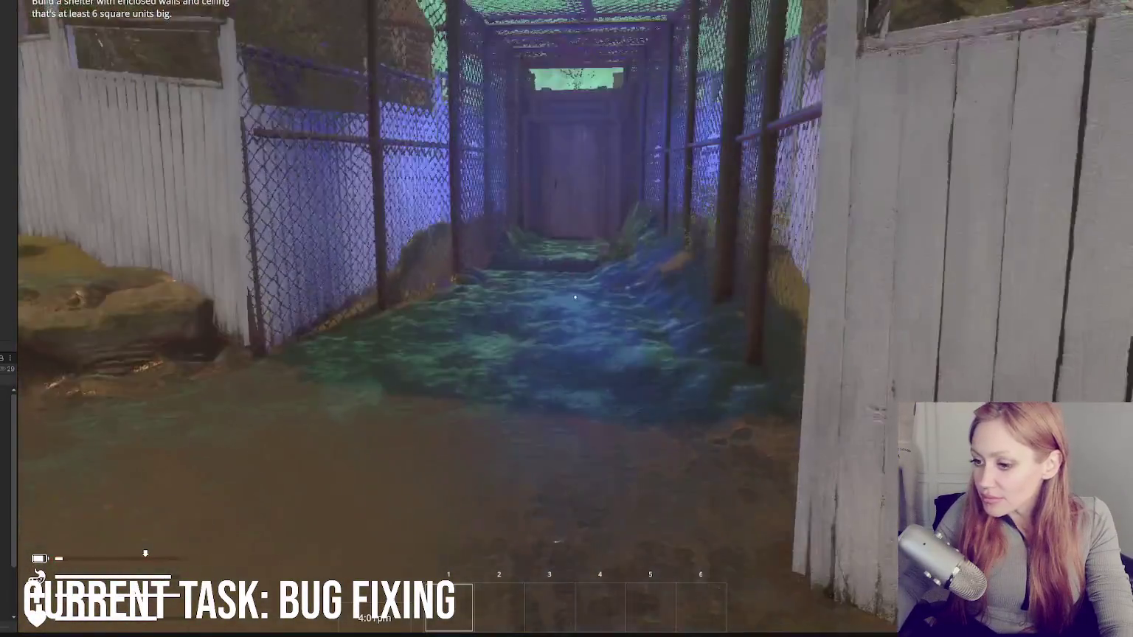
key("w")
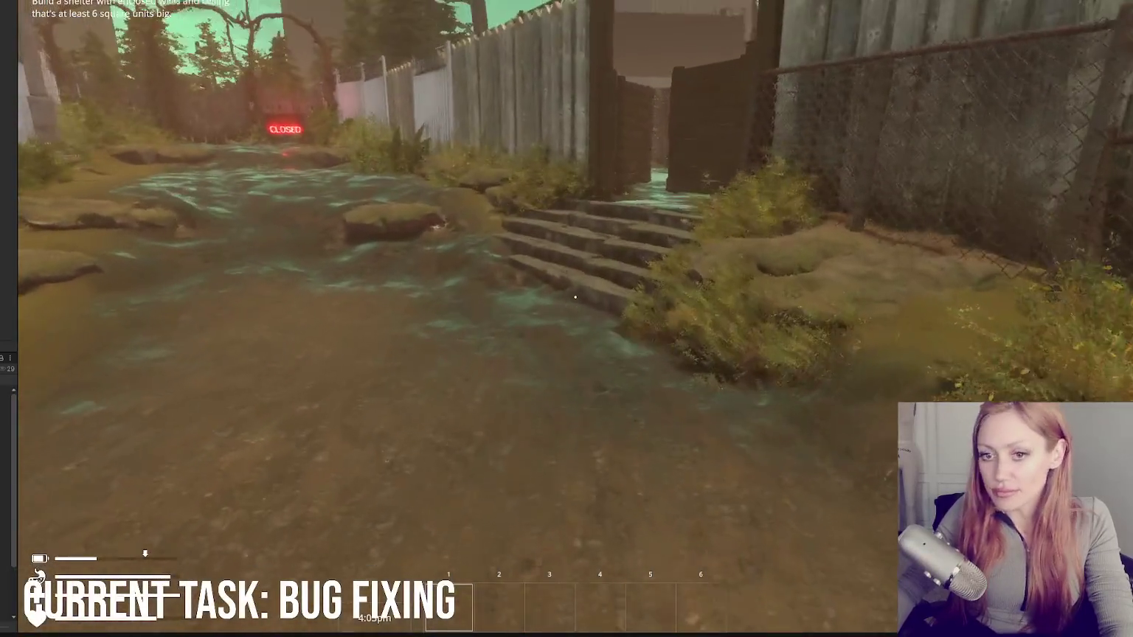
key("w")
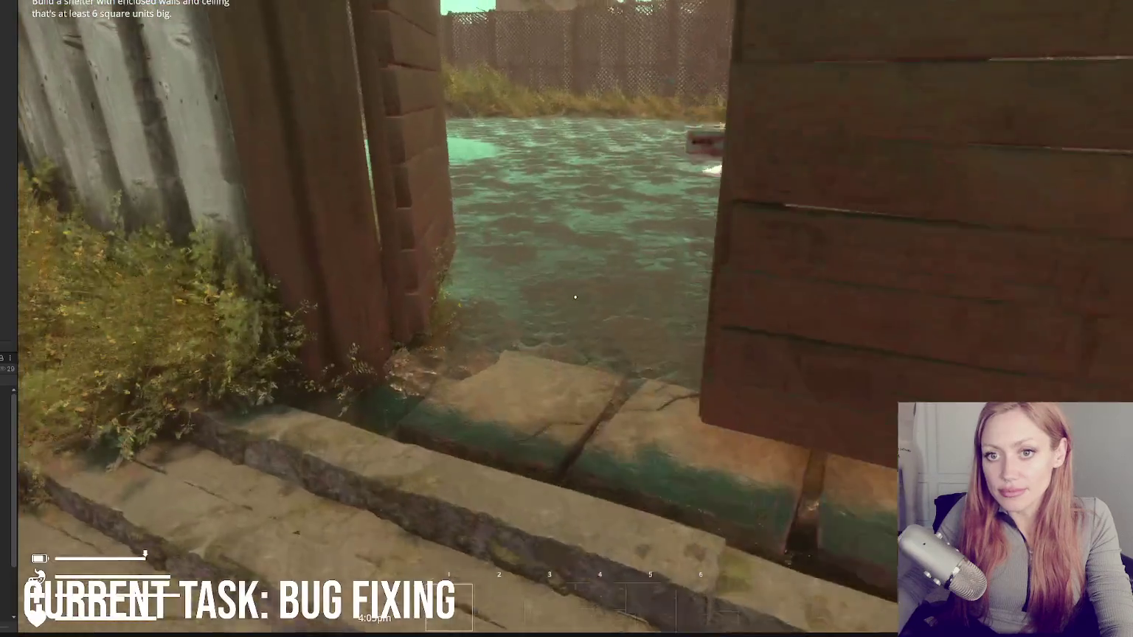
key("w")
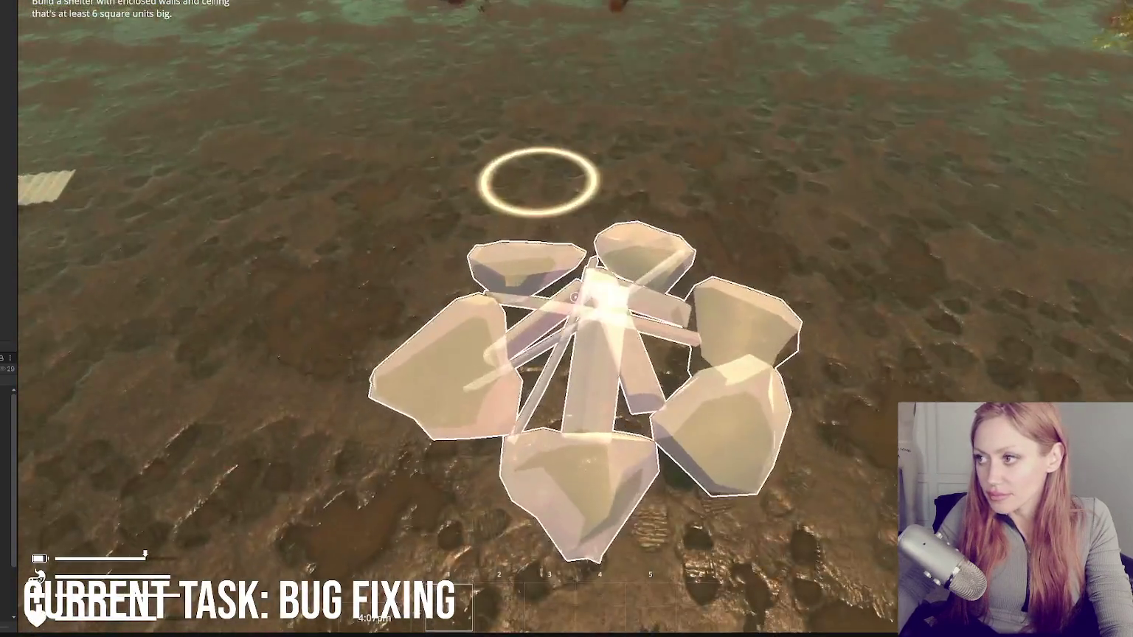
key("w")
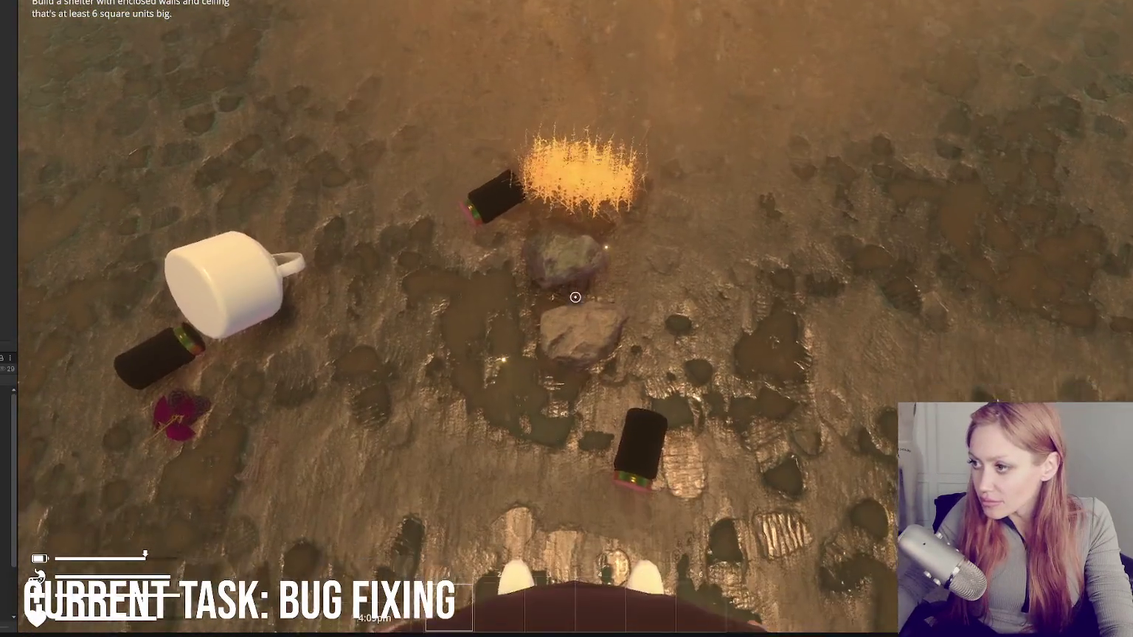
Step: Pick up the two stones, preview then cancel a campfire build, and bring up the build menu
key("e")
key("e")
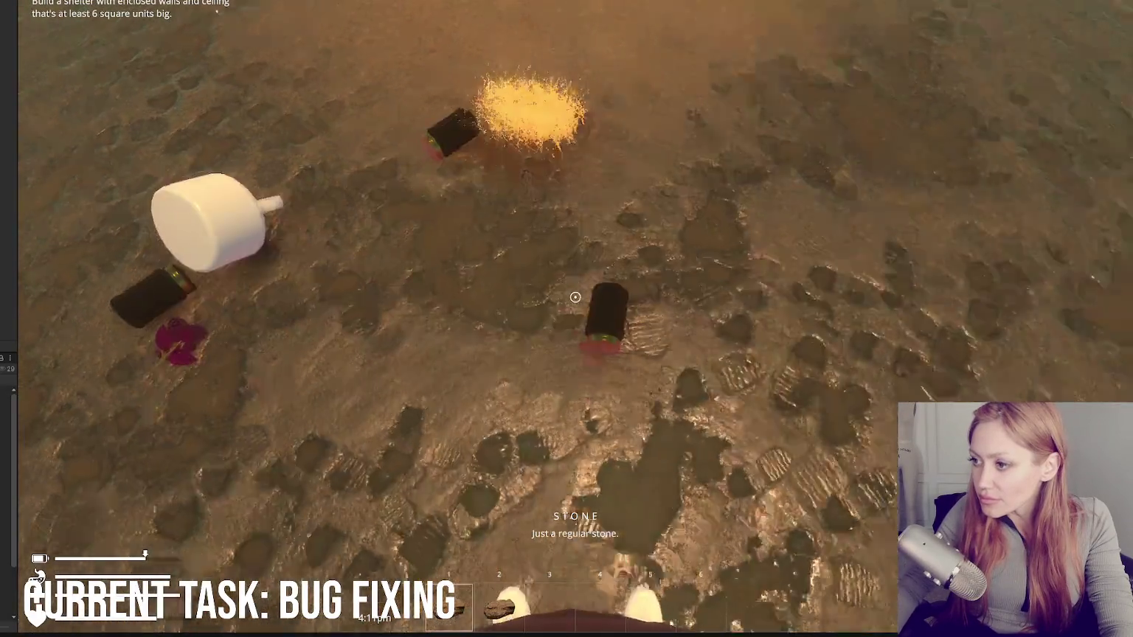
key("b")
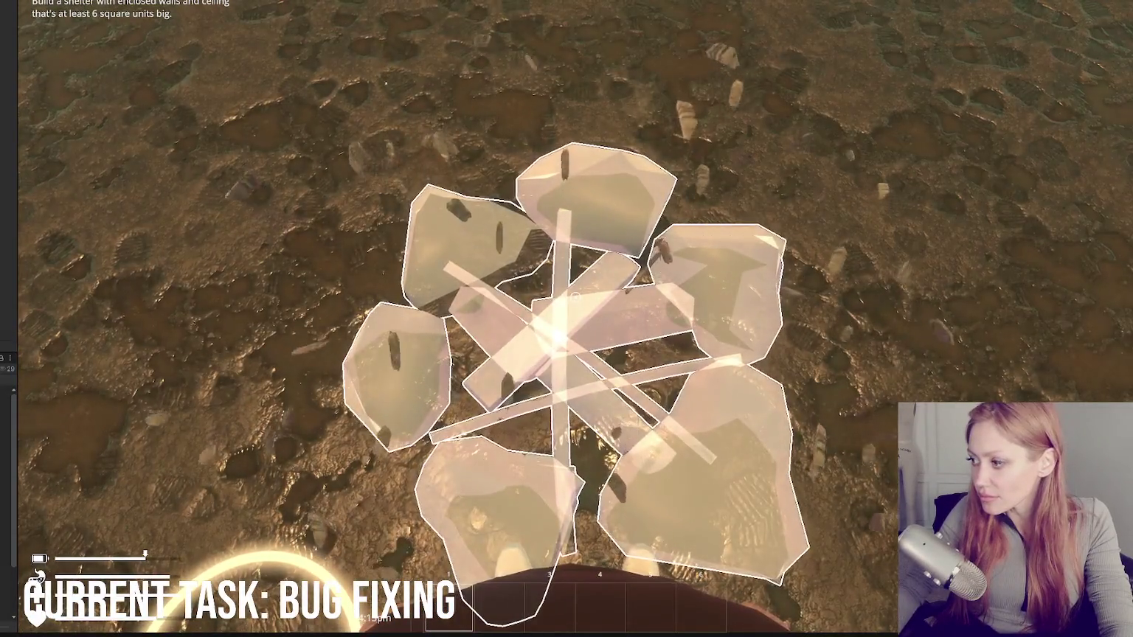
key("b")
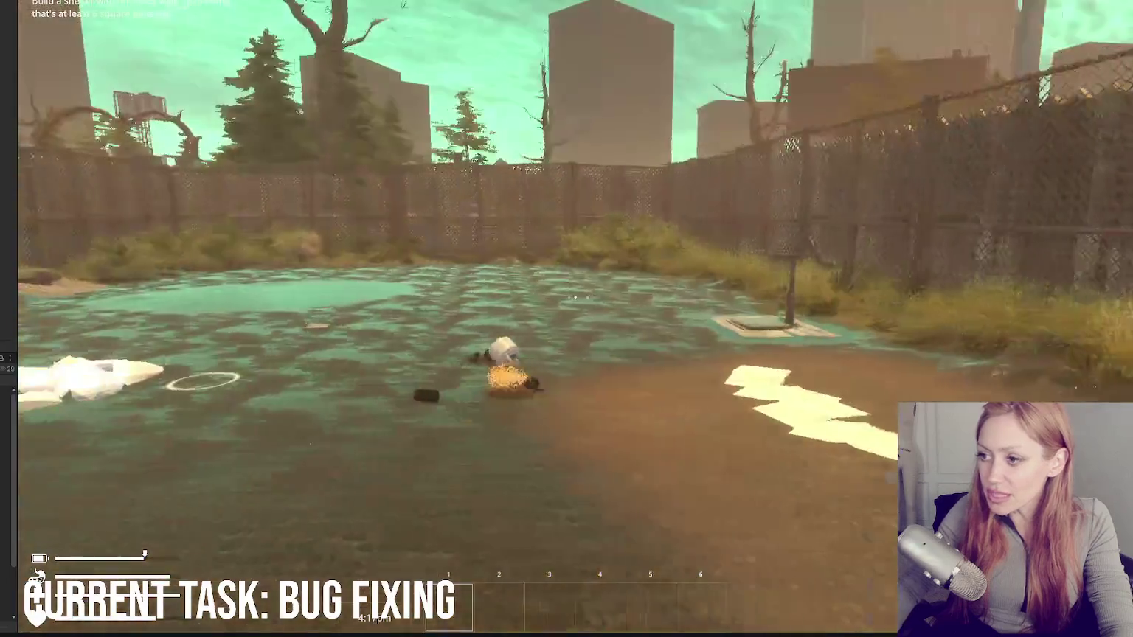
key("Escape")
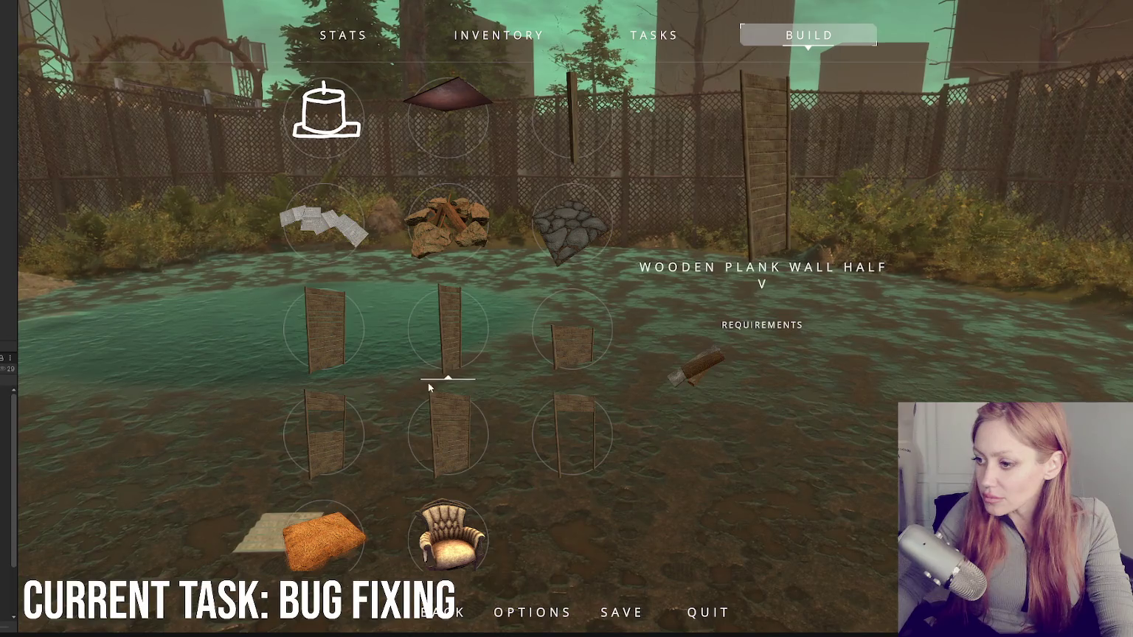
Step: Choose Stone Floor and place a row of four tiles by the water, then exit build mode
scroll(436, 354, "down", 1)
scroll(436, 351, "up", 1)
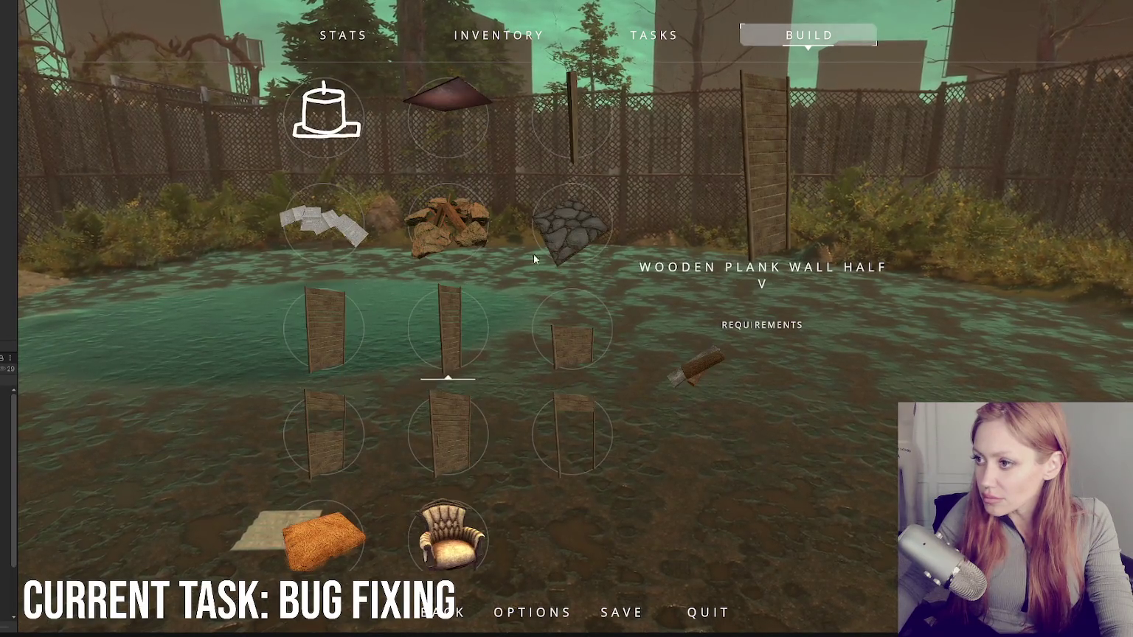
left_click(565, 231)
left_click(566, 319)
left_click(567, 319)
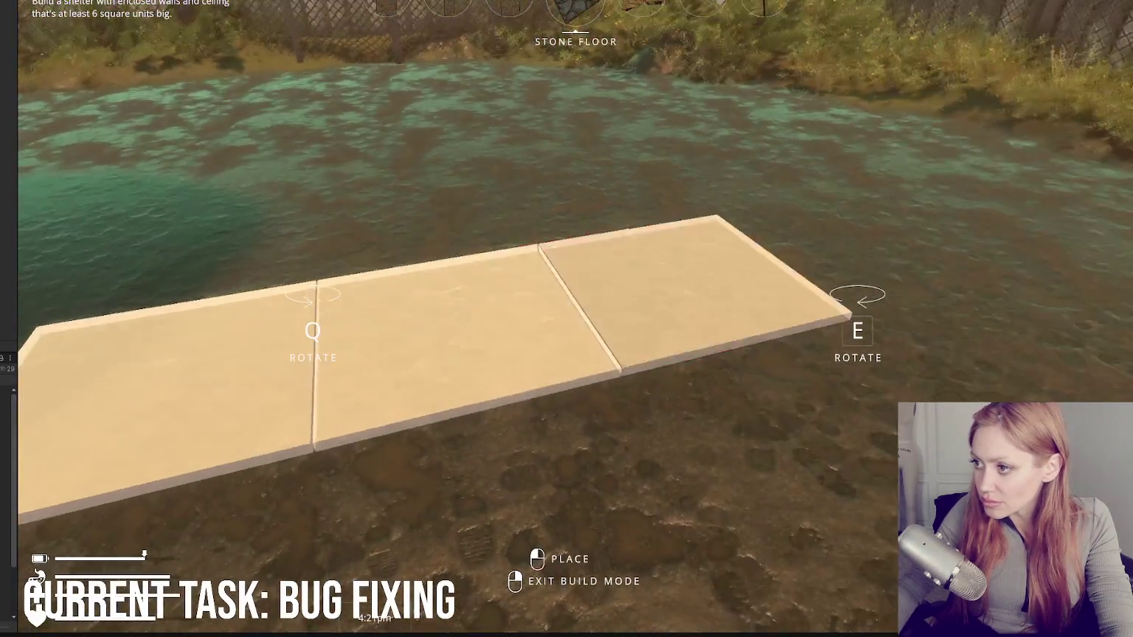
left_click(568, 319)
left_click(576, 298)
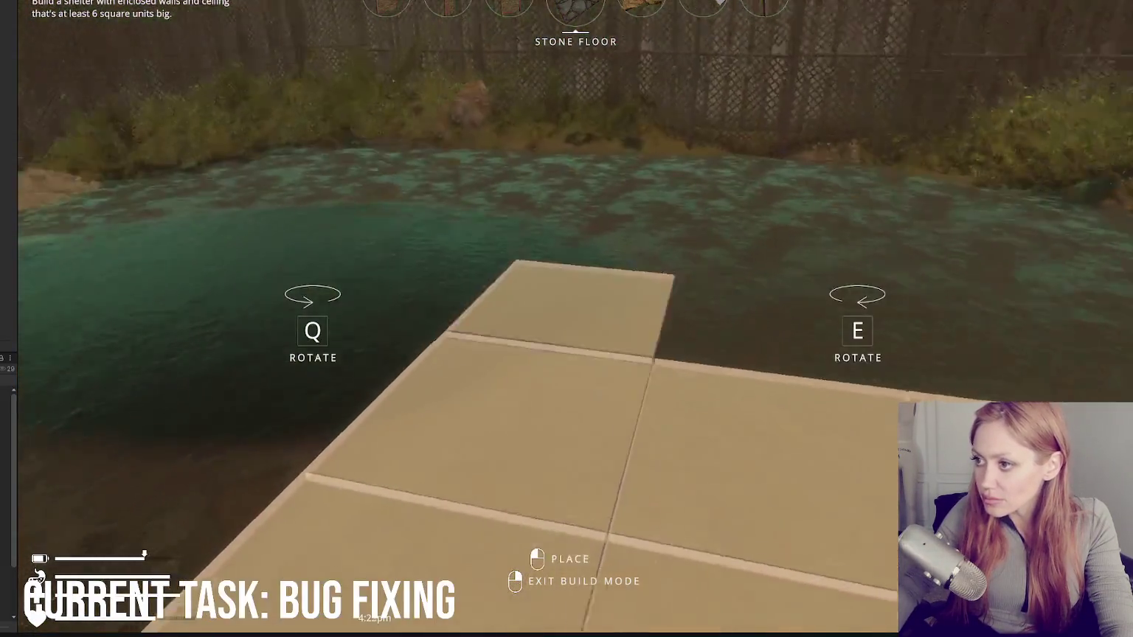
right_click(575, 297)
Step: Walk from the rock past the stone blocks and planter box to the red wooden door
key("w")
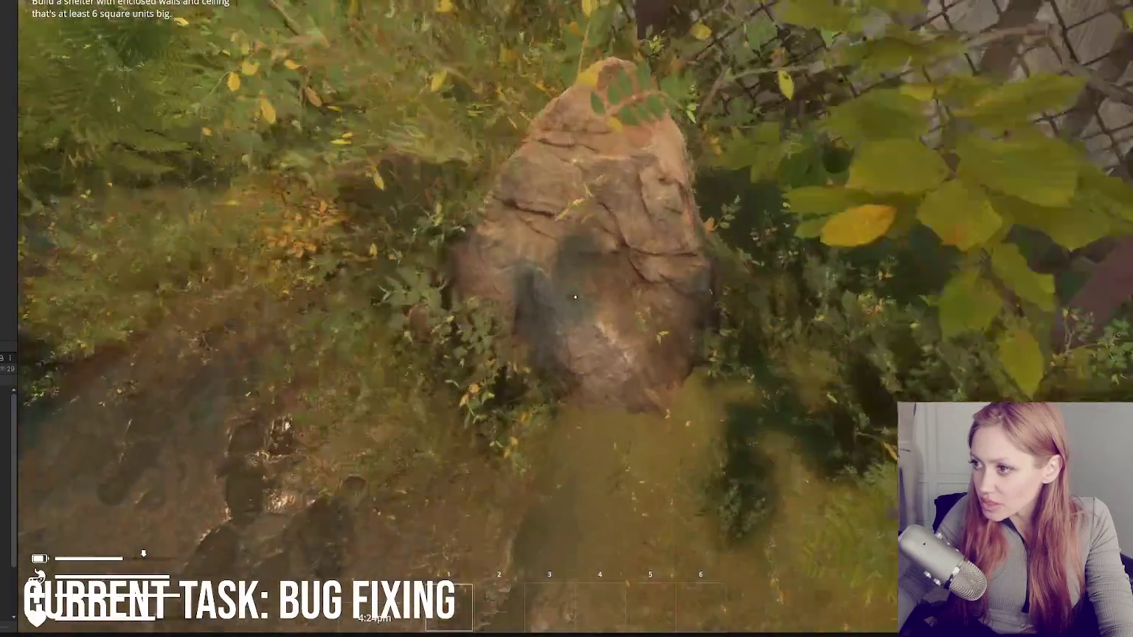
key("w")
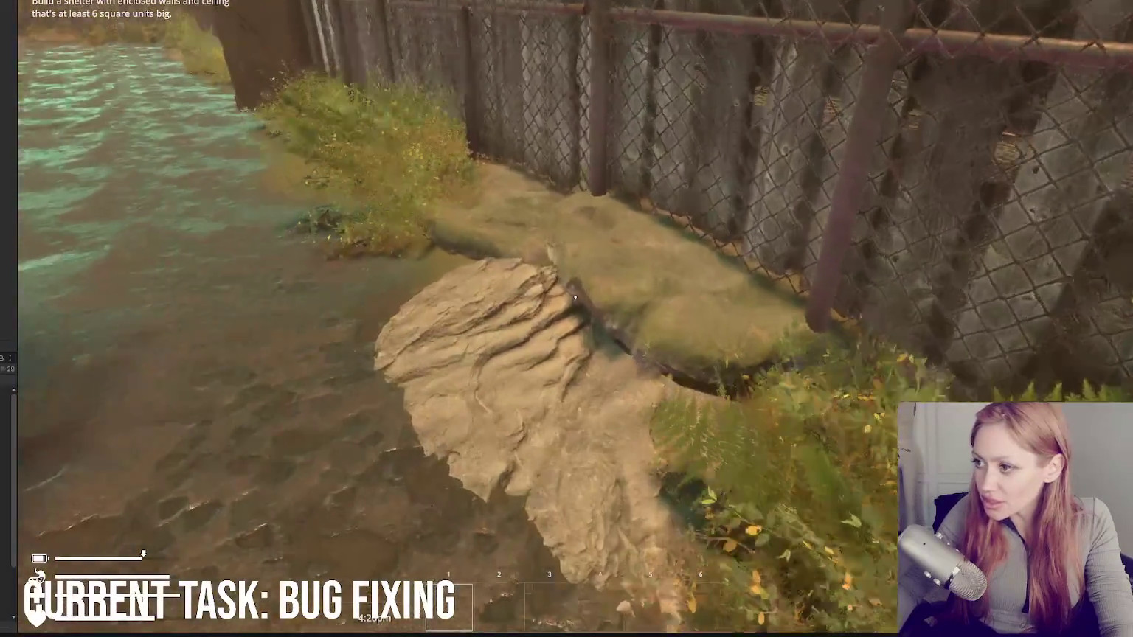
key("w")
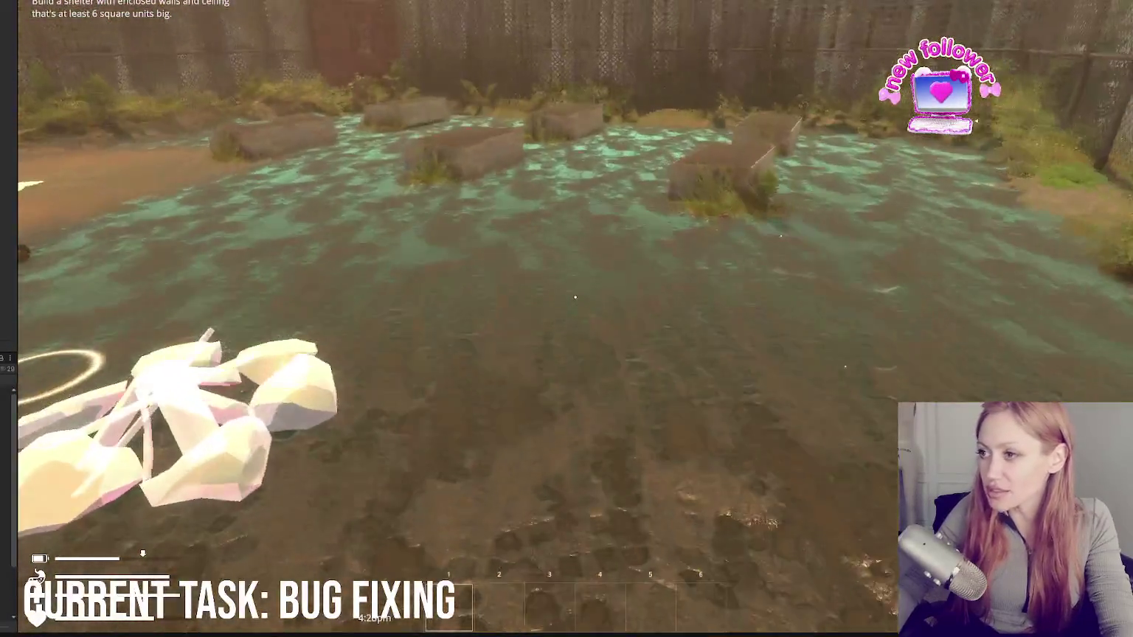
key("w")
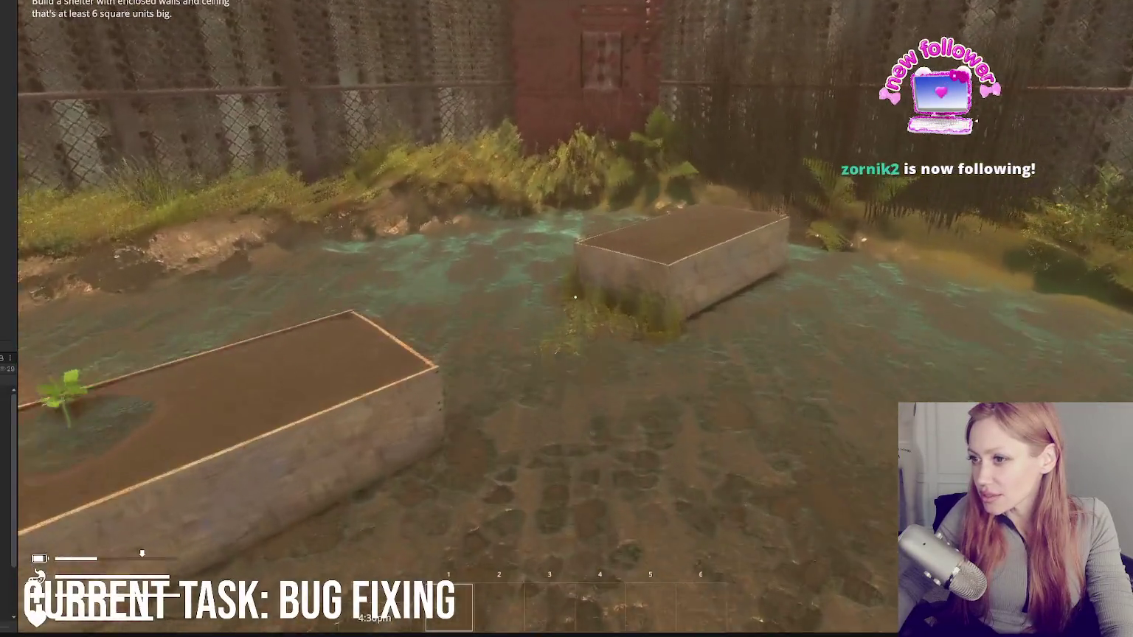
key("w")
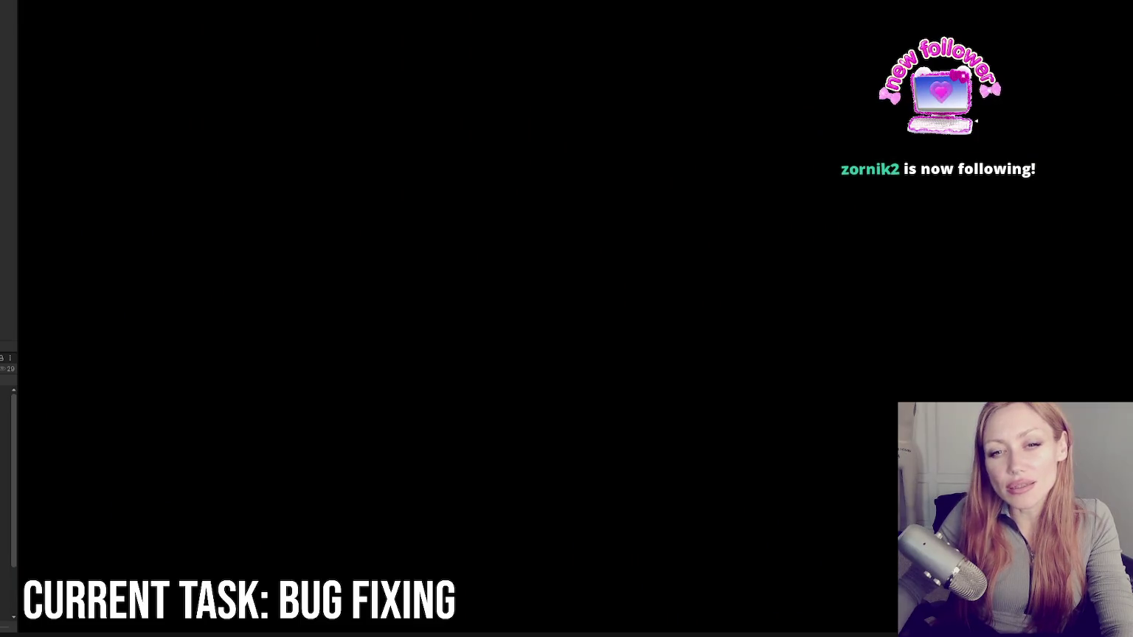
Step: Walk through the trench to the house and punch the porch's red box until it breaks
key("w")
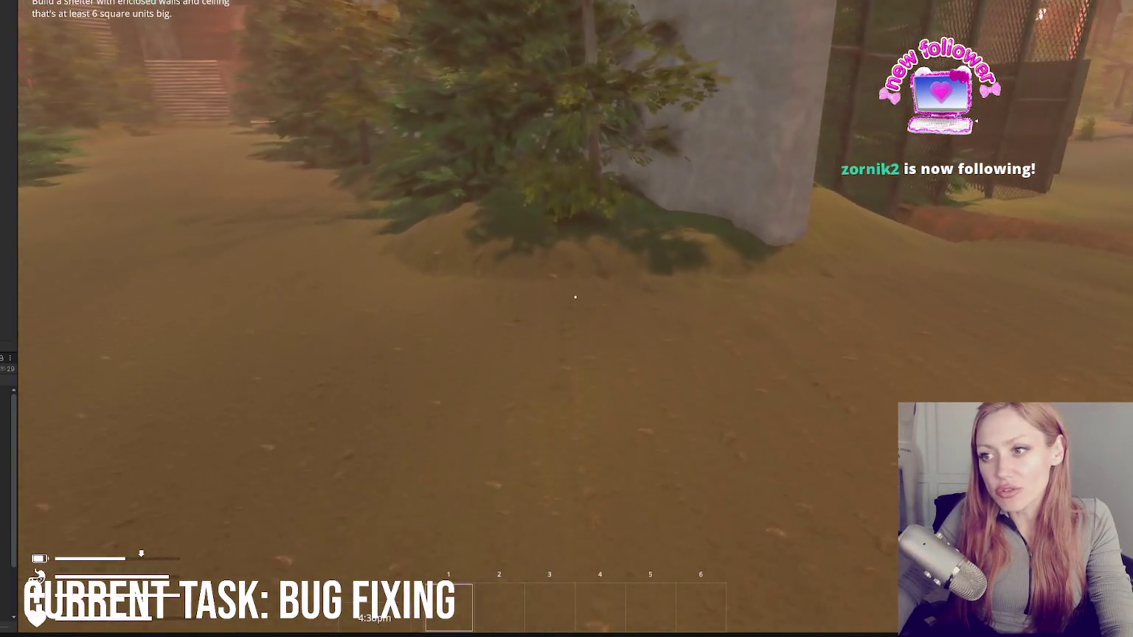
key("w")
key("w")
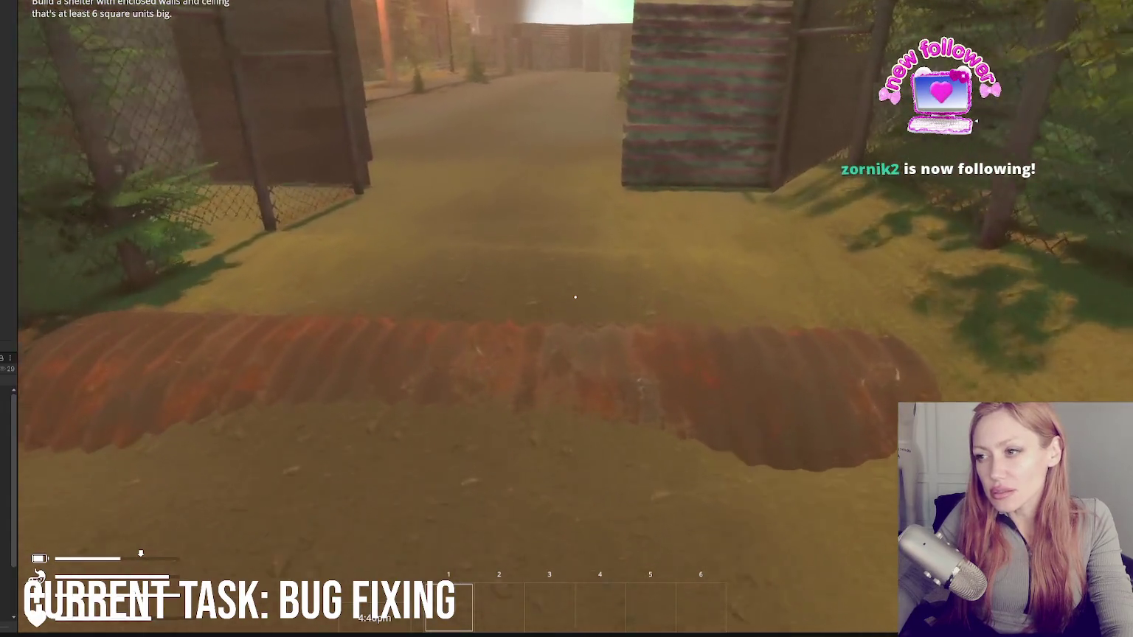
key("w")
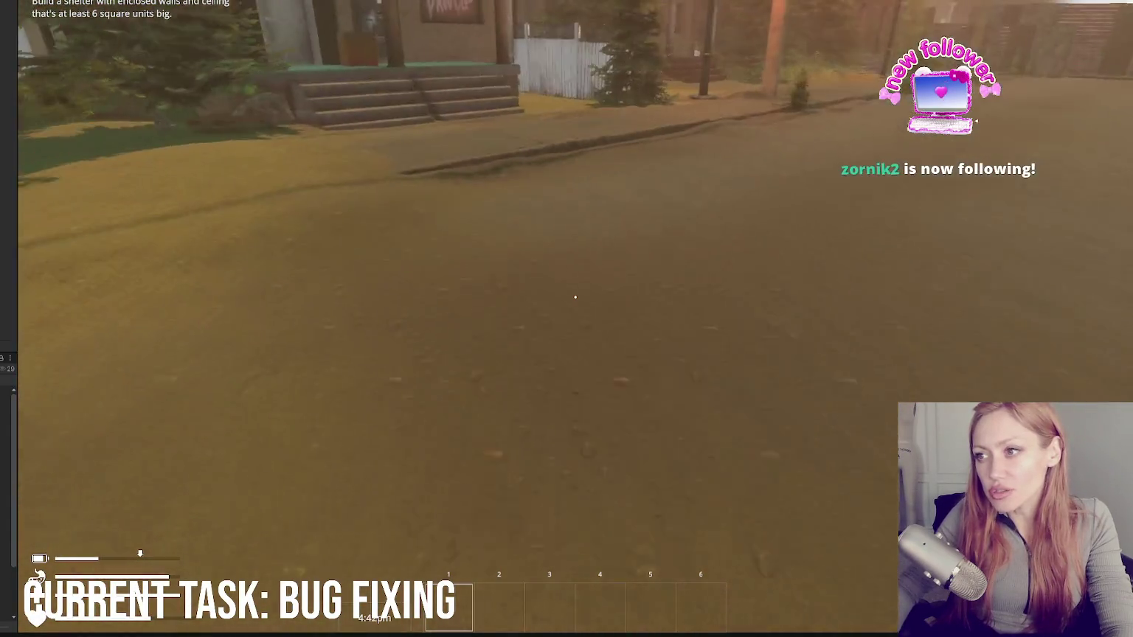
key("w")
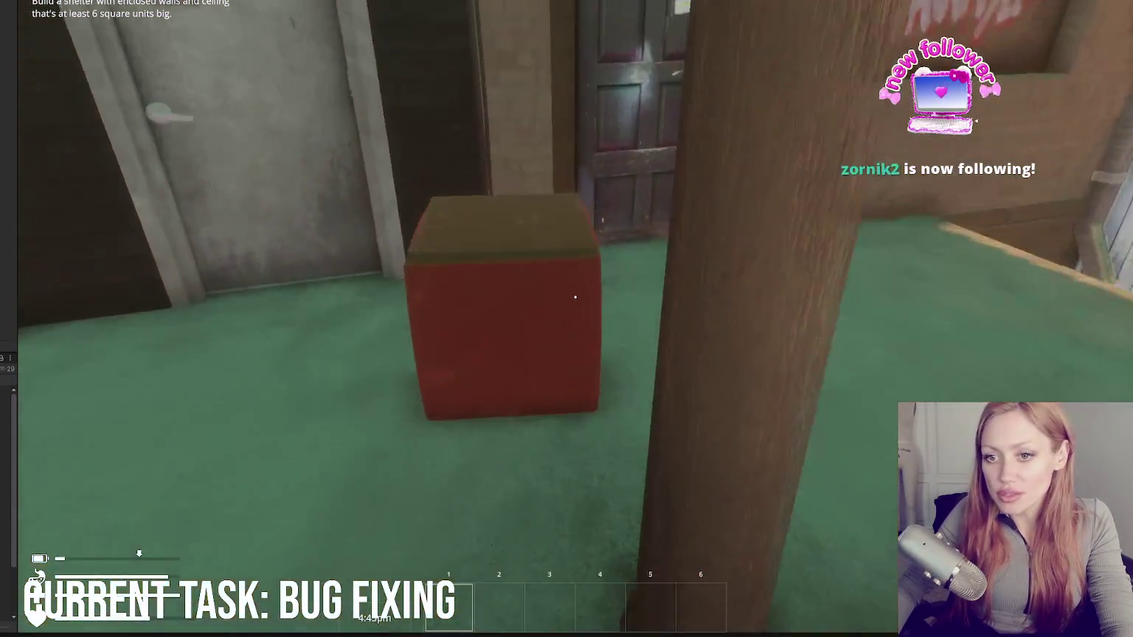
left_click(575, 297)
left_click(576, 298)
left_click(576, 298)
left_click(576, 297)
left_click(575, 297)
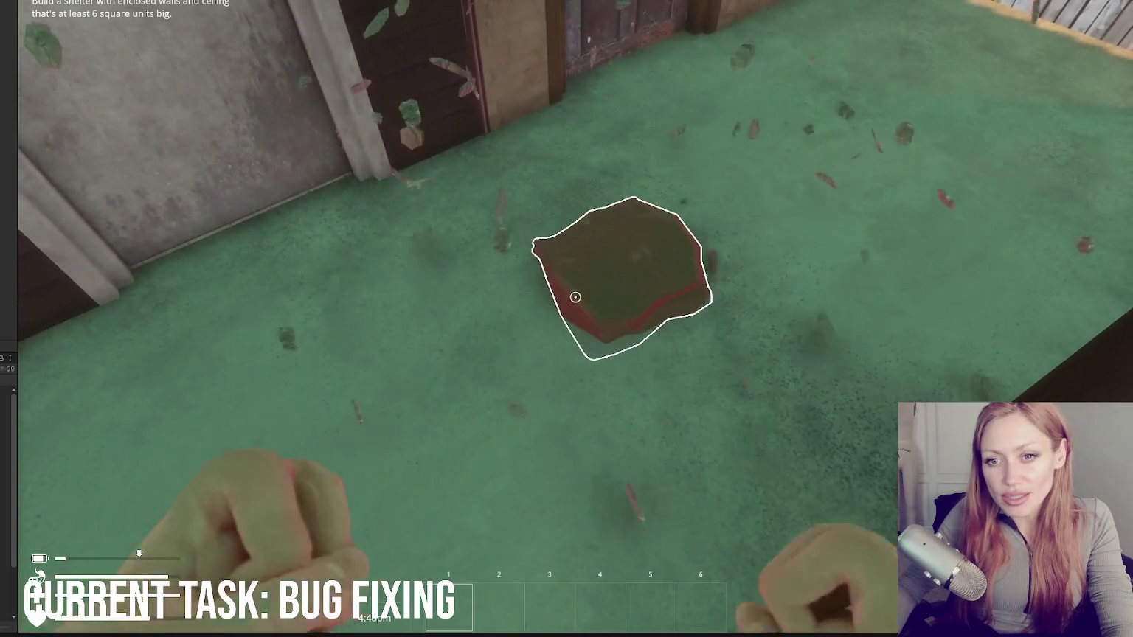
left_click(576, 297)
Step: Collect the rope, the stone and the pallet under the fir tree, then pause the game
key("e")
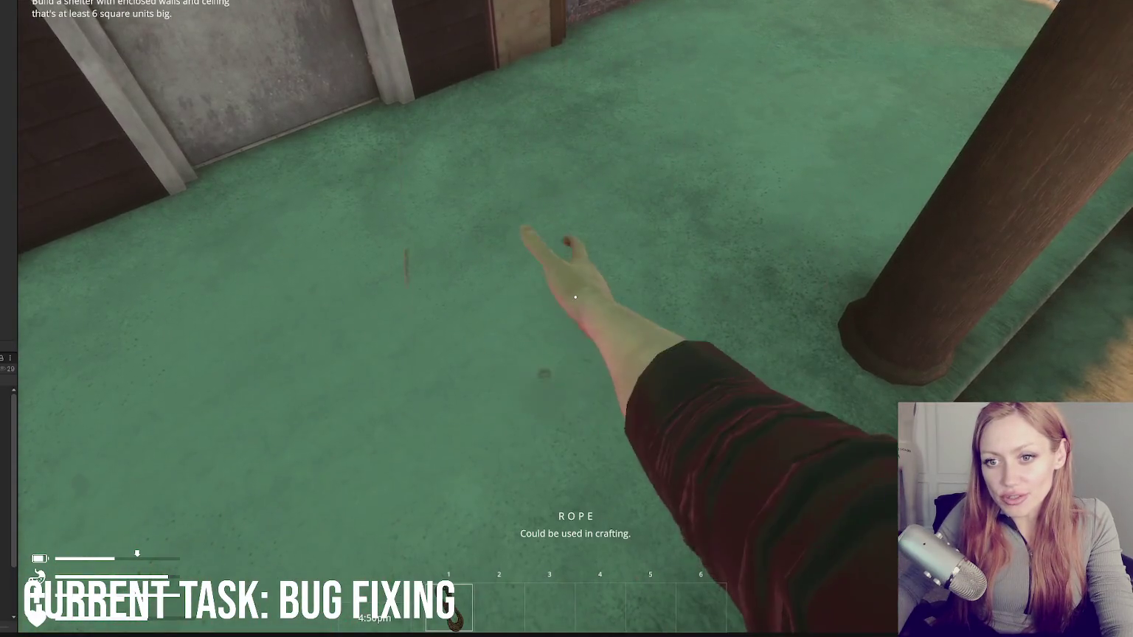
key("w")
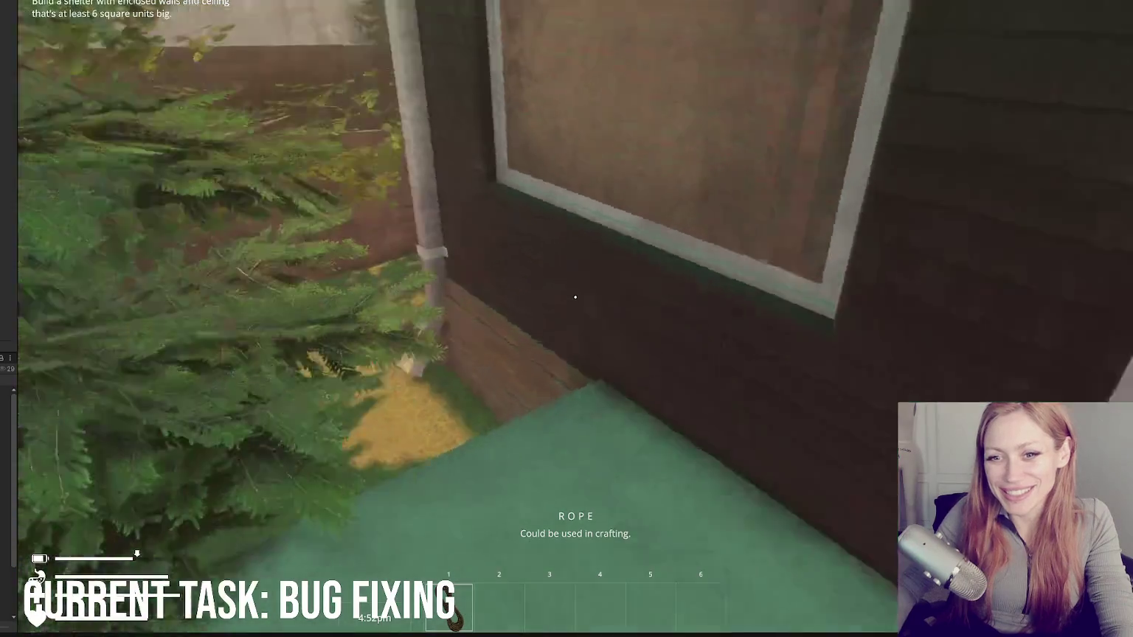
key("2")
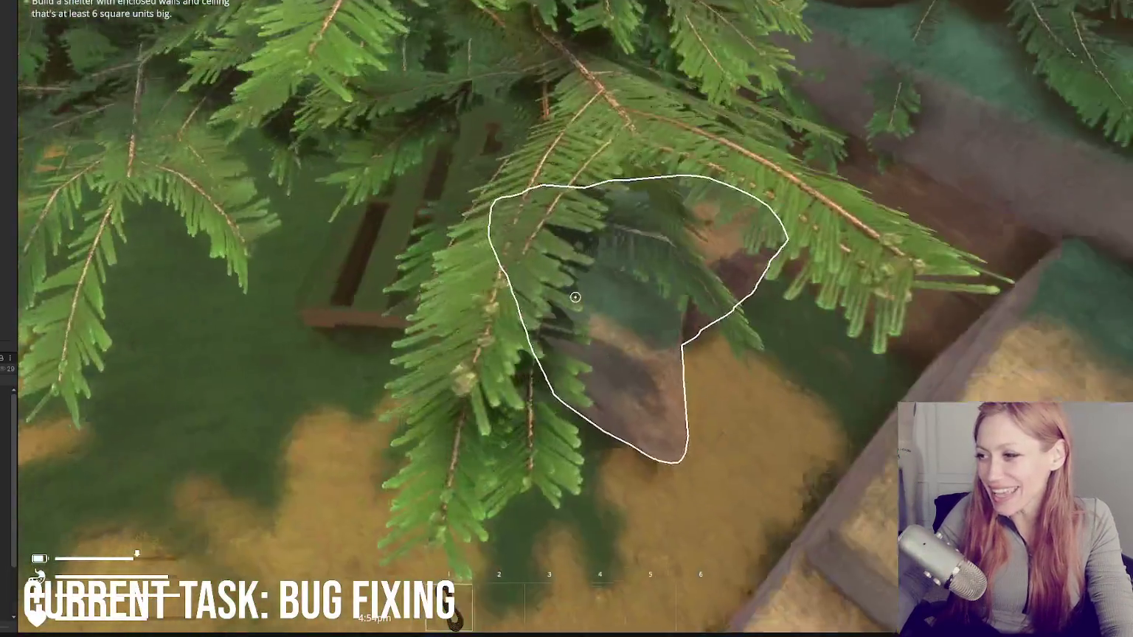
key("e")
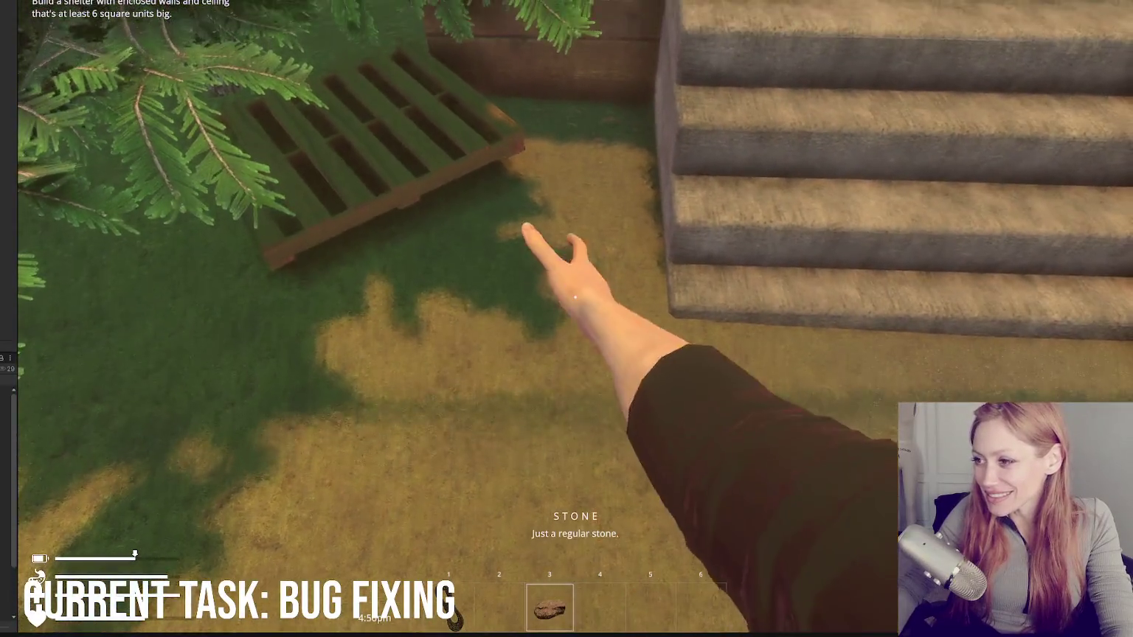
key("e")
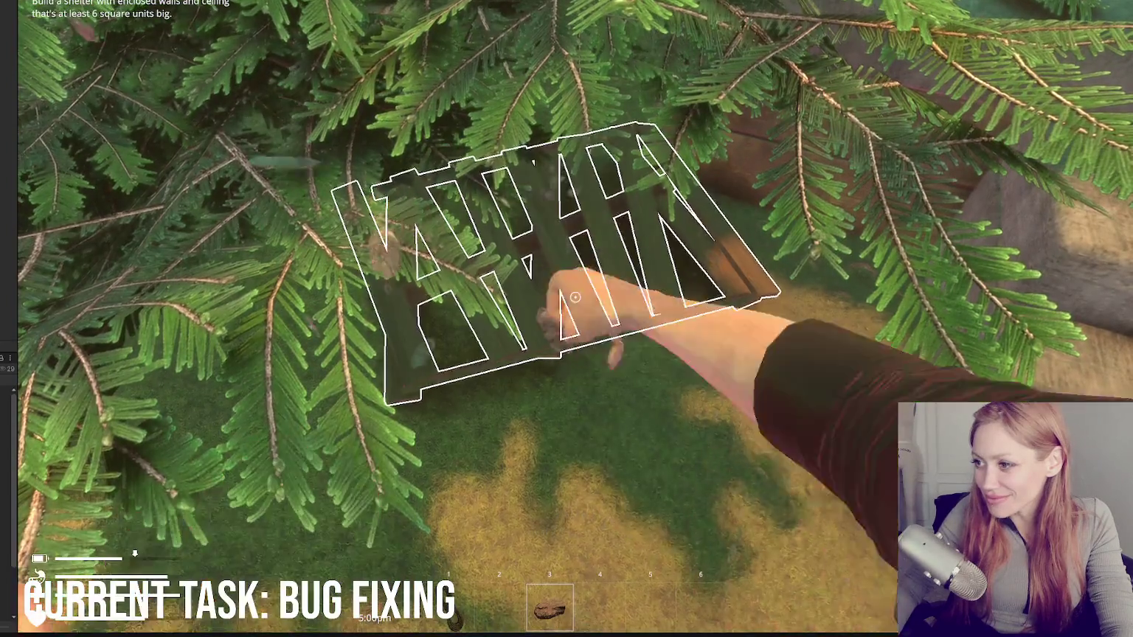
key("e")
key("e")
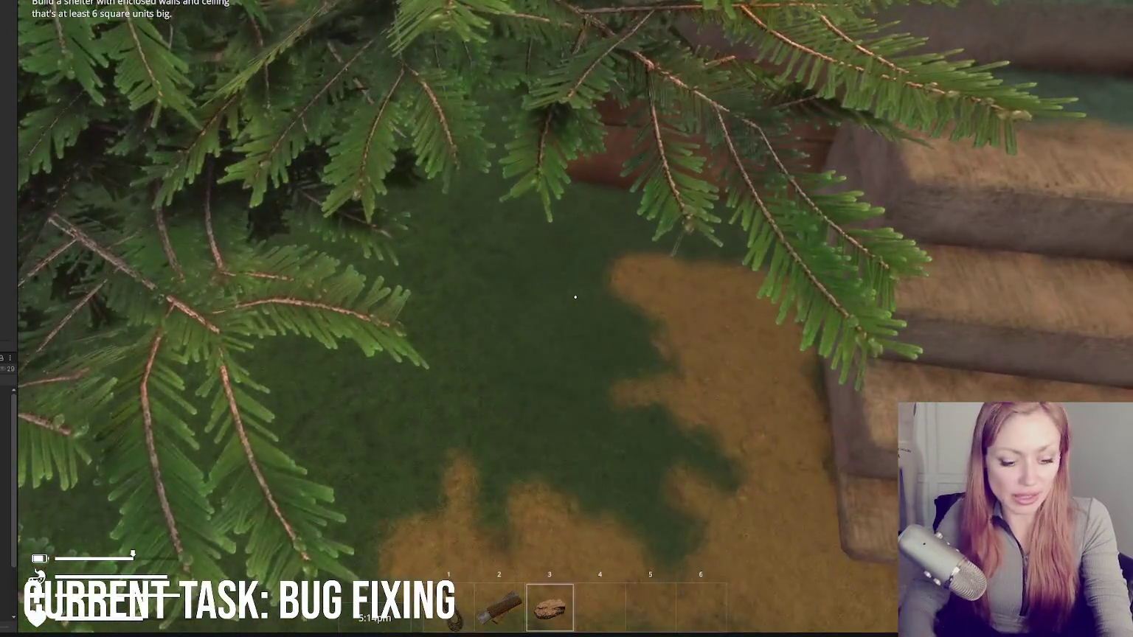
key("Escape")
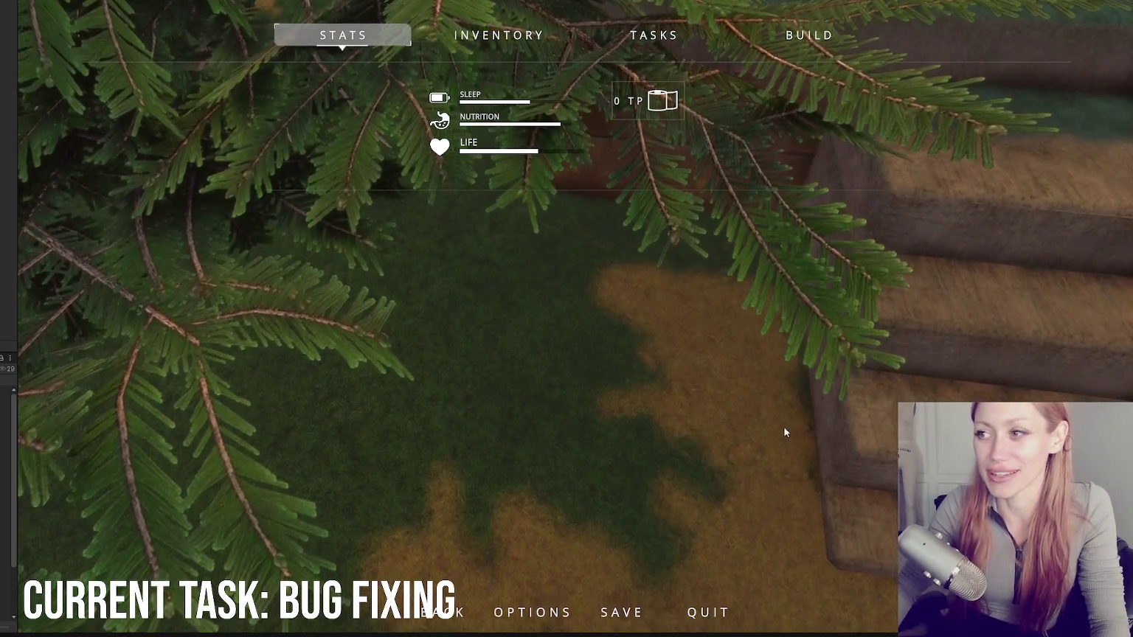
Step: Resume play, cross the street and pick up the stone at the sidewalk curb
key("Escape")
key("w")
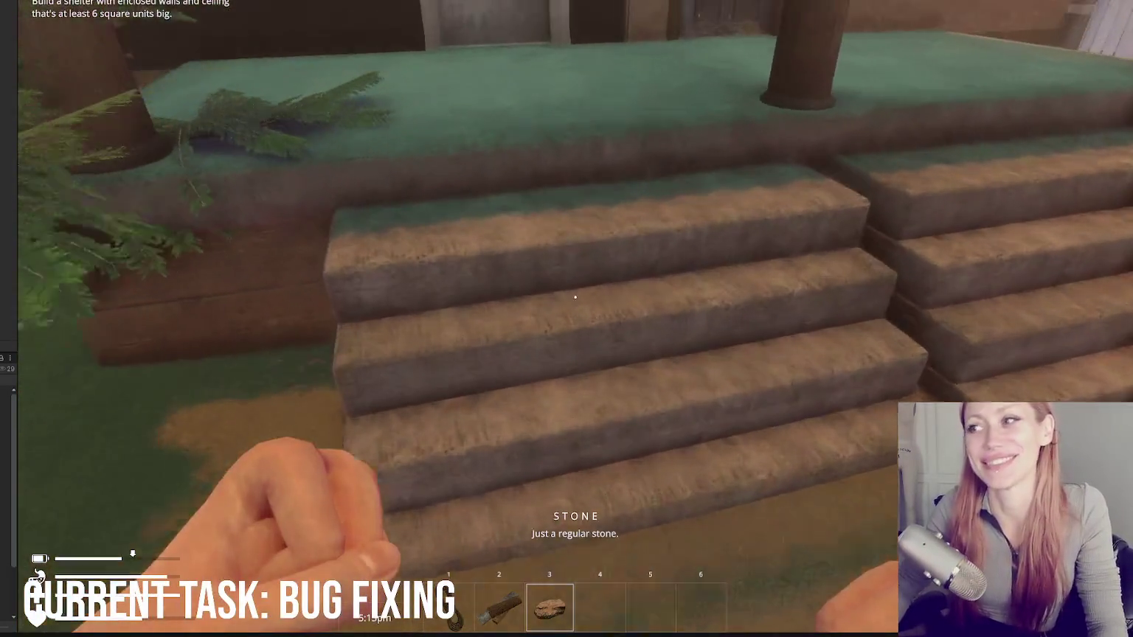
key("s")
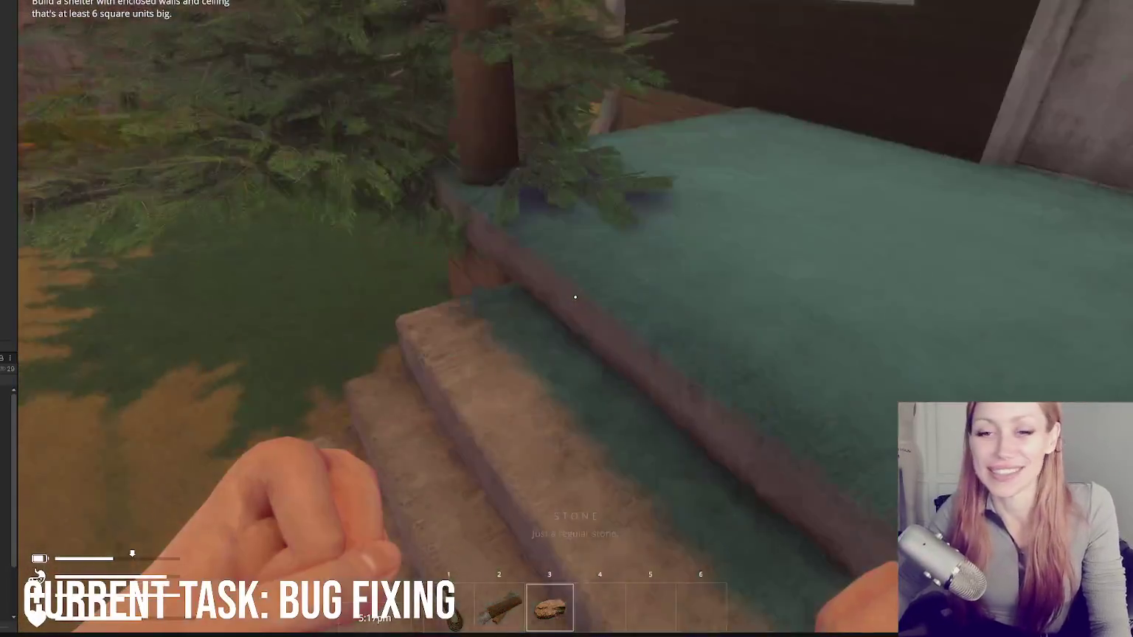
key("w")
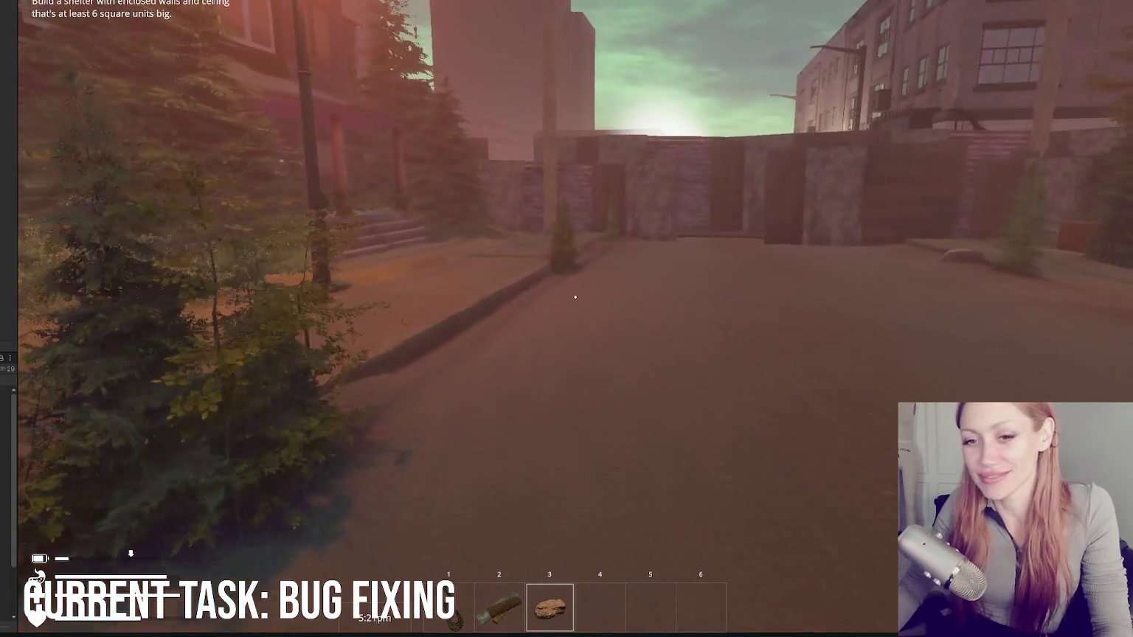
key("w")
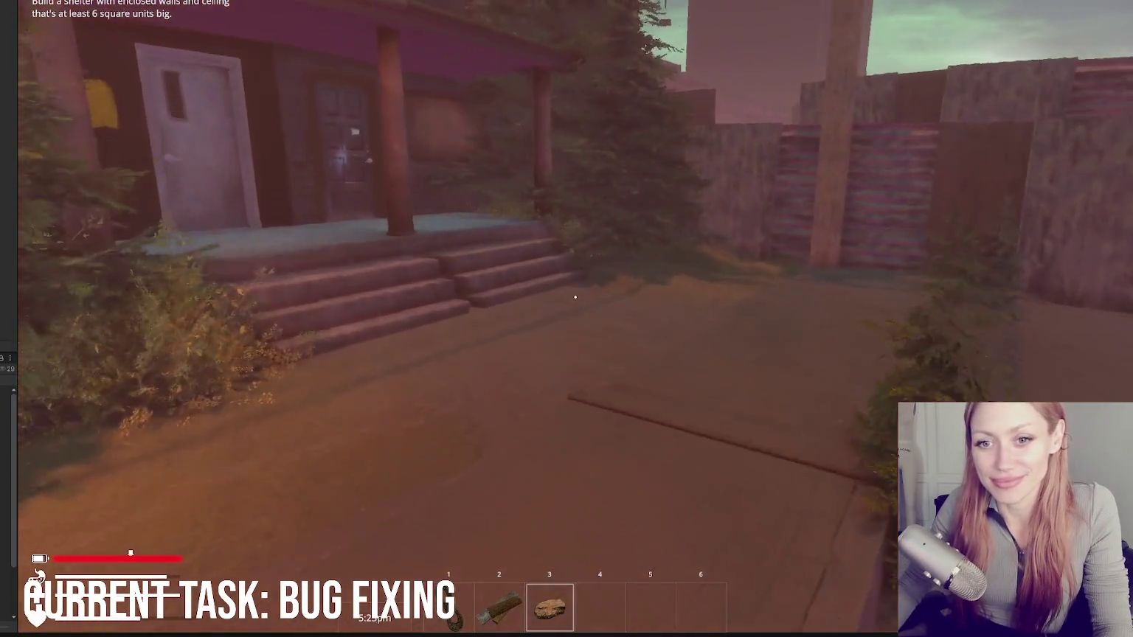
key("w")
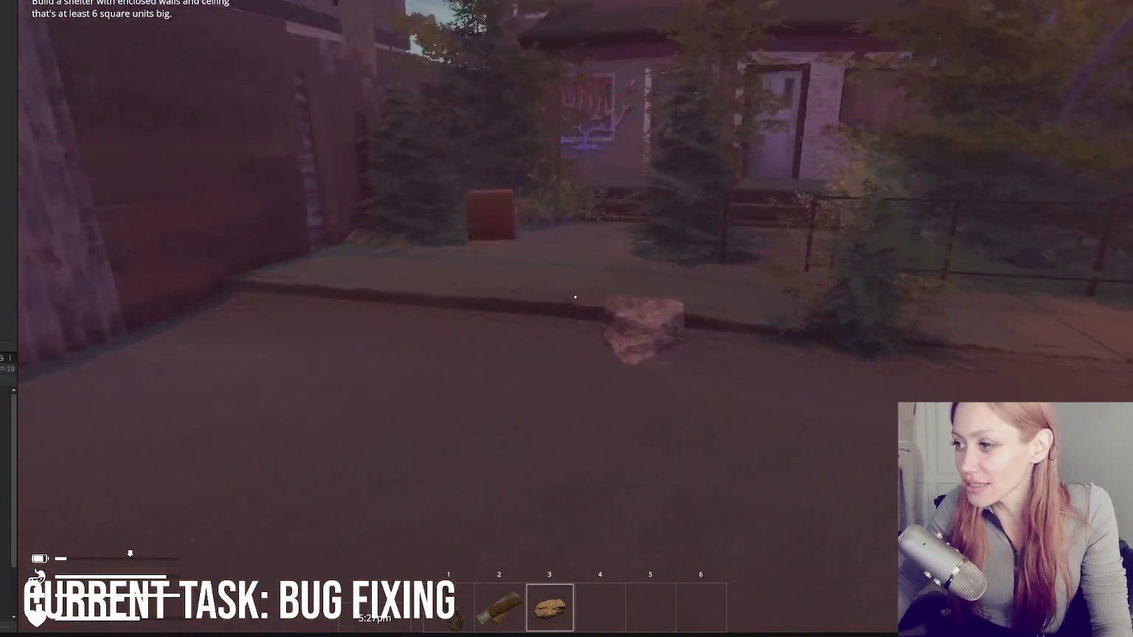
key("e")
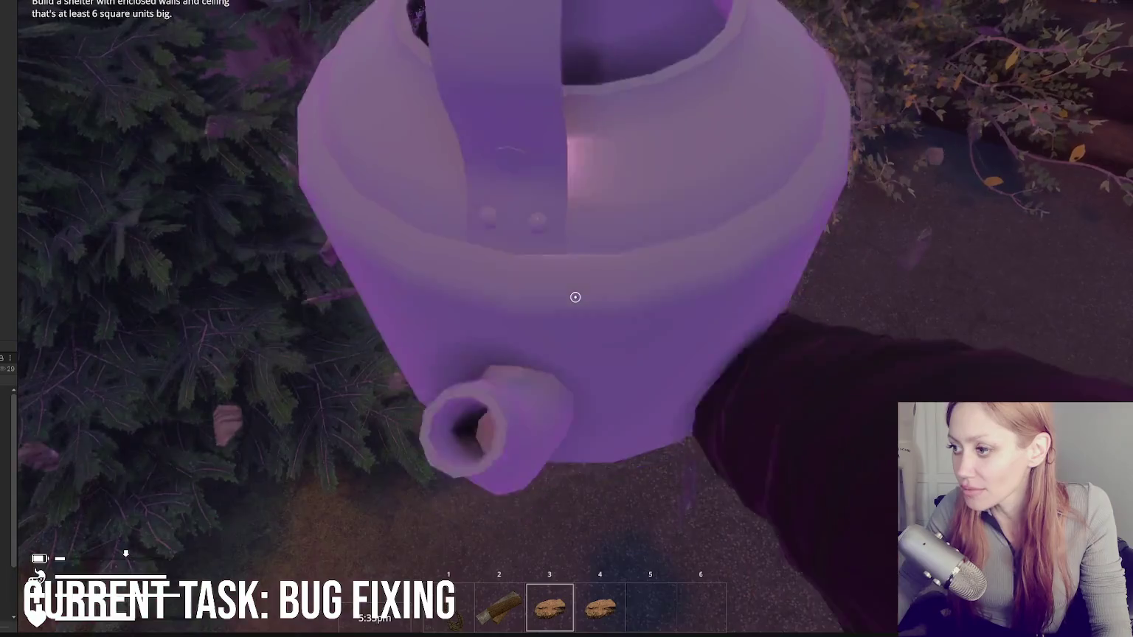
Step: Drop the watering can, lift and drop the pallet, and pick up the stone
left_click(576, 298)
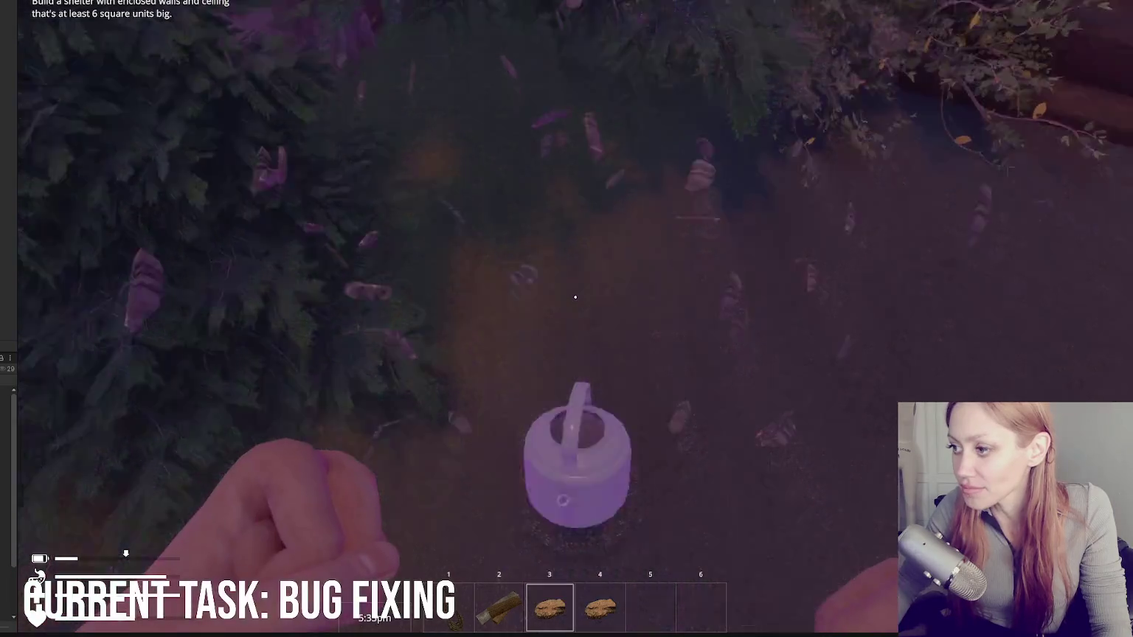
key("w")
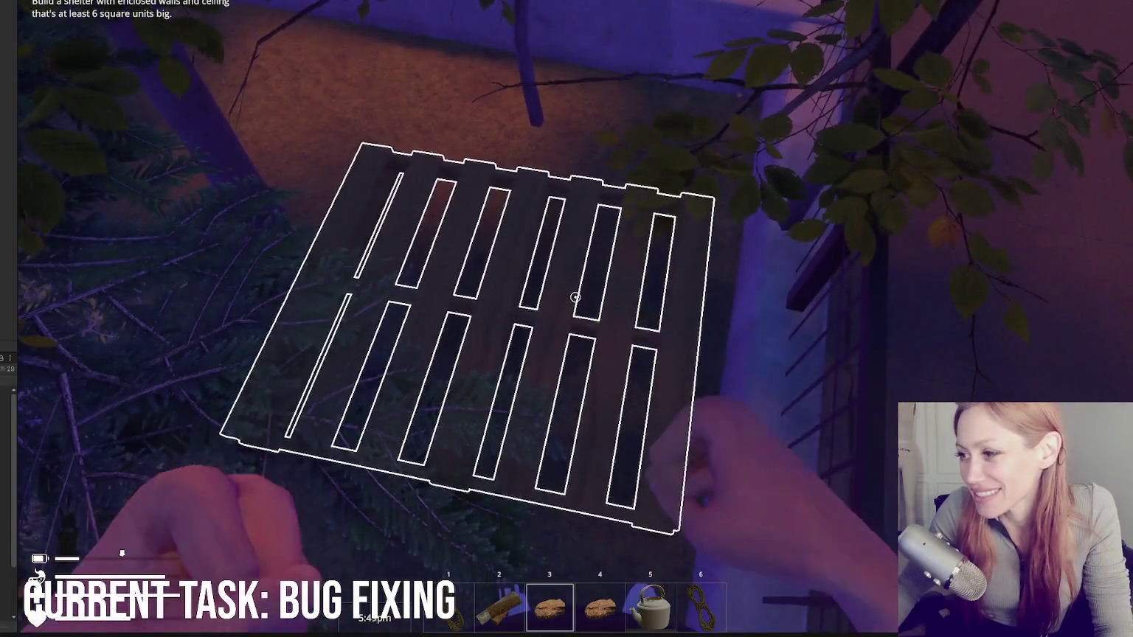
left_click(575, 297)
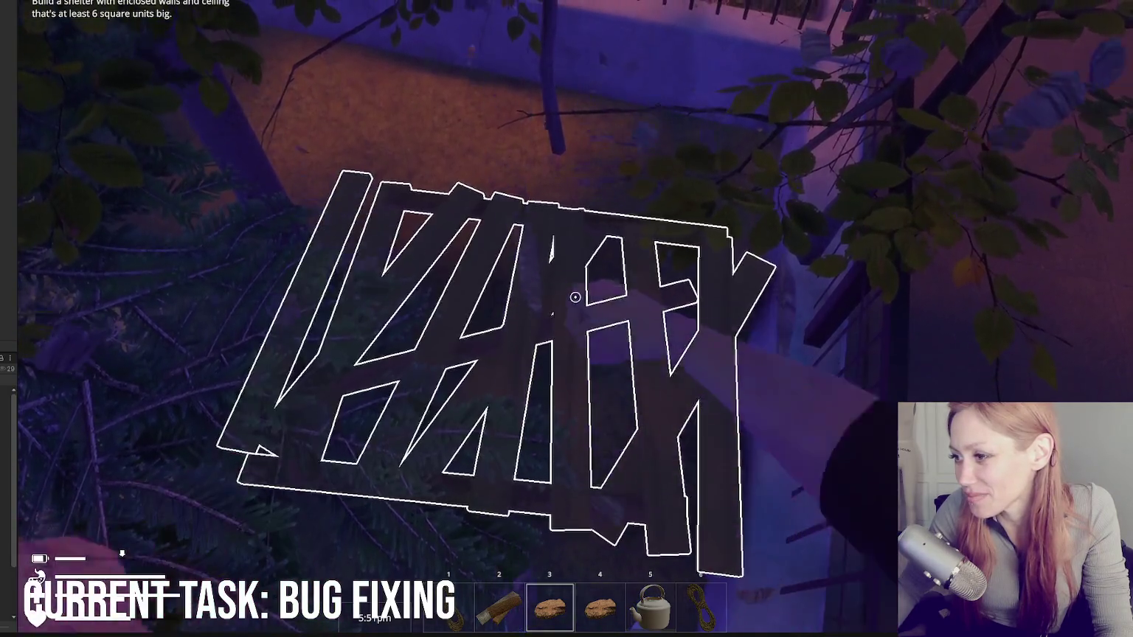
left_click(576, 298)
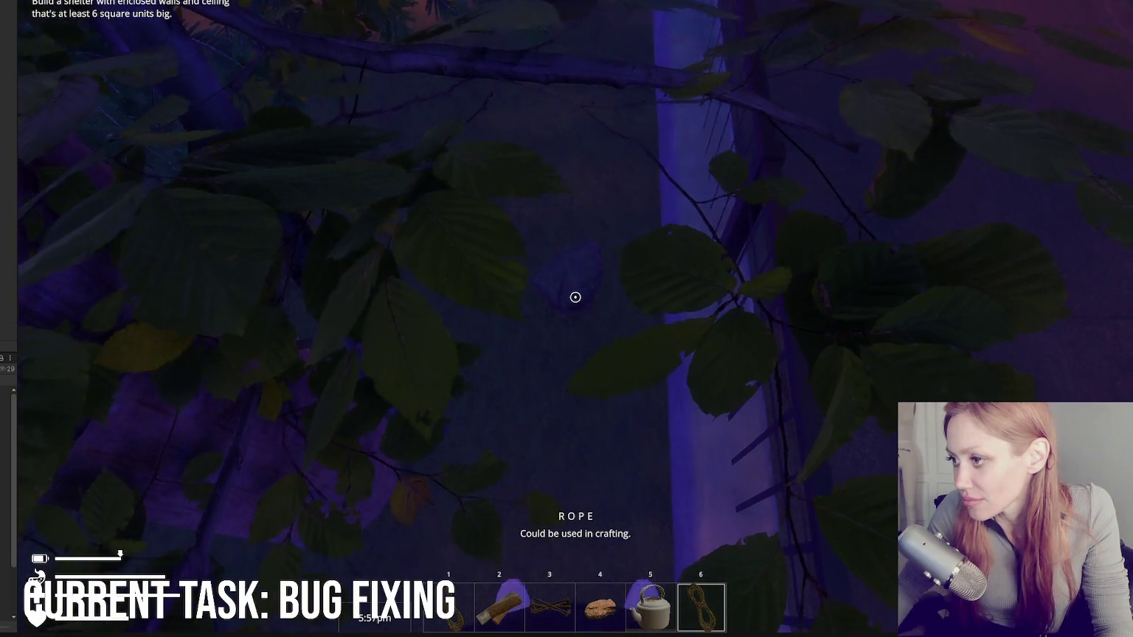
left_click(576, 297)
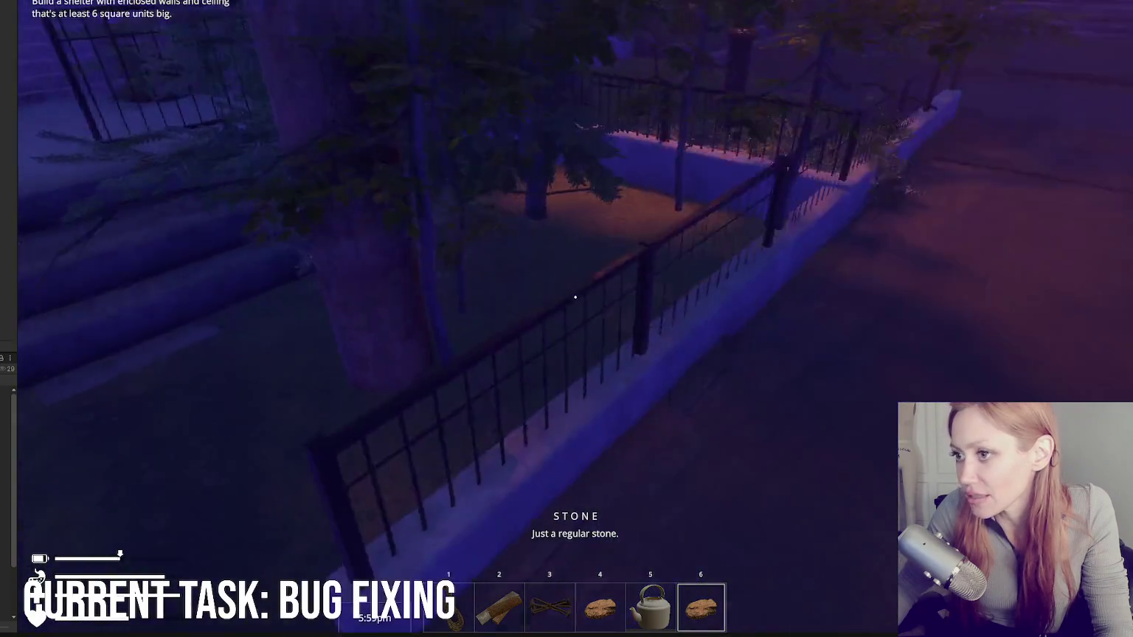
Step: Walk through the gap between the walls and go through the dark door
key("w")
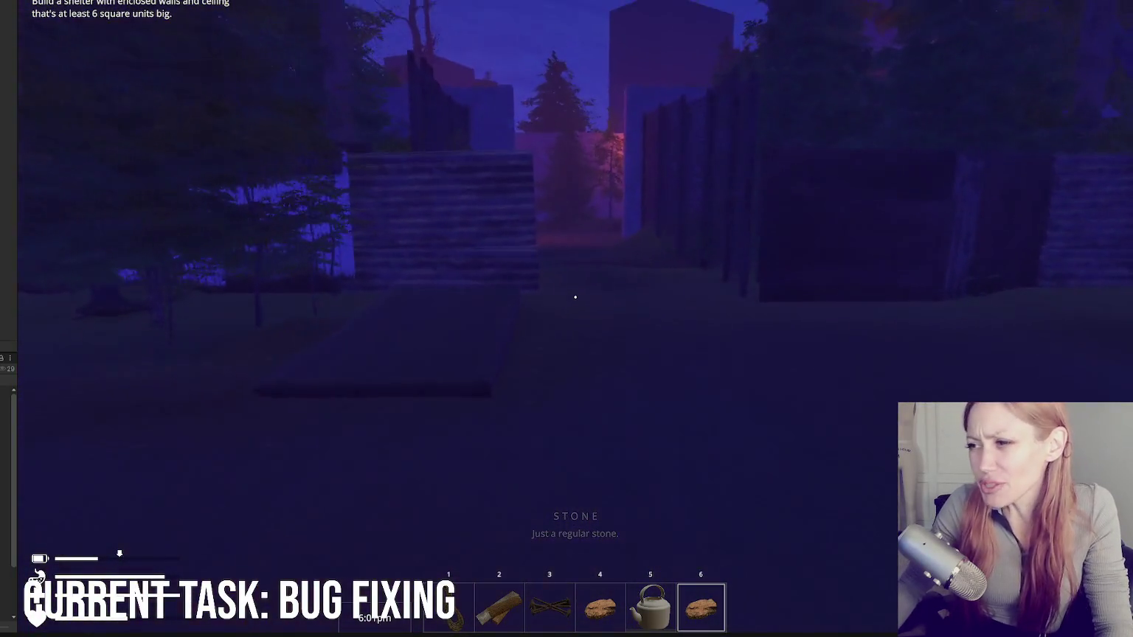
key("w")
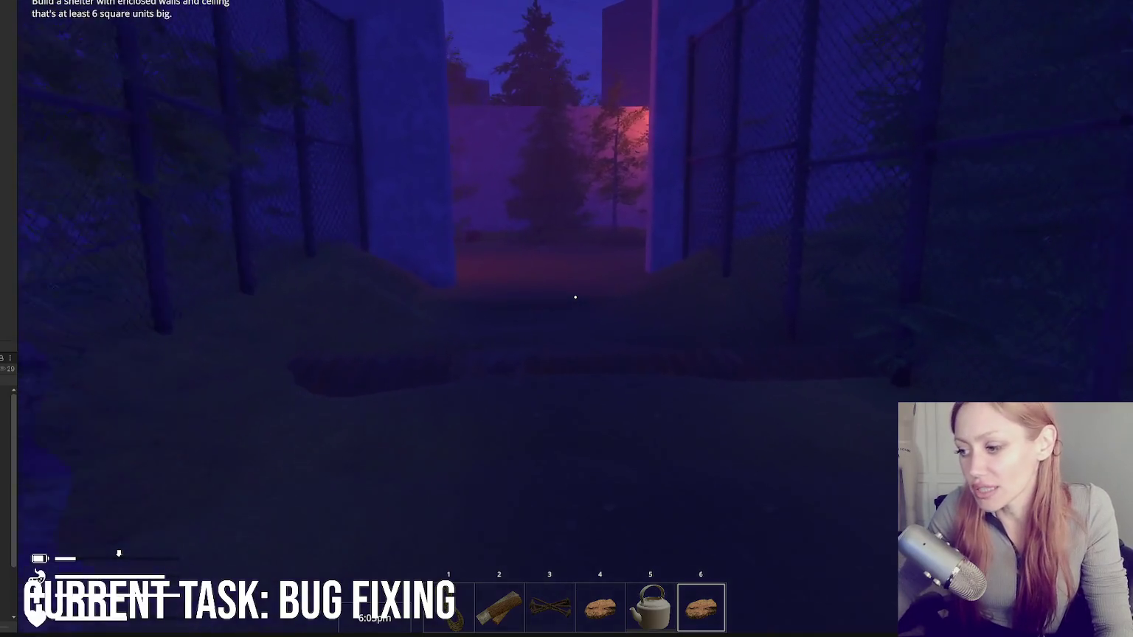
key("w")
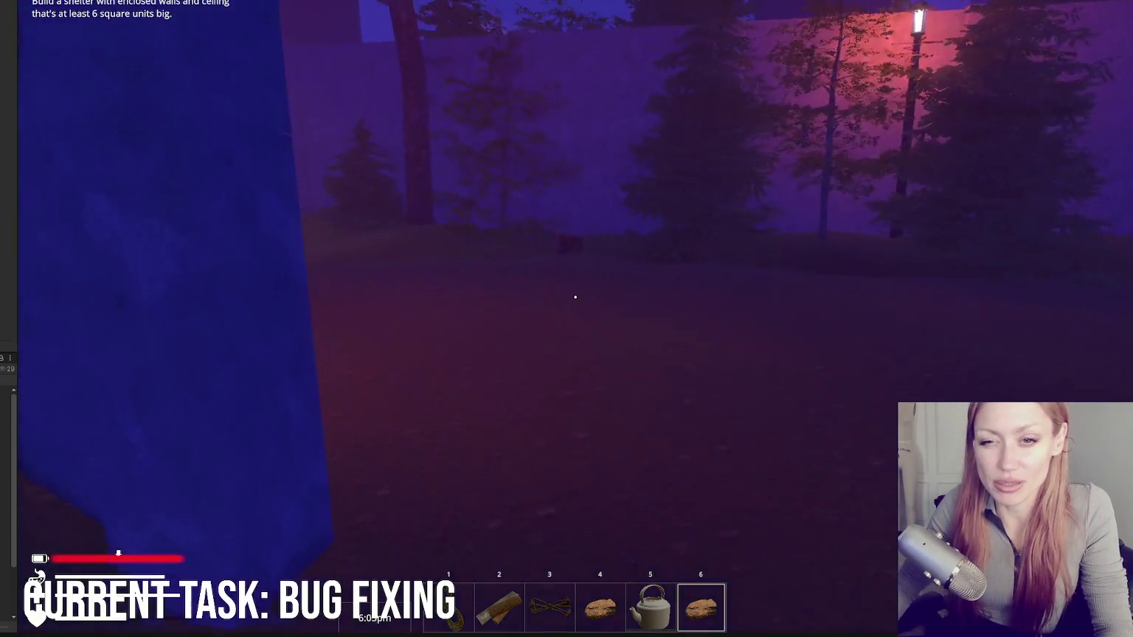
key("w")
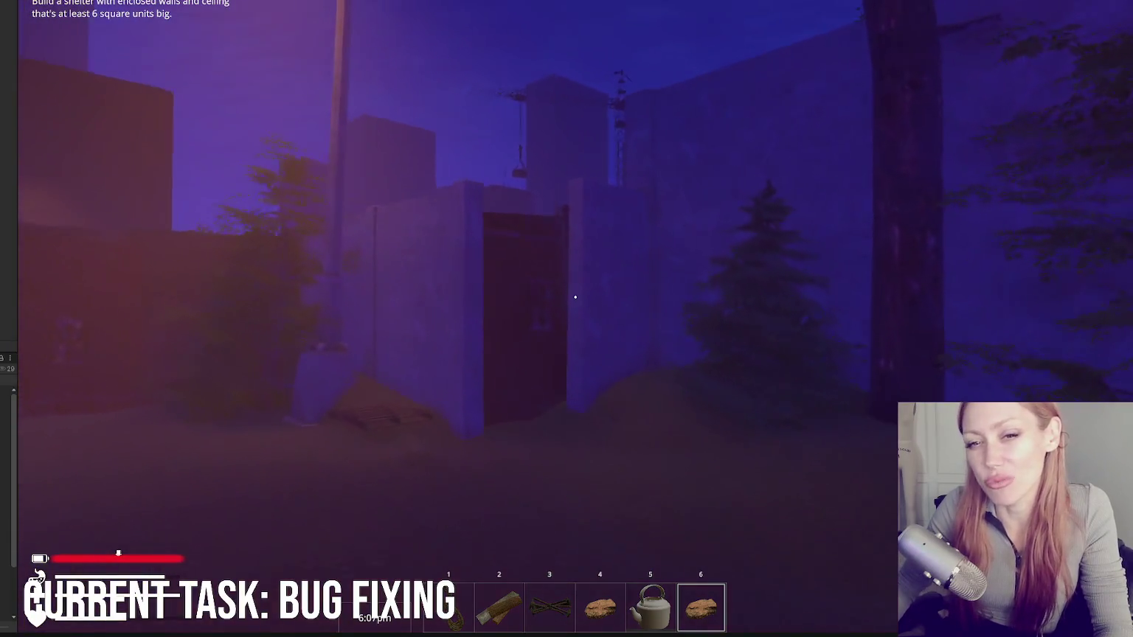
key("e")
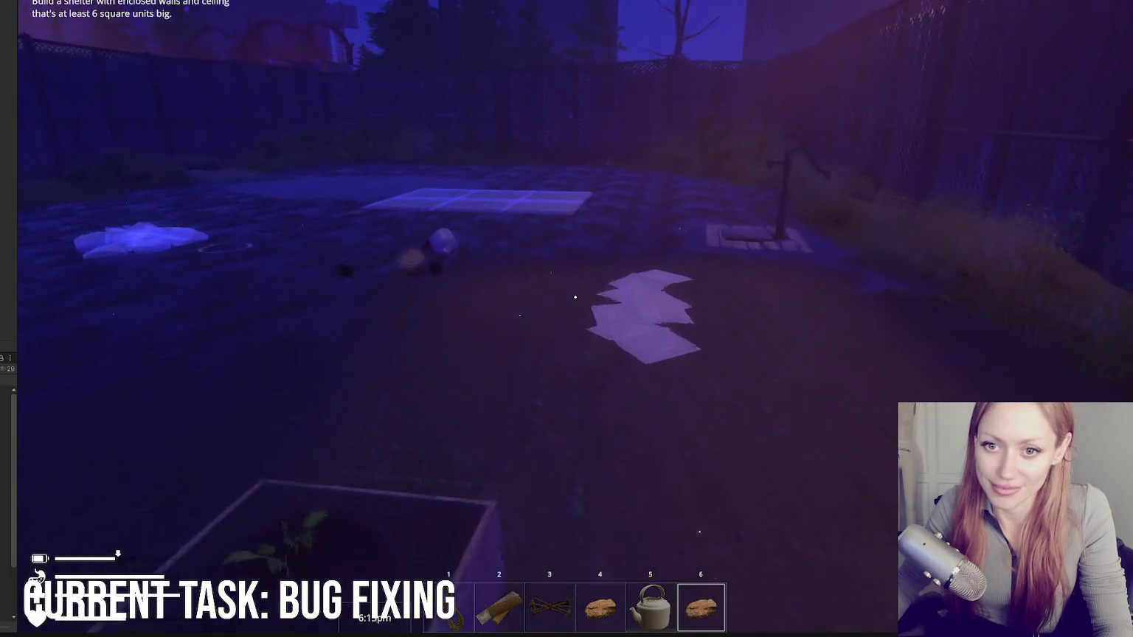
Step: Walk to the floor foundation and build one blueprint tile as stone floor
key("w")
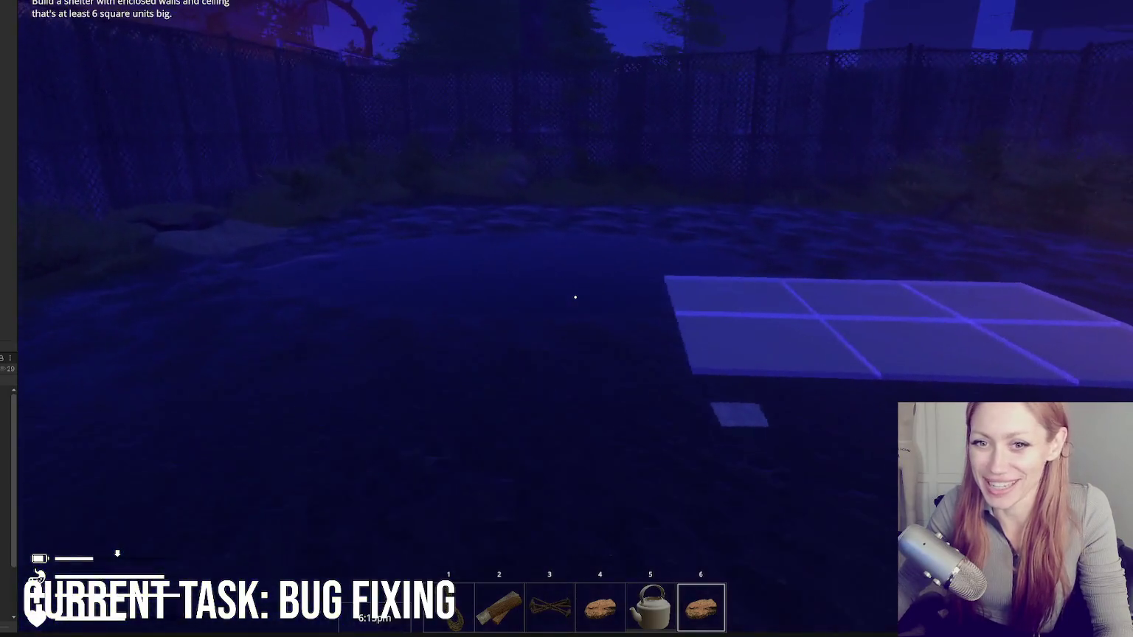
key("w")
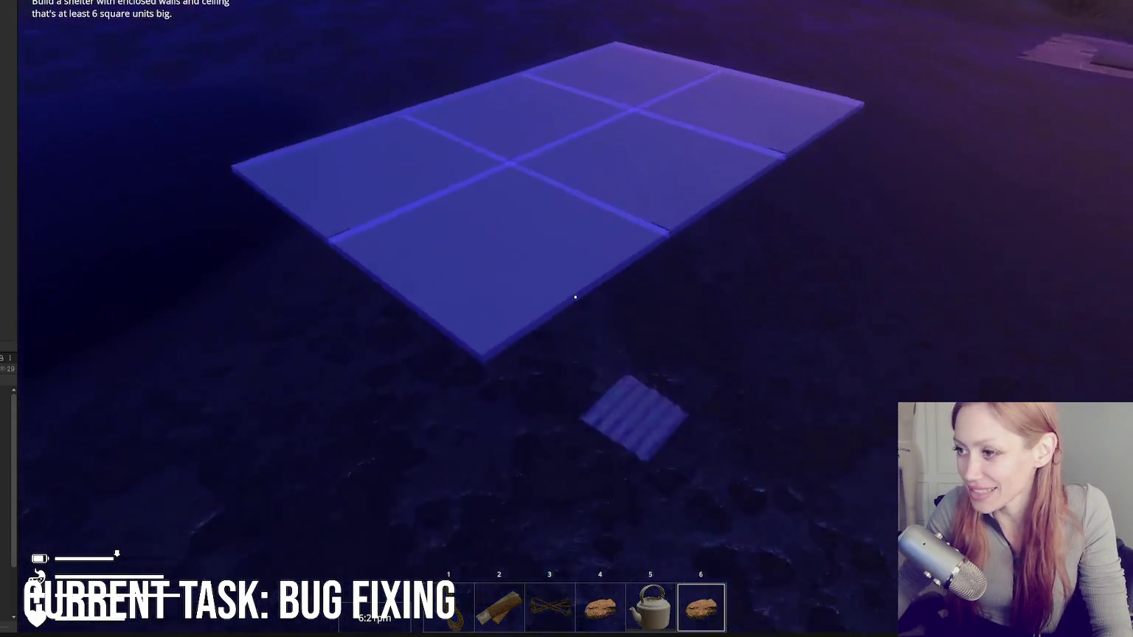
left_click(576, 298)
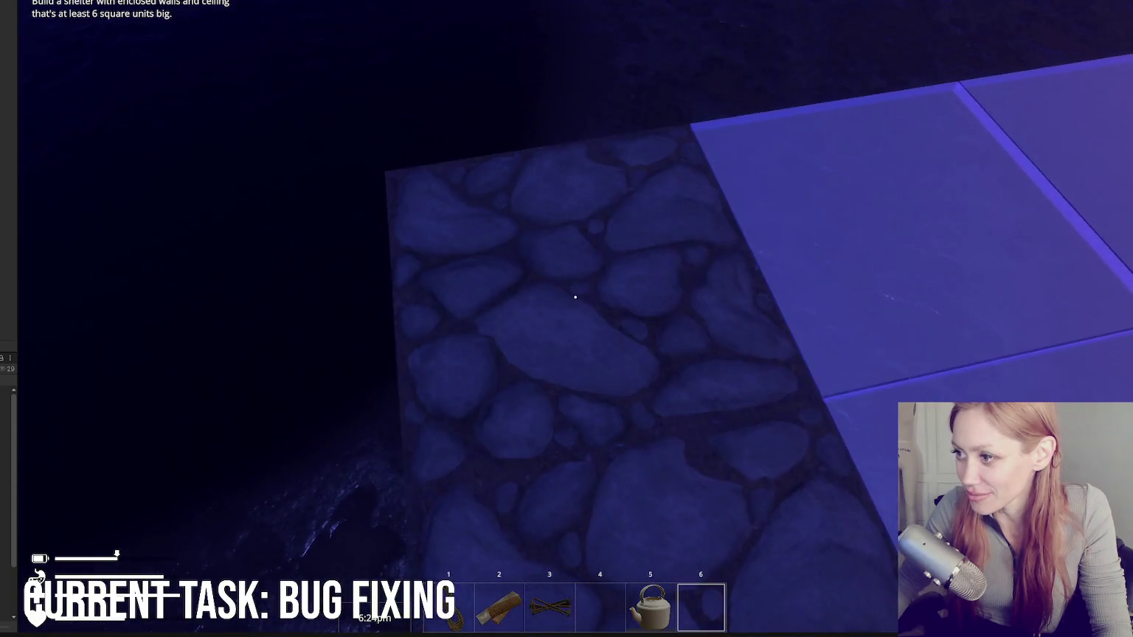
Step: Pick Wooden Plank Wall from the BUILD tab and place it on the stone floor tile
key("Escape")
left_click(807, 35)
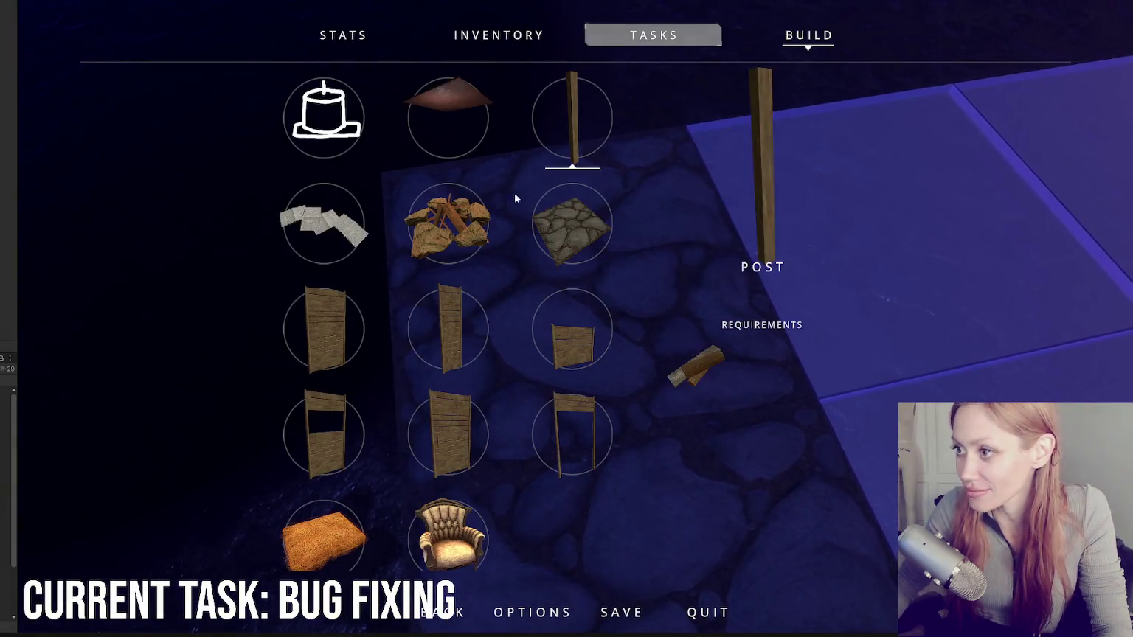
left_click(448, 329)
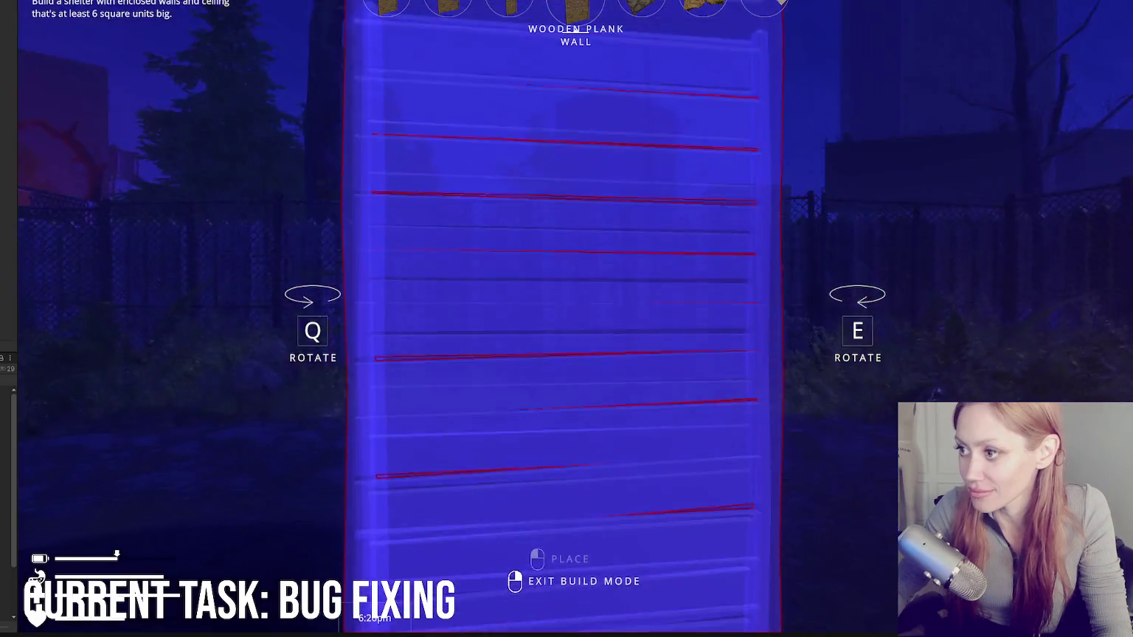
left_click(575, 298)
left_click(575, 297)
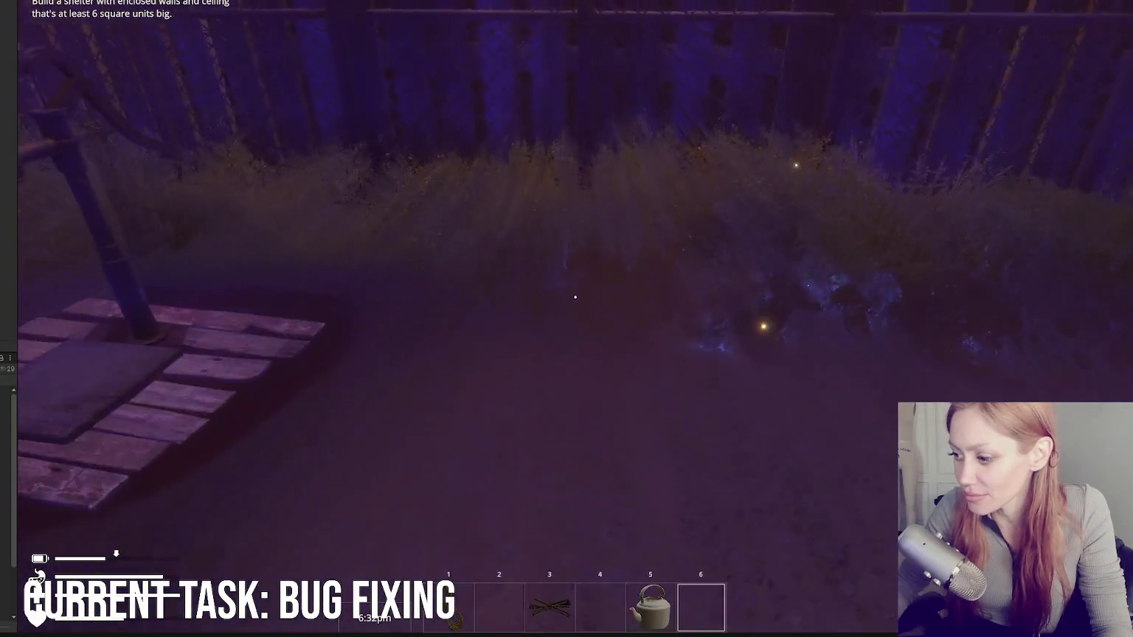
Step: Drop the kettle beside the mug and collect two empty jars
scroll(575, 298, "up", 2)
scroll(575, 297, "down", 1)
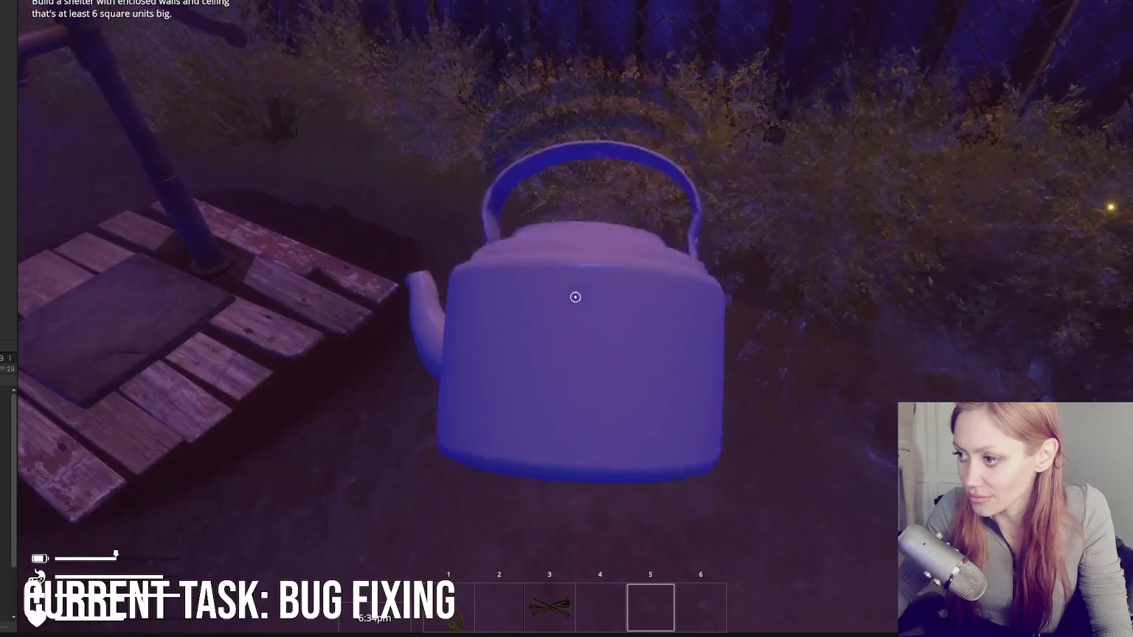
left_click(575, 298)
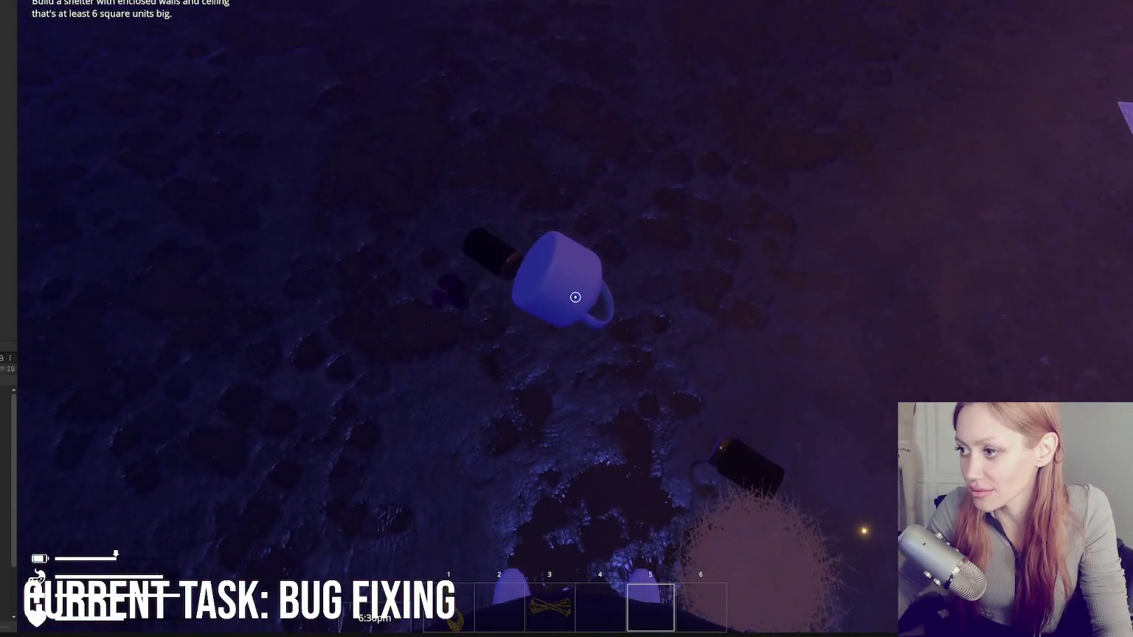
left_click(576, 297)
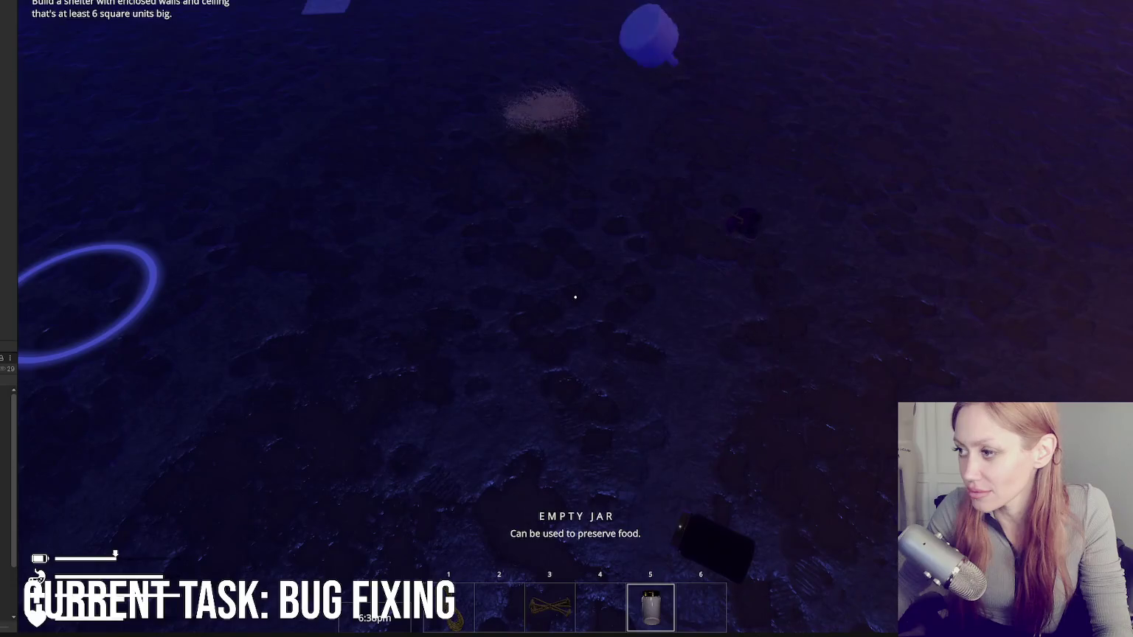
left_click(576, 297)
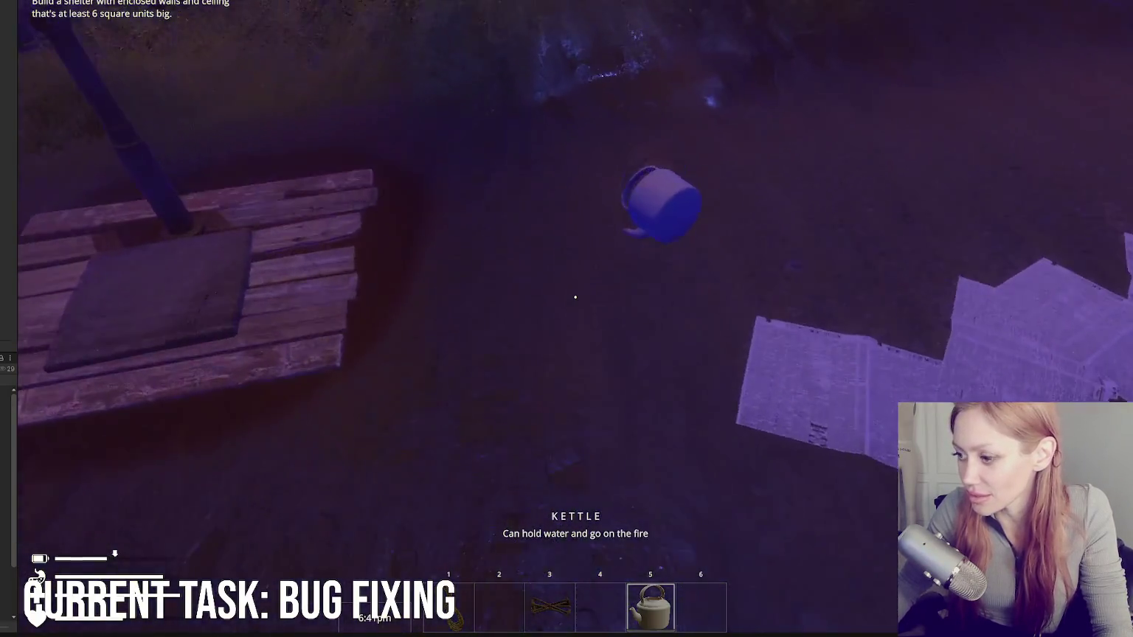
left_click(576, 297)
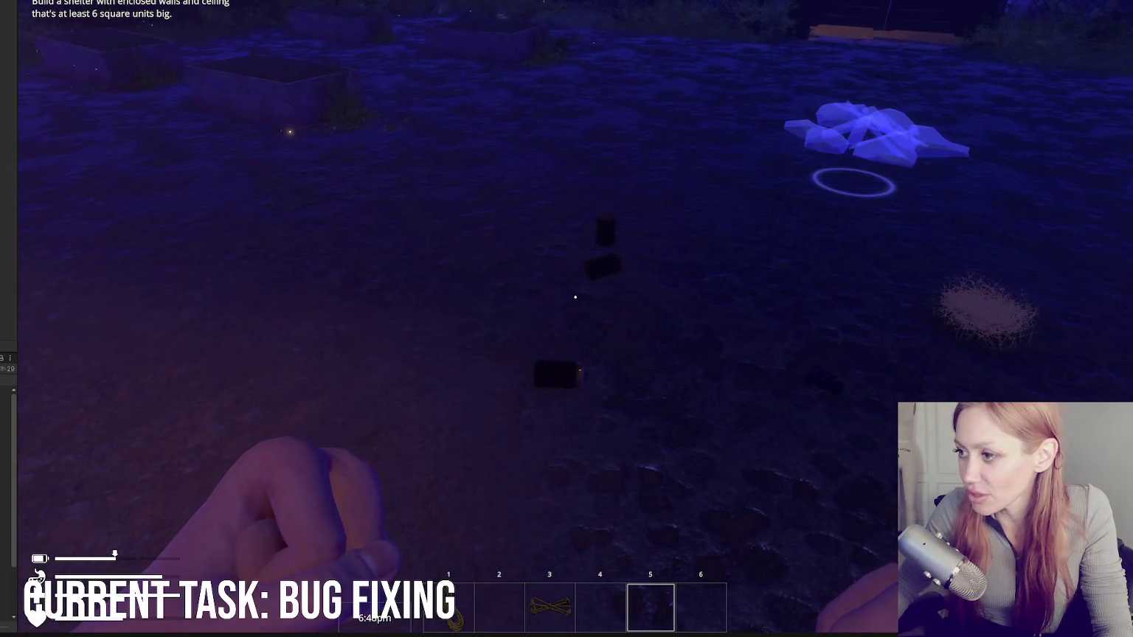
key("e")
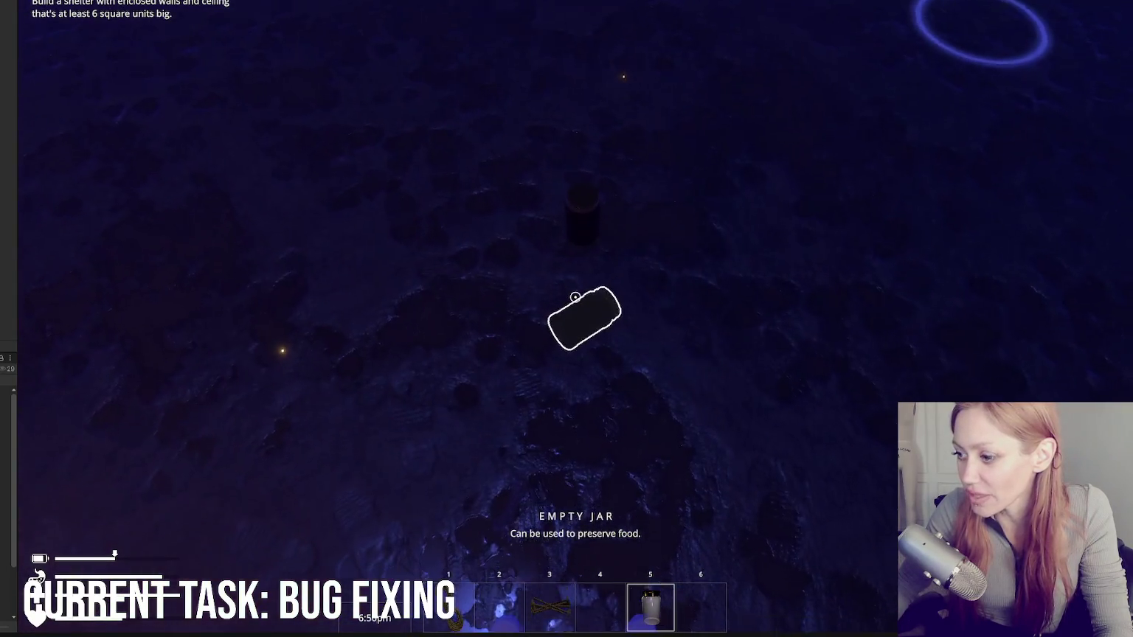
key("e")
key("1")
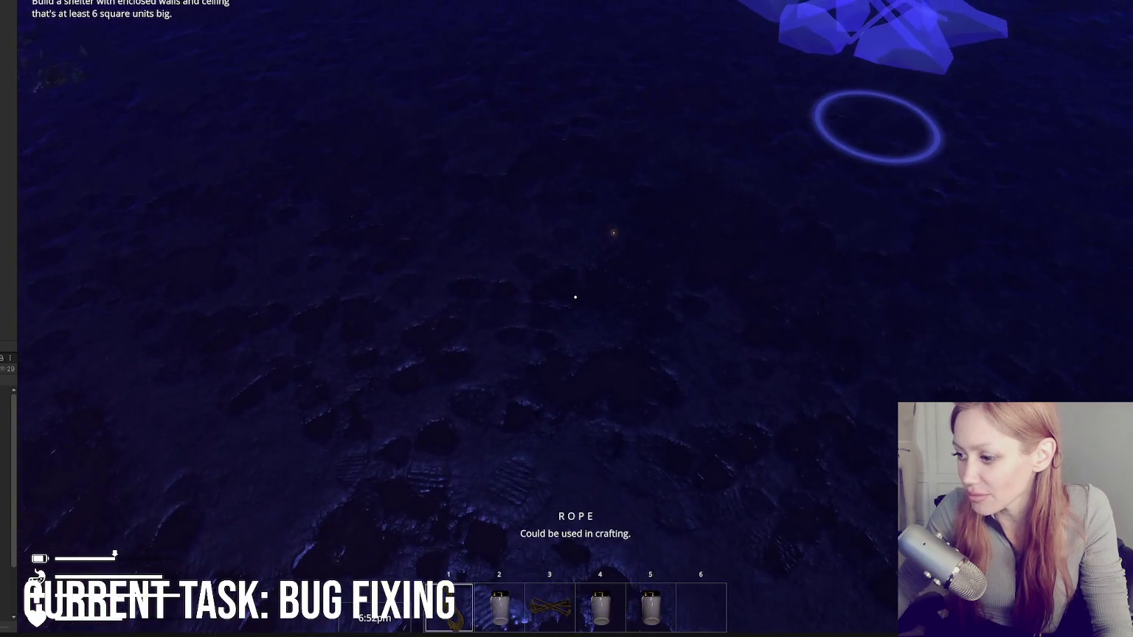
key("3")
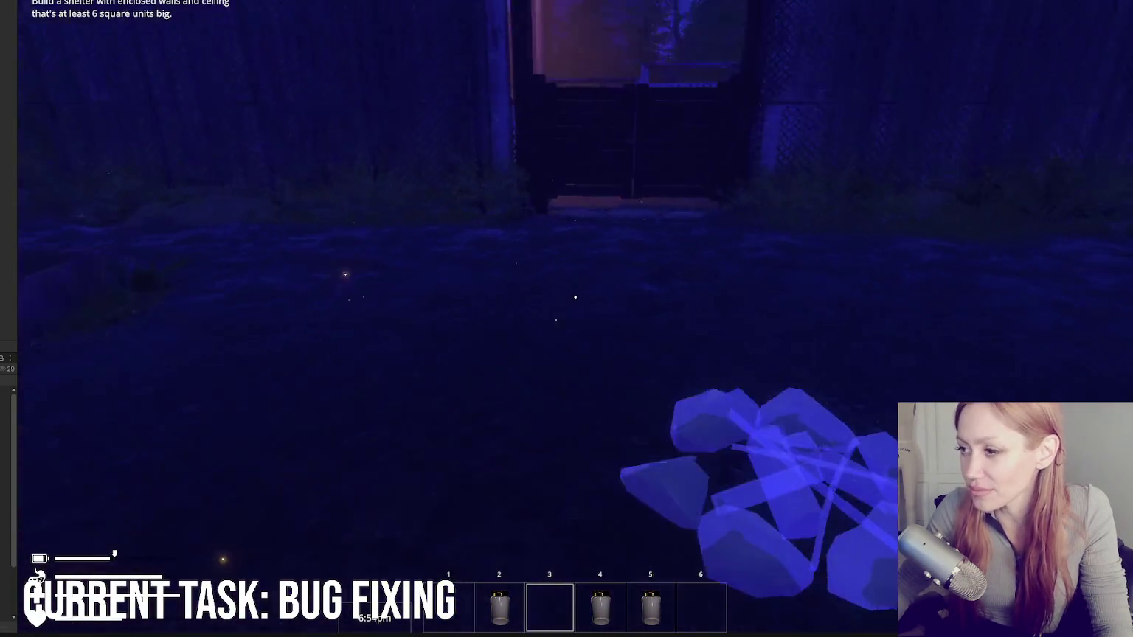
Step: Go through the gate, down the fenced corridor, and through its wooden door
key("w")
key("e")
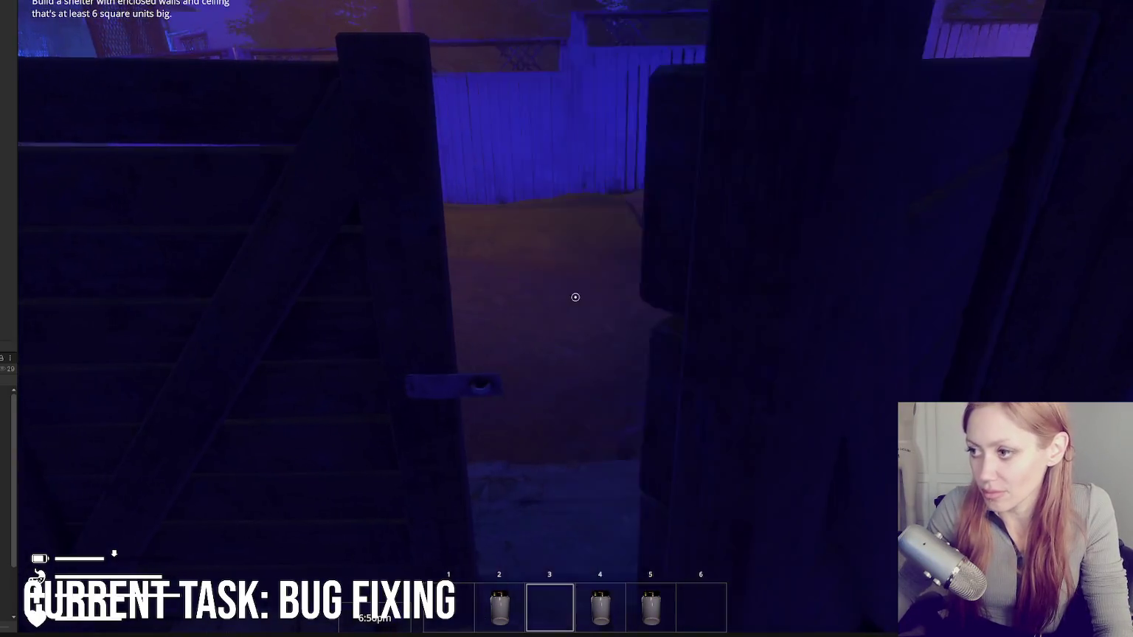
key("w")
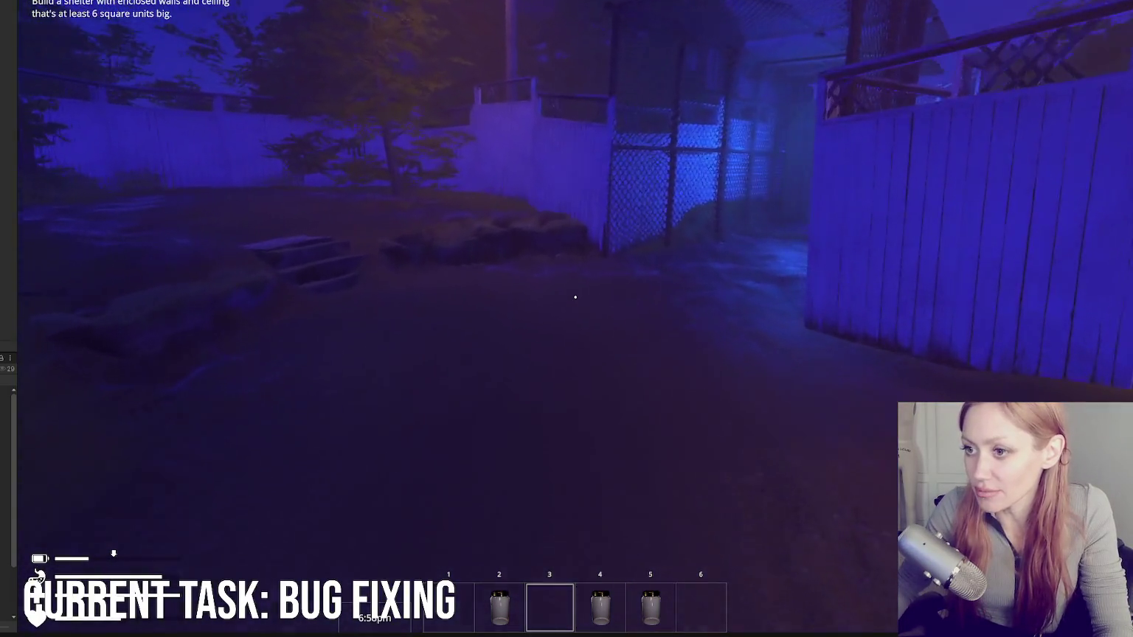
key("w")
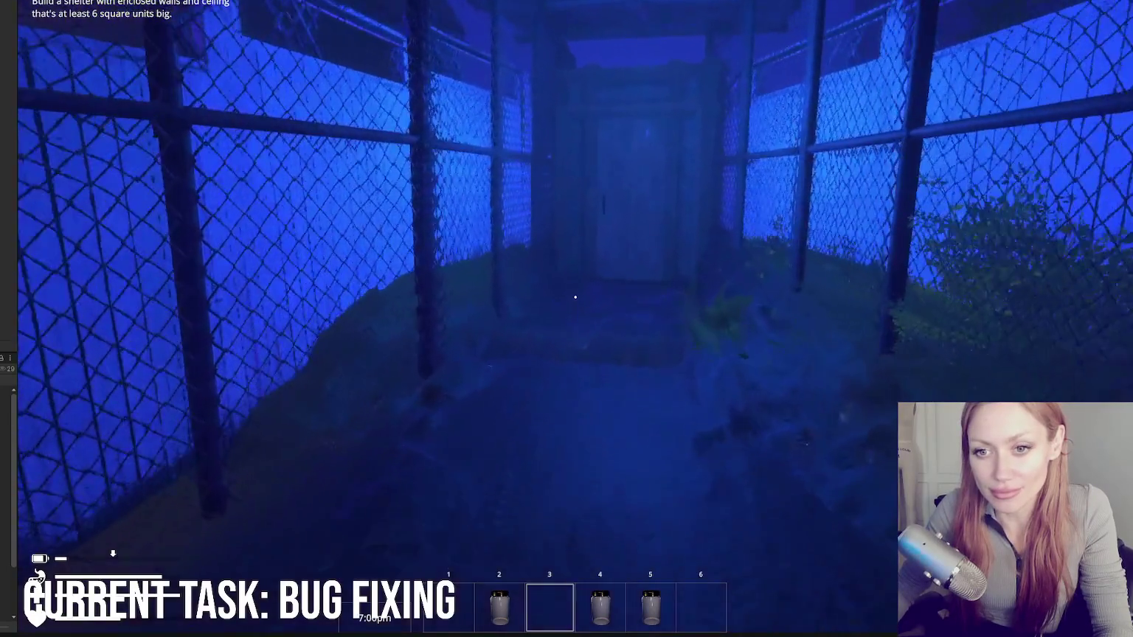
key("w")
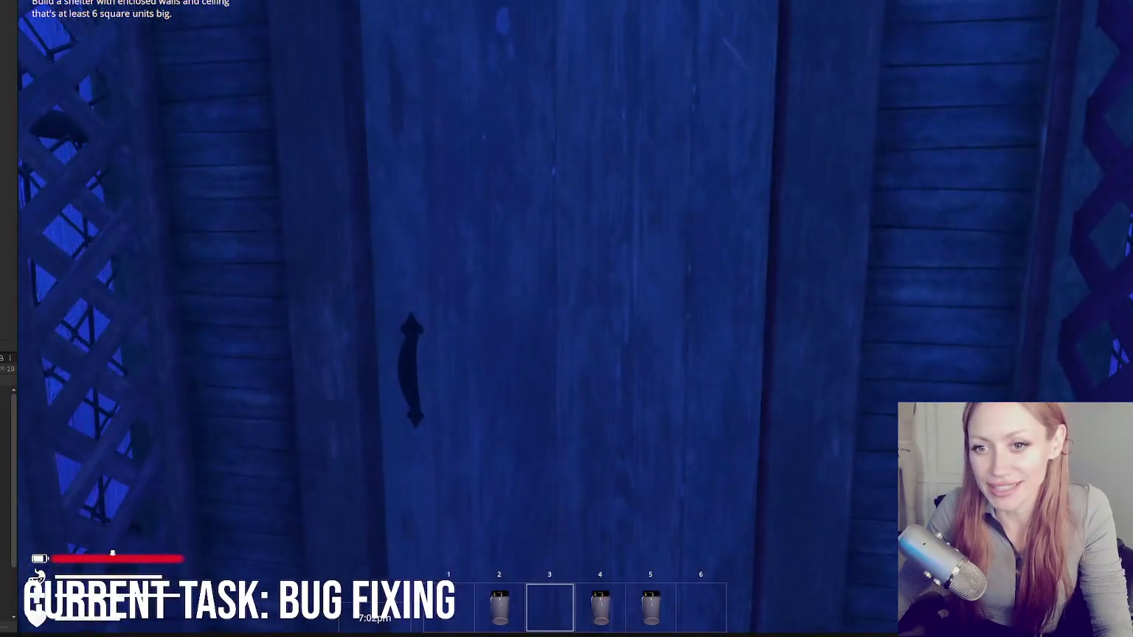
key("e")
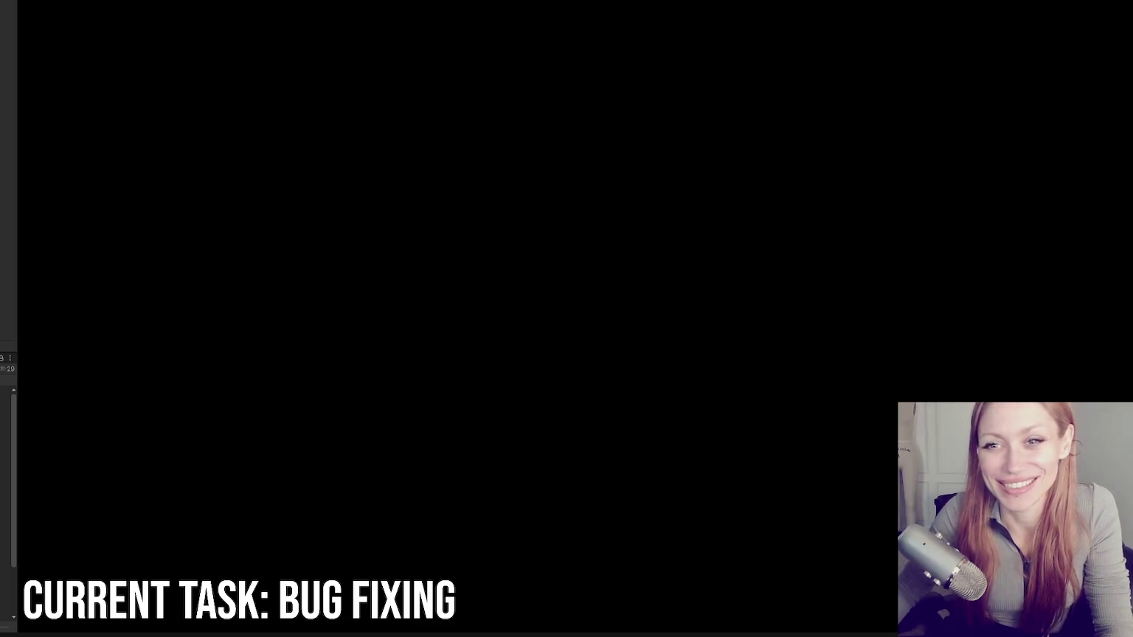
Step: Cross the gazebo yard, enter the front door, and walk up to the apothecary shop counter
key("w")
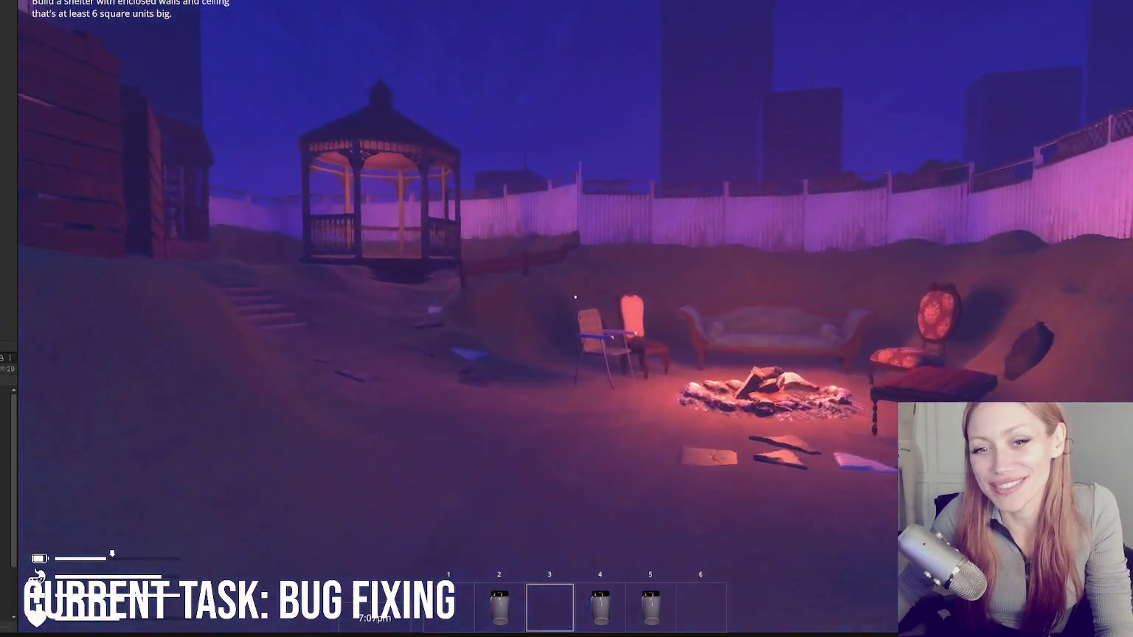
key("w")
key("w")
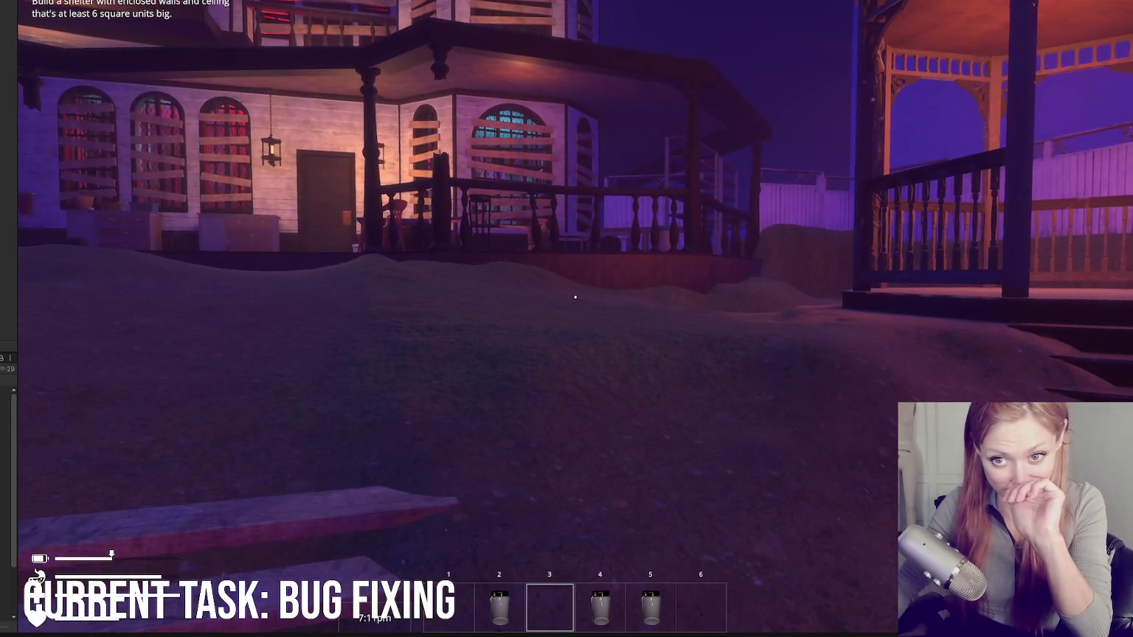
key("w")
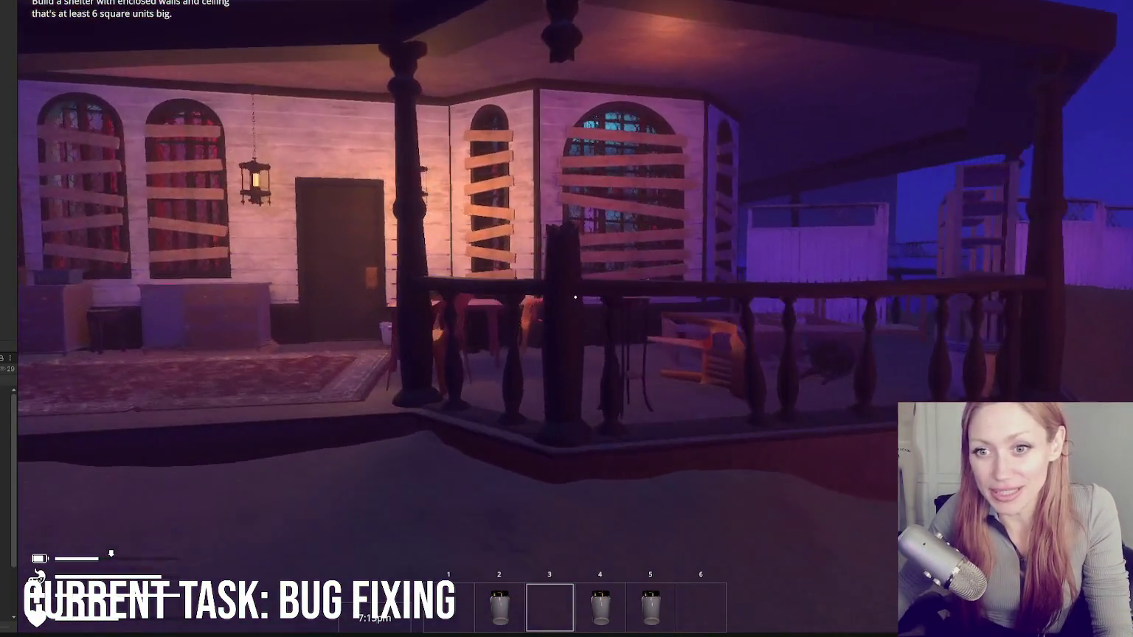
key("w")
key("e")
key("w")
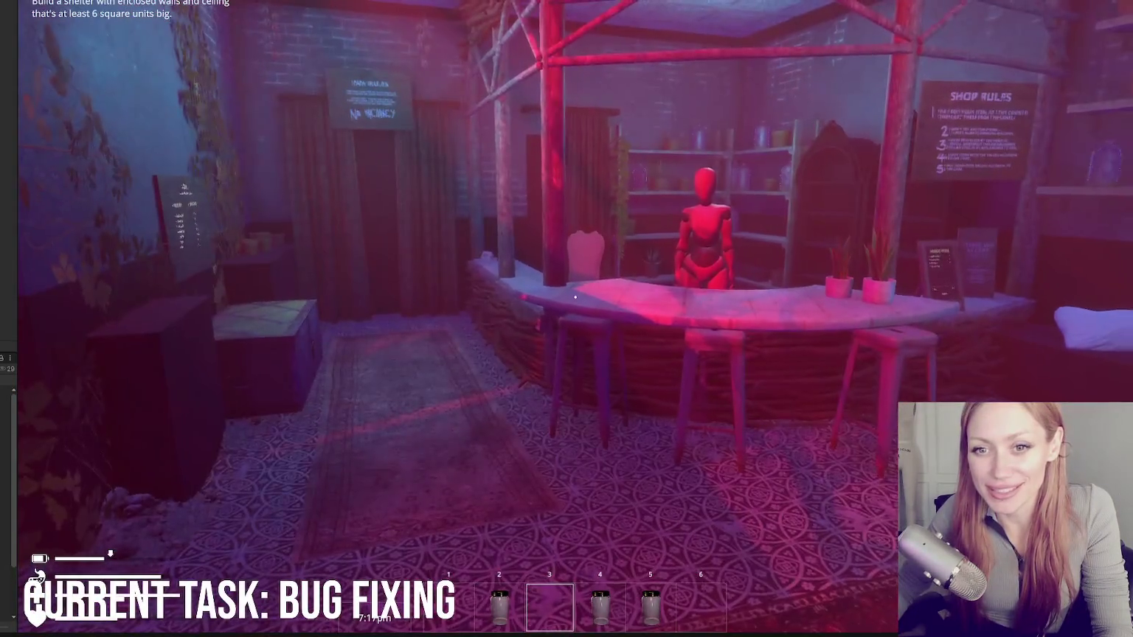
key("w")
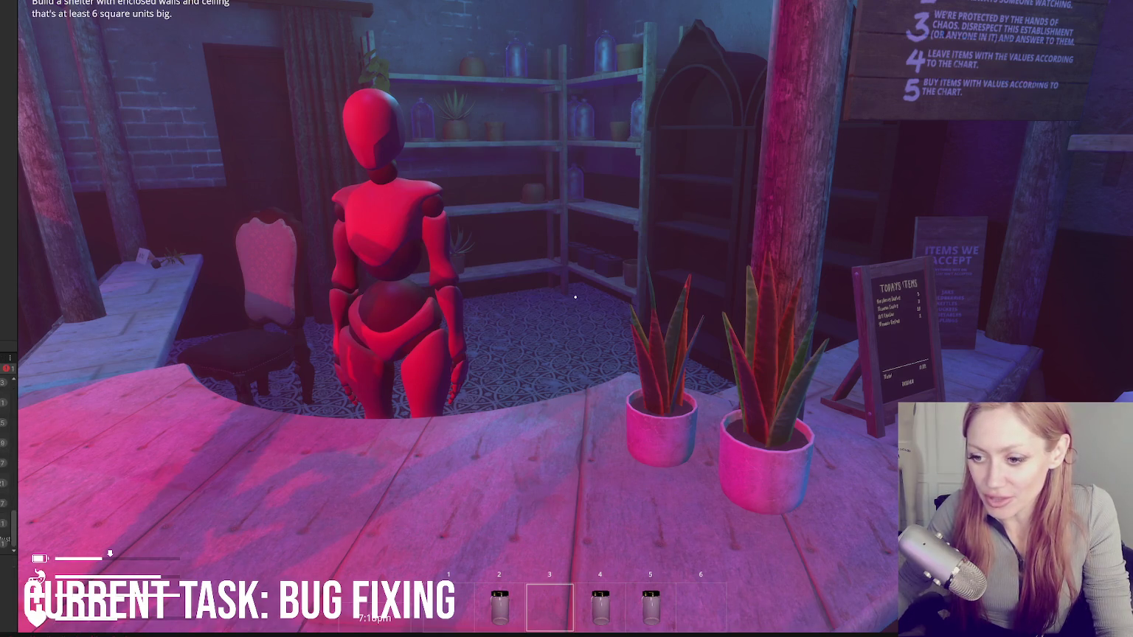
key("alt+Tab")
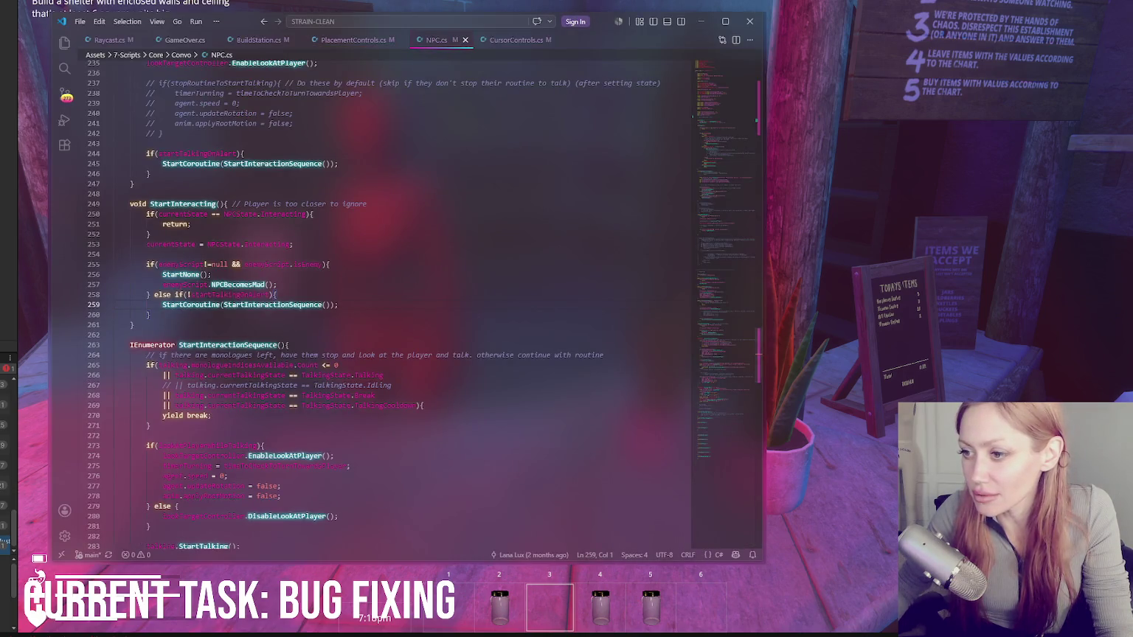
key("alt+Tab")
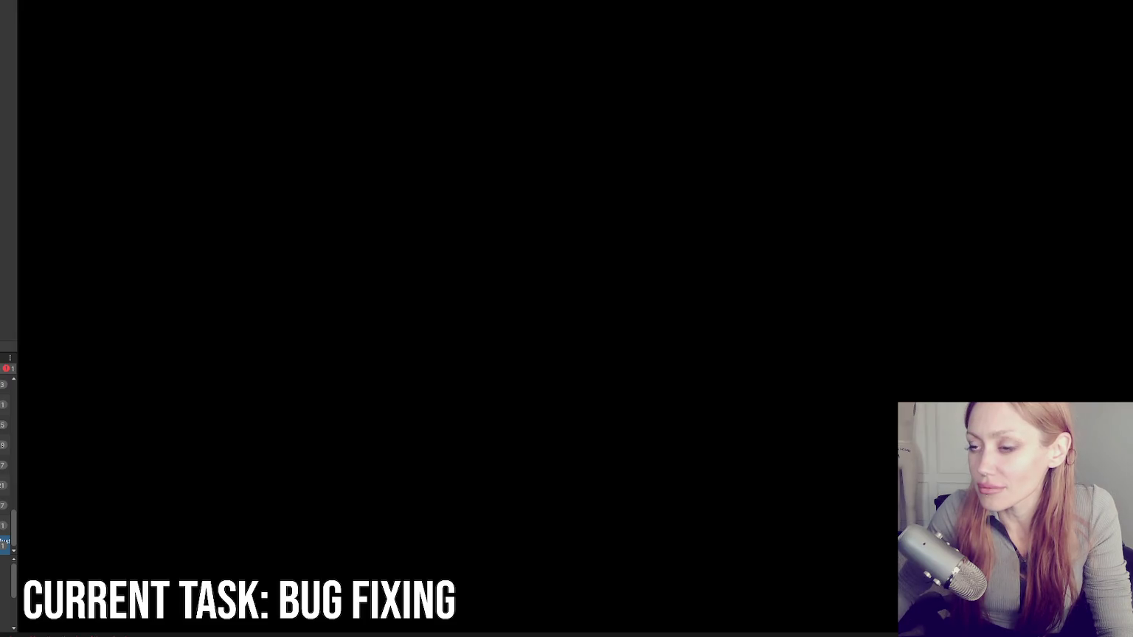
Step: Widen the left panels, enlarge the Project browser, and return to the Scene view
left_click_drag(19, 54, 253, 50)
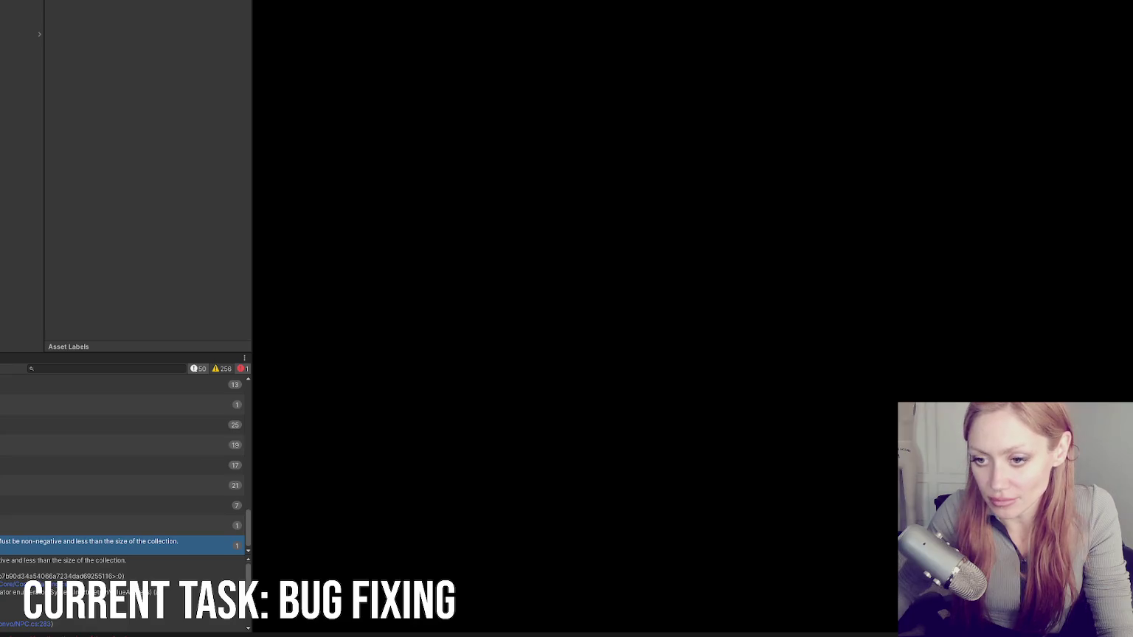
key("ctrl+5")
left_click_drag(8, 353, 7, 145)
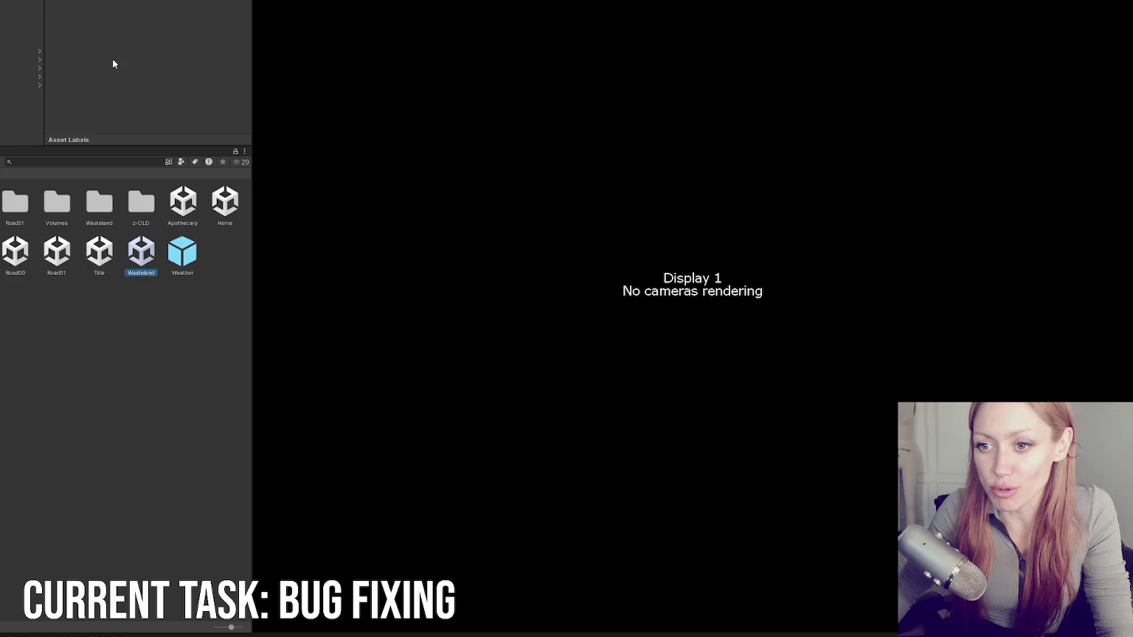
key("ctrl+1")
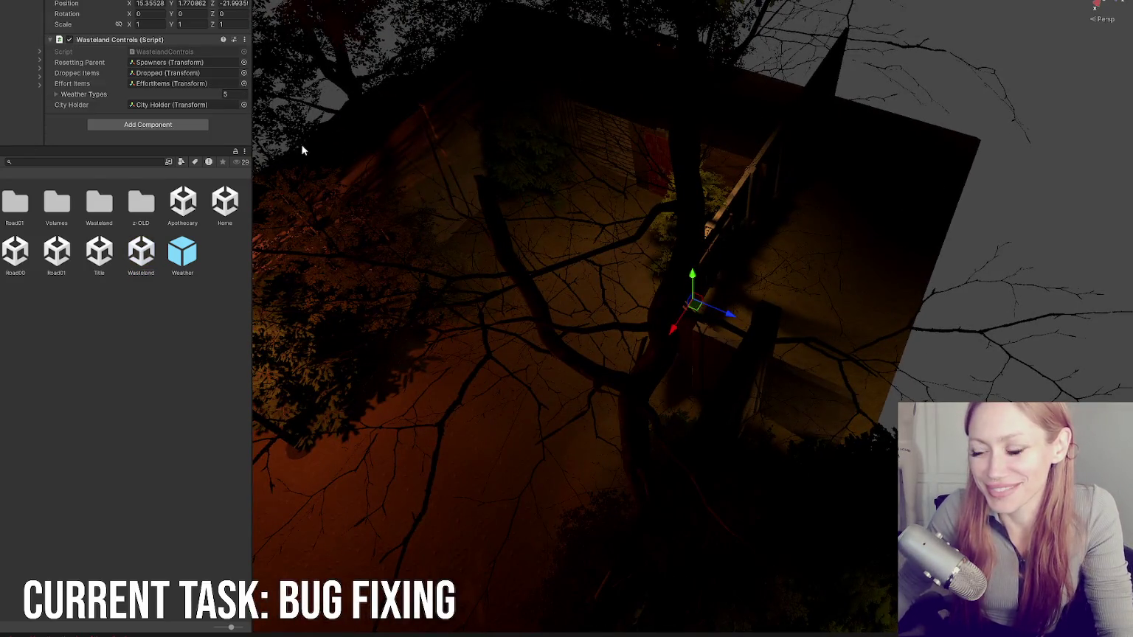
Step: Frame Wasteland Chunk, orbit down to a street-level view, and frame dirt strip P Cube 20
left_click(34, 69)
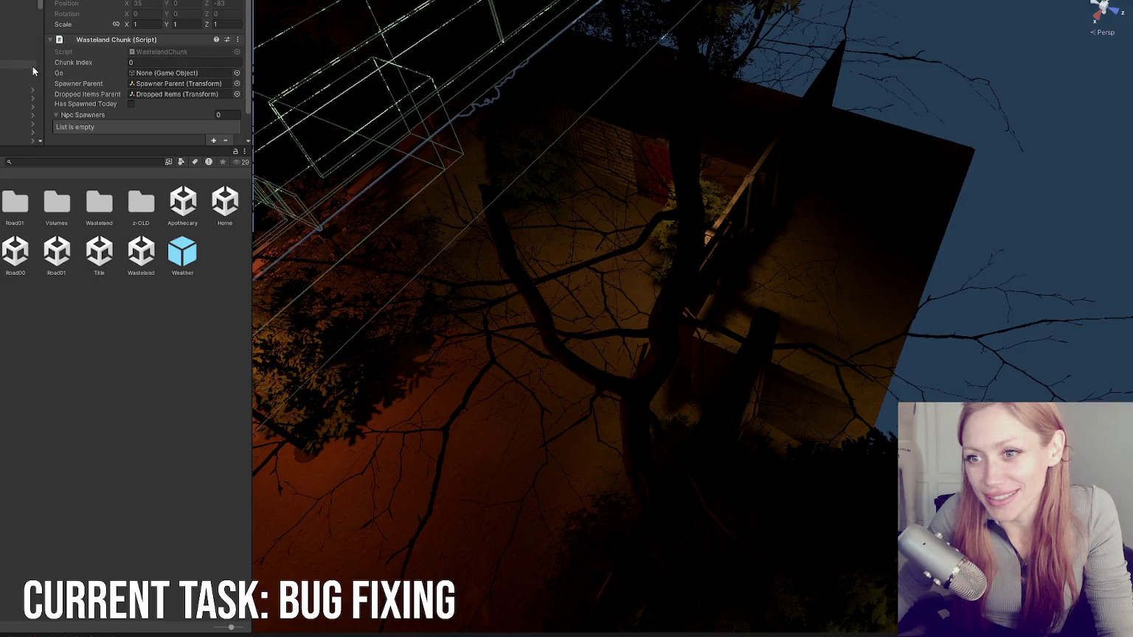
key("f")
scroll(666, 272, "up", 10)
mouse_move(525, 151)
left_mouse_down()
mouse_move(644, 204)
mouse_move(501, 183)
mouse_move(502, 67)
left_mouse_up()
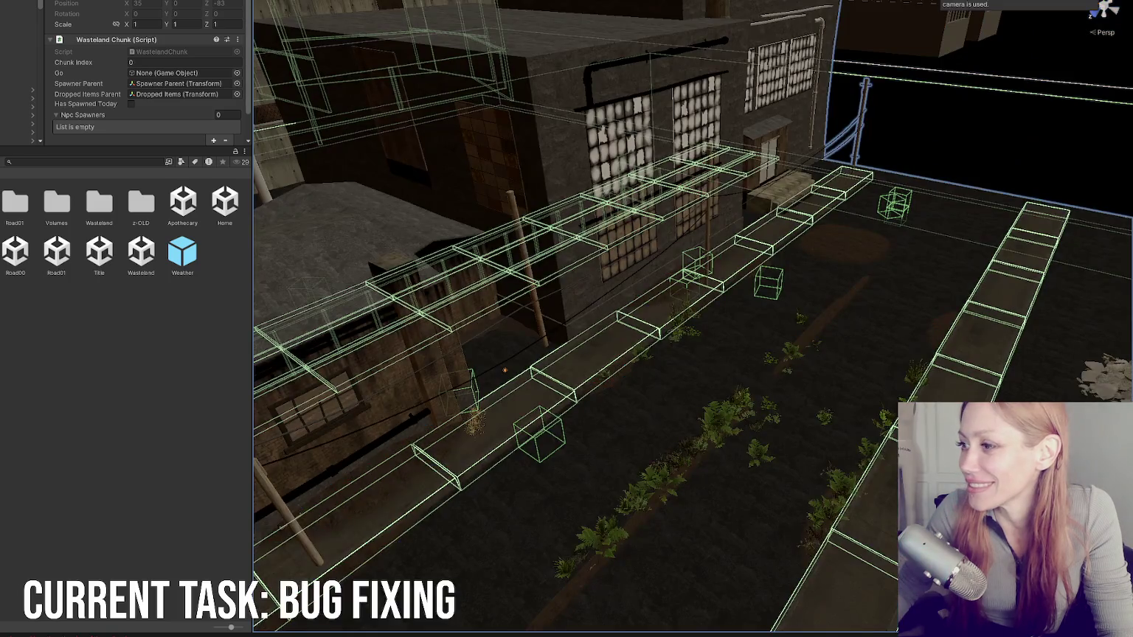
scroll(582, 48, "up", 5)
mouse_move(582, 48)
left_mouse_down()
mouse_move(775, 148)
mouse_move(822, 182)
mouse_move(834, 232)
mouse_move(654, 293)
mouse_move(736, 211)
mouse_move(637, 204)
left_mouse_up()
left_click(456, 361)
key("f")
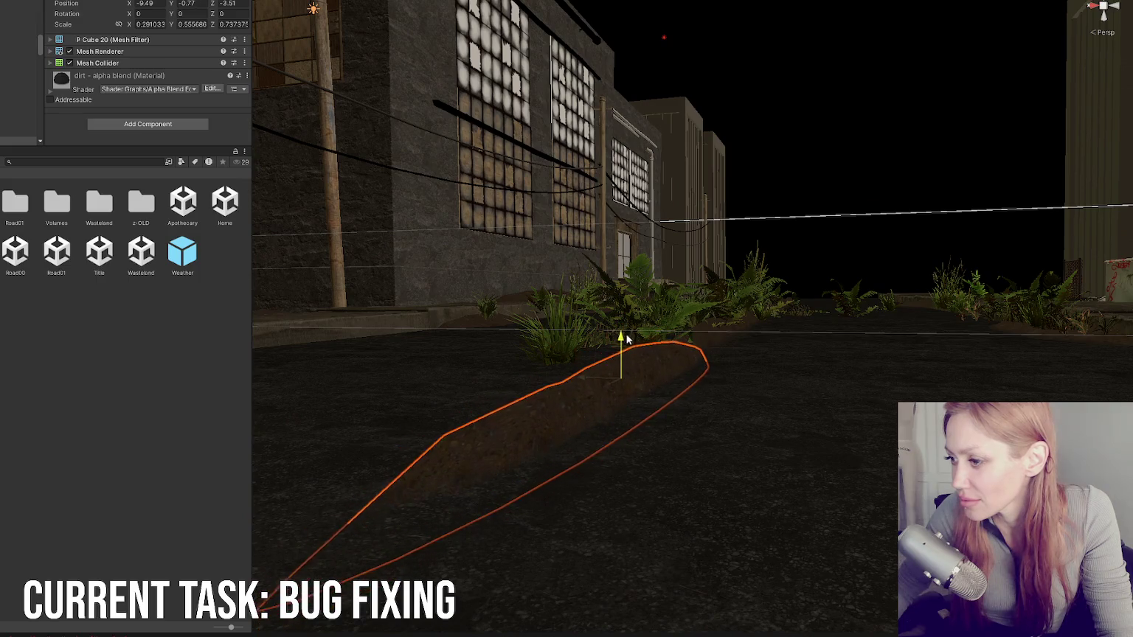
Step: Look over the plant bed beside the strip, selecting plants and framing the grass bush
left_click(550, 329)
left_click(742, 254)
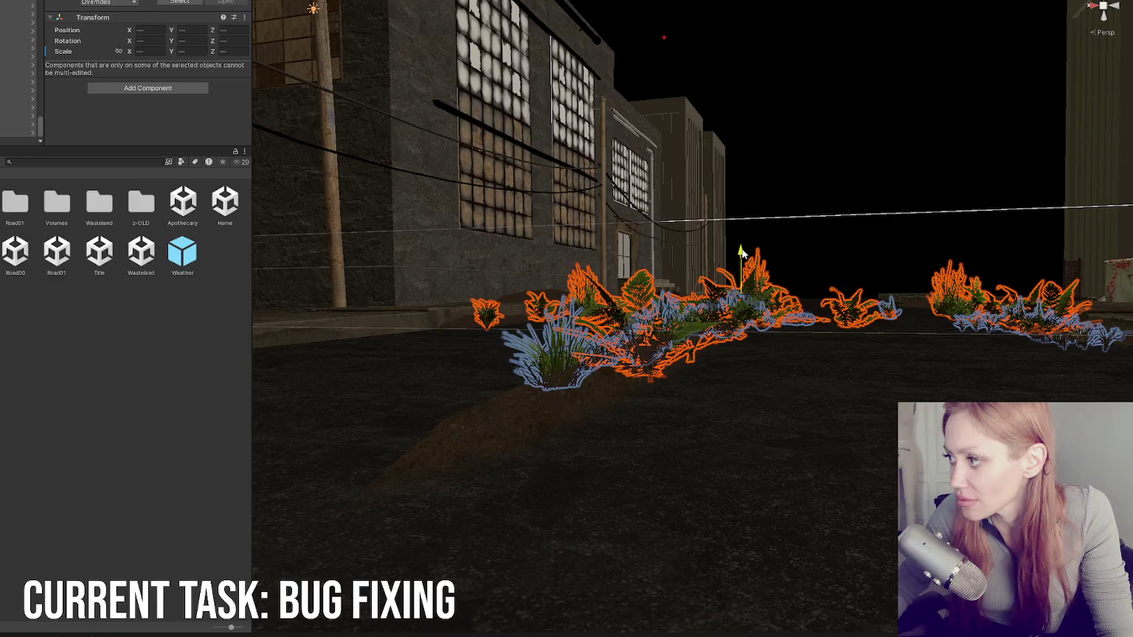
left_click(858, 185)
mouse_move(858, 184)
left_mouse_down()
mouse_move(678, 255)
mouse_move(653, 237)
mouse_move(497, 281)
mouse_move(529, 205)
left_mouse_up()
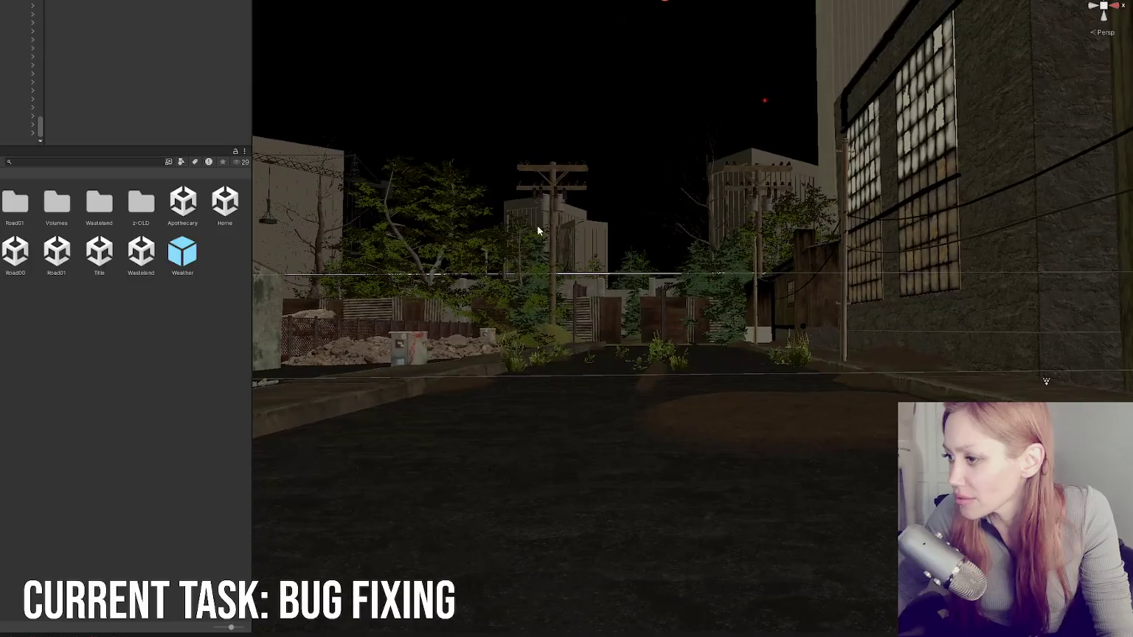
left_click(690, 374)
key("f")
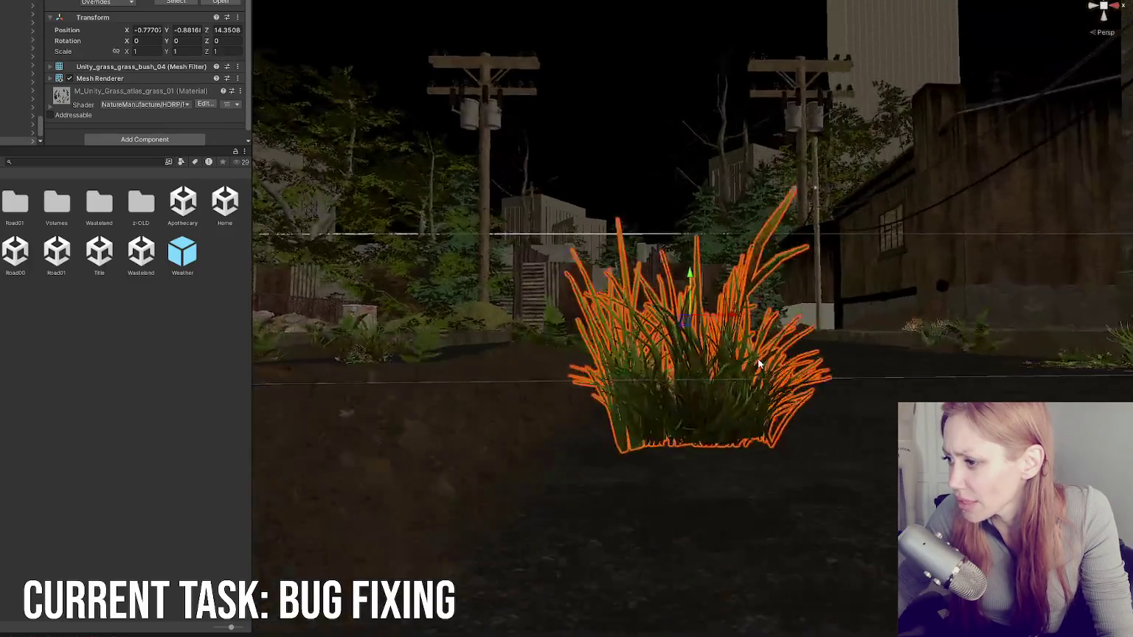
scroll(698, 280, "down", 5)
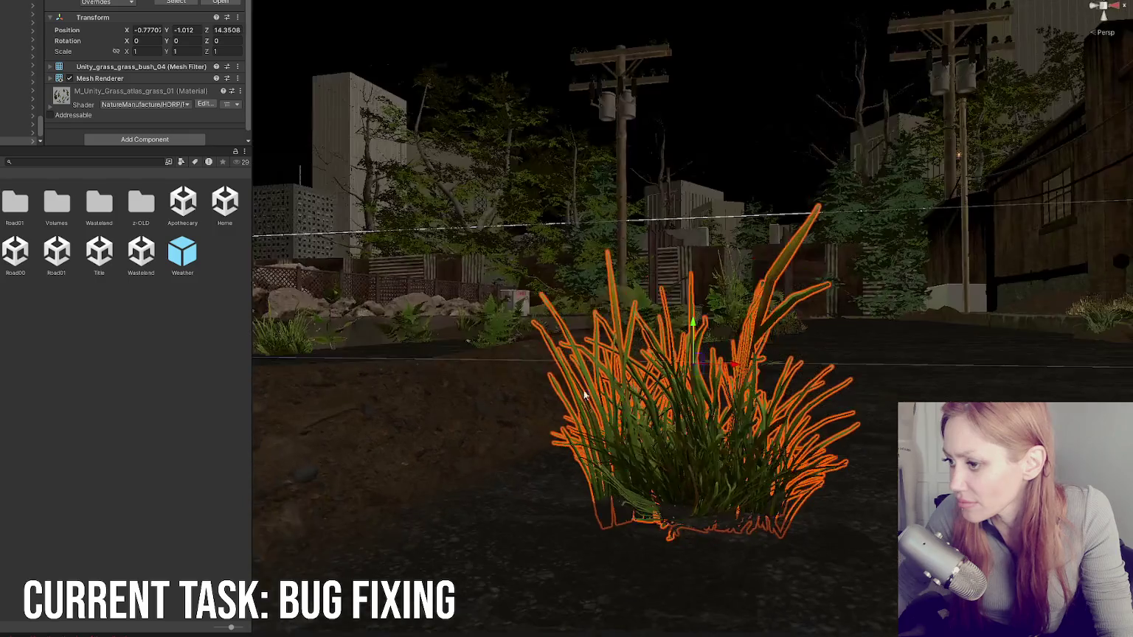
Step: Drag P Cube 20's Y arrow down to sink it slightly, then check the alley
left_click(540, 335)
left_click_drag(395, 368, 393, 412)
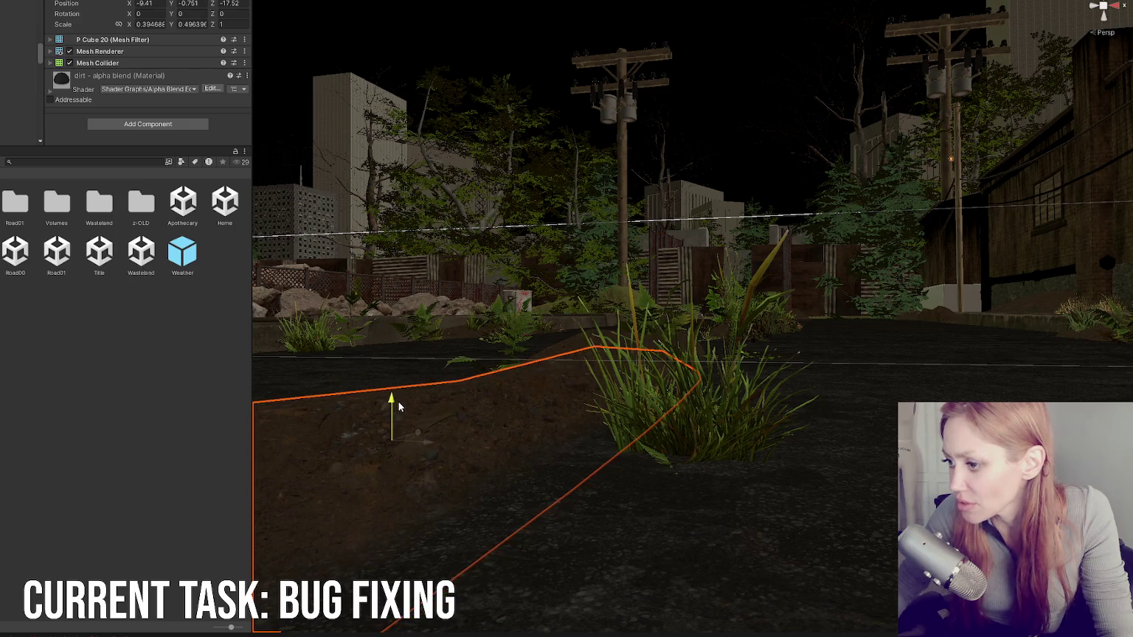
key("f")
left_click(356, 371)
left_click(482, 309)
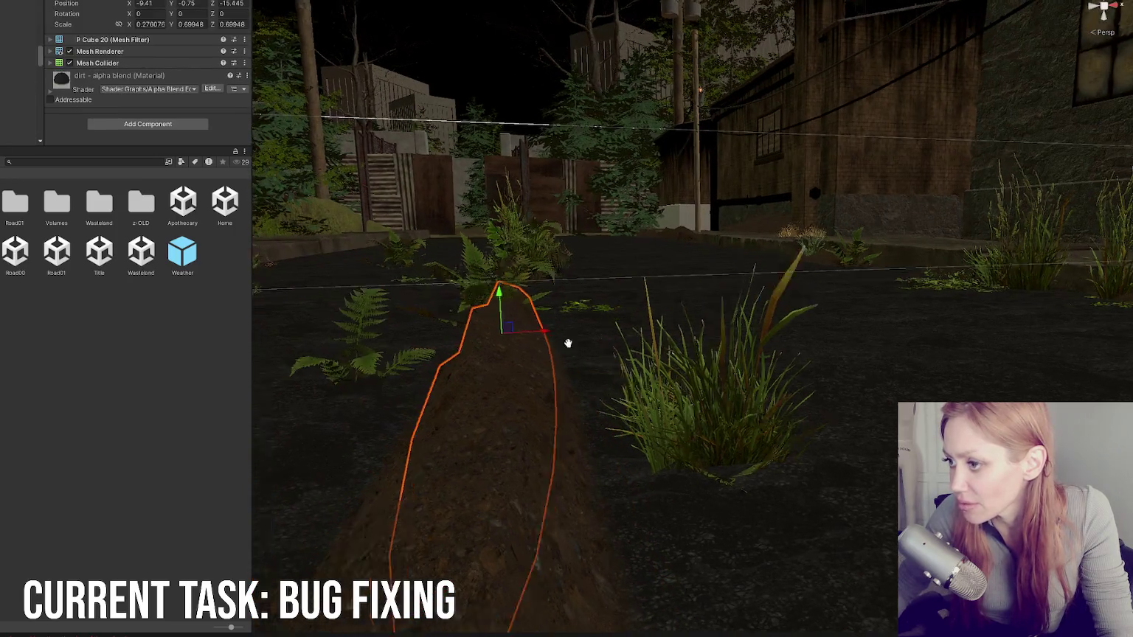
key("f")
left_click(593, 315)
mouse_move(862, 336)
left_mouse_down()
mouse_move(833, 351)
mouse_move(829, 339)
mouse_move(807, 399)
mouse_move(648, 373)
mouse_move(861, 369)
mouse_move(632, 305)
left_mouse_up()
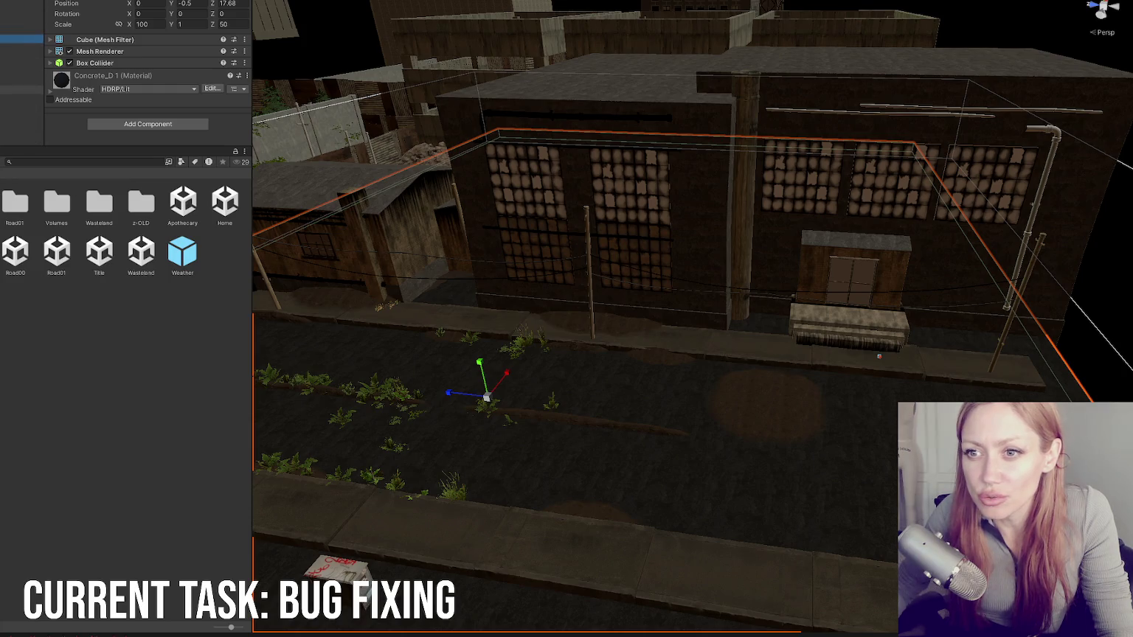
left_click(22, 12)
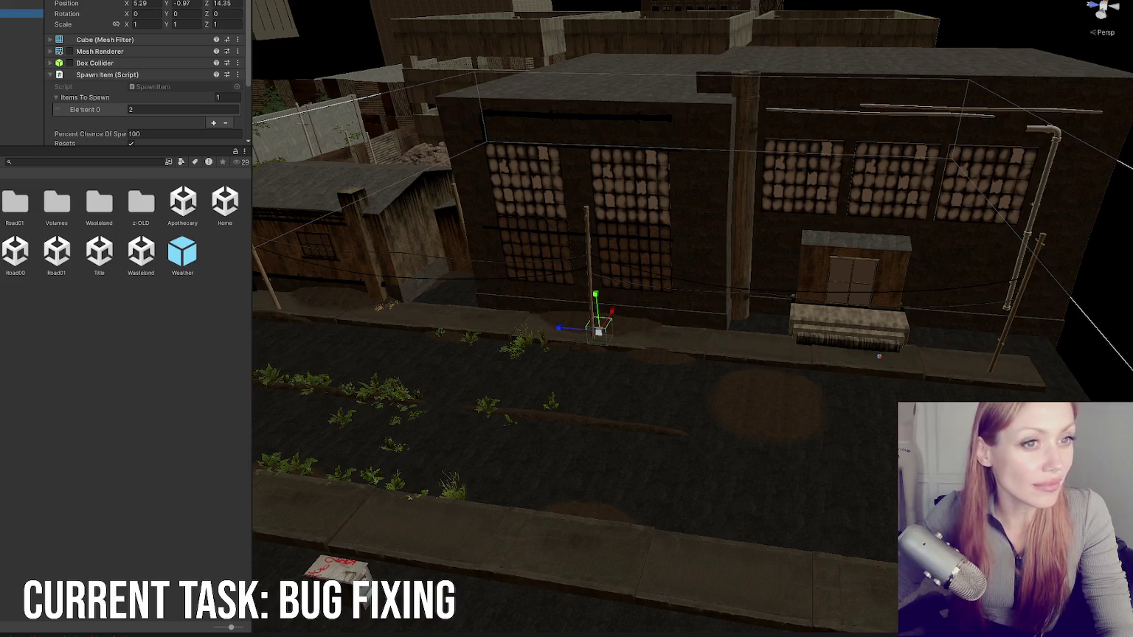
left_click(117, 255)
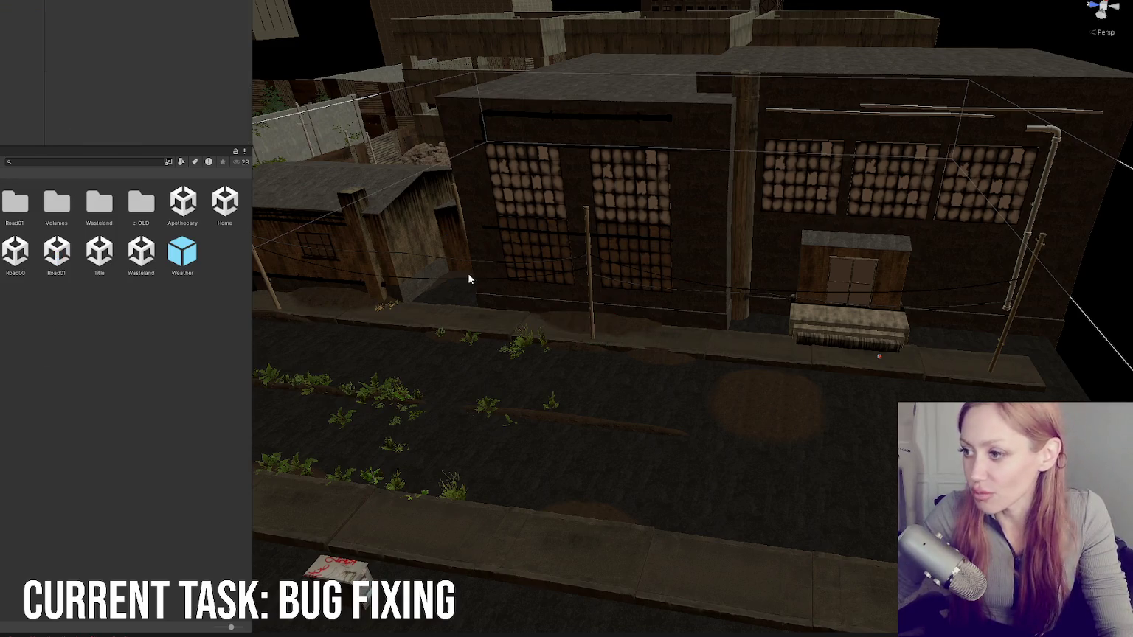
Step: Frame the spawn-item cube and drag it up onto the sidewalk beside the utility pole
left_click_drag(466, 272, 494, 291)
left_click(602, 384)
key("f")
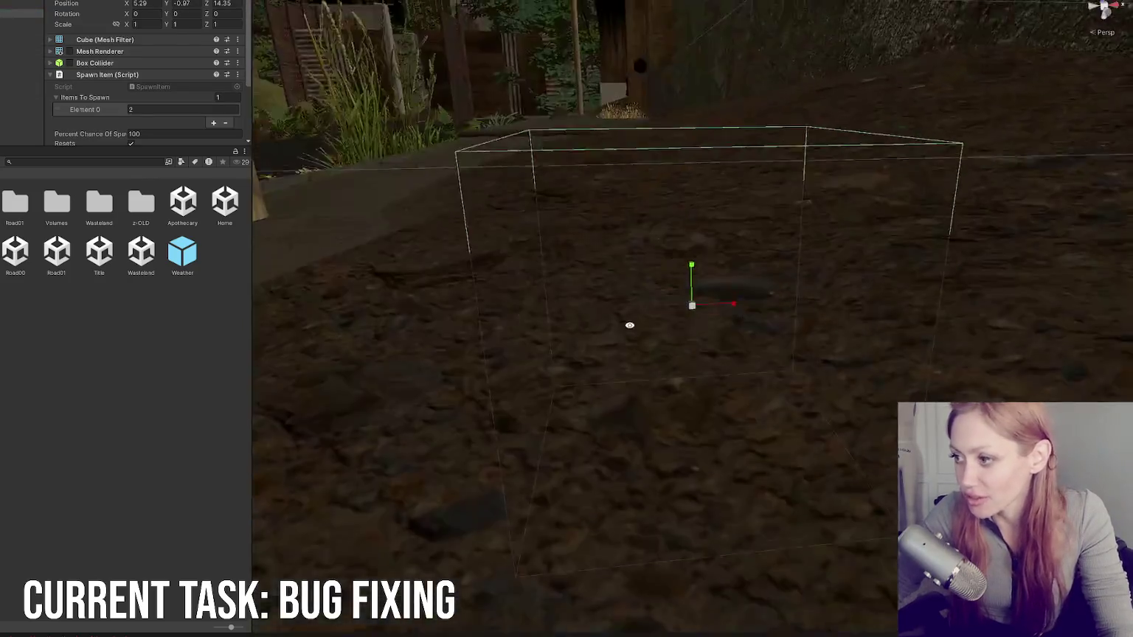
mouse_move(671, 255)
left_mouse_down()
mouse_move(794, 281)
mouse_move(674, 312)
mouse_move(582, 303)
mouse_move(599, 229)
mouse_move(590, 268)
mouse_move(672, 312)
mouse_move(818, 256)
mouse_move(792, 214)
mouse_move(726, 215)
mouse_move(677, 267)
mouse_move(589, 212)
mouse_move(784, 188)
mouse_move(577, 379)
mouse_move(675, 374)
mouse_move(586, 355)
mouse_move(828, 378)
left_mouse_up()
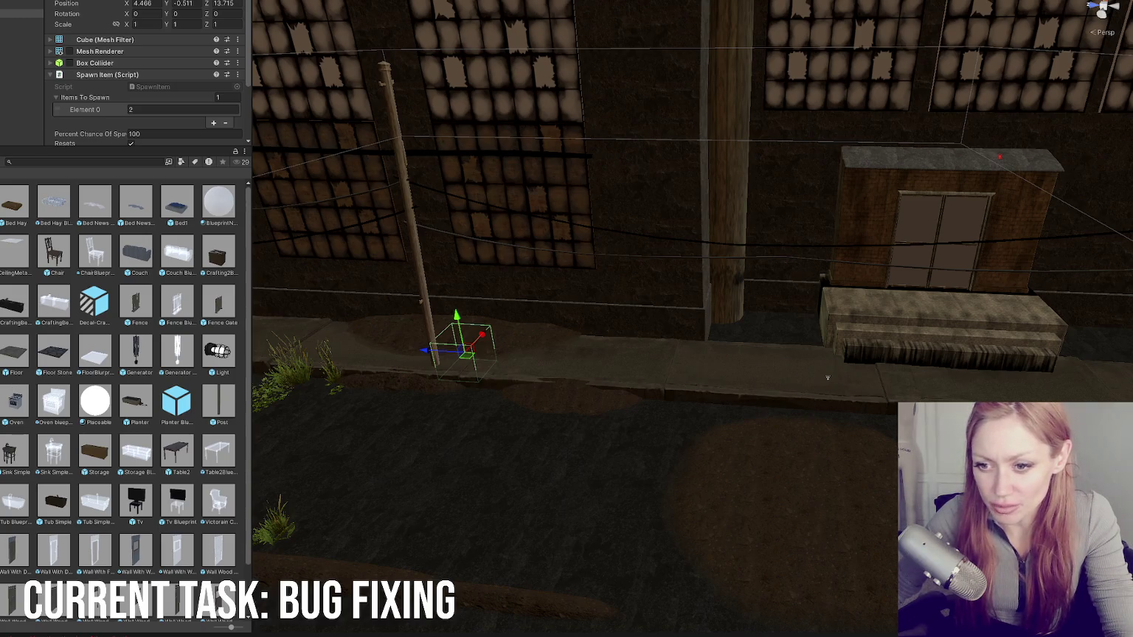
Step: Drag the Rock prefab from the props folder onto the sidewalk and unpack it
double_click(213, 314)
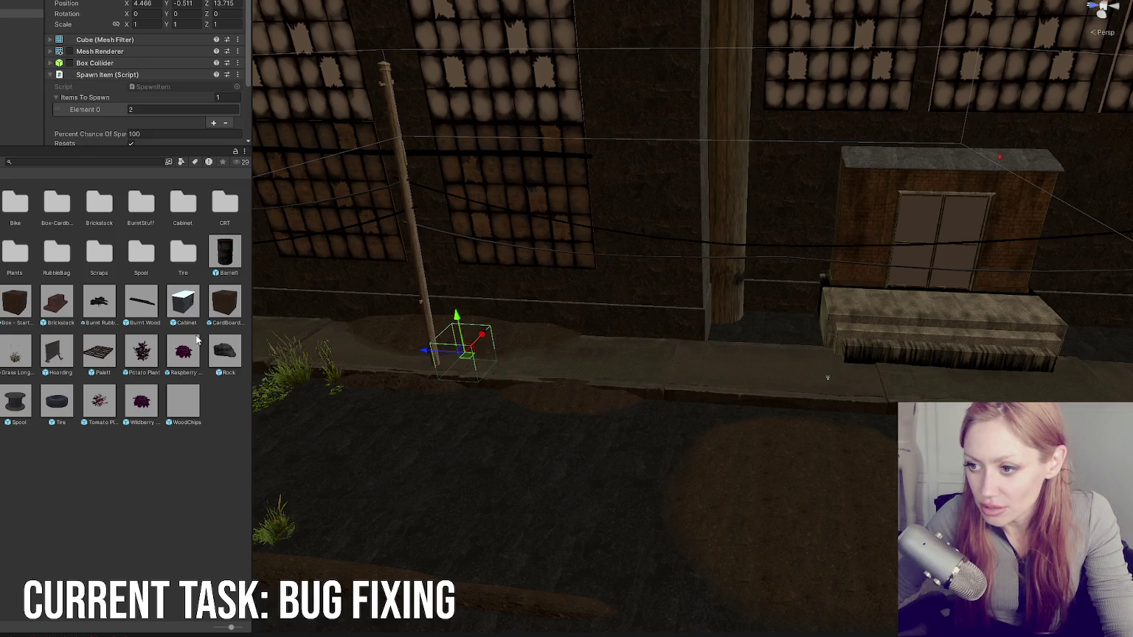
mouse_move(228, 349)
left_mouse_down()
mouse_move(347, 371)
mouse_move(708, 380)
left_mouse_up()
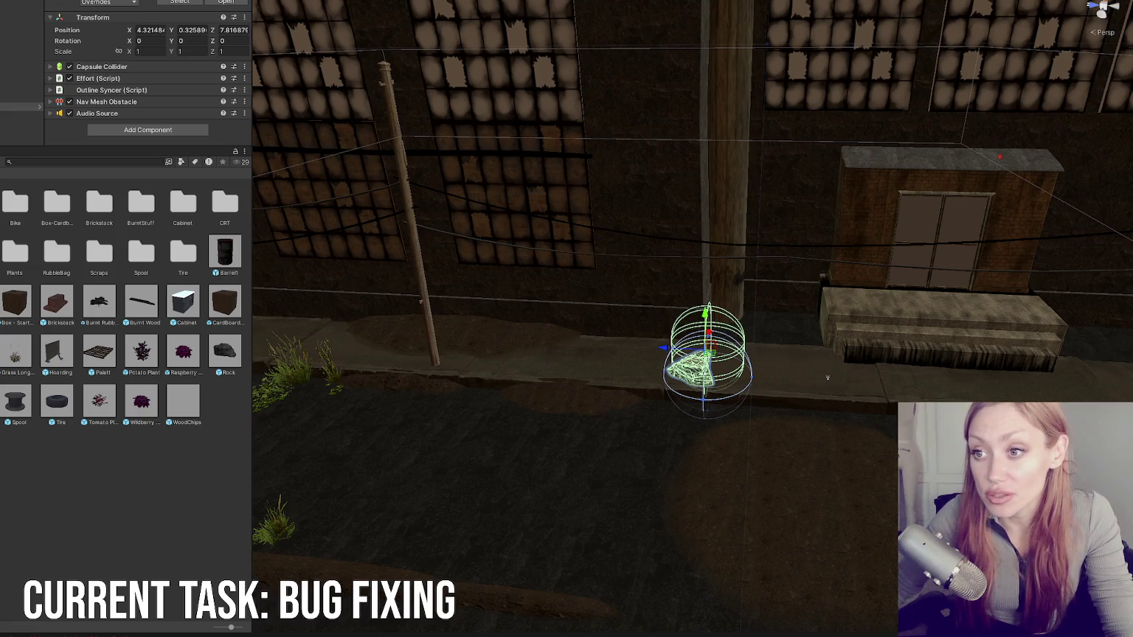
left_click(22, 107)
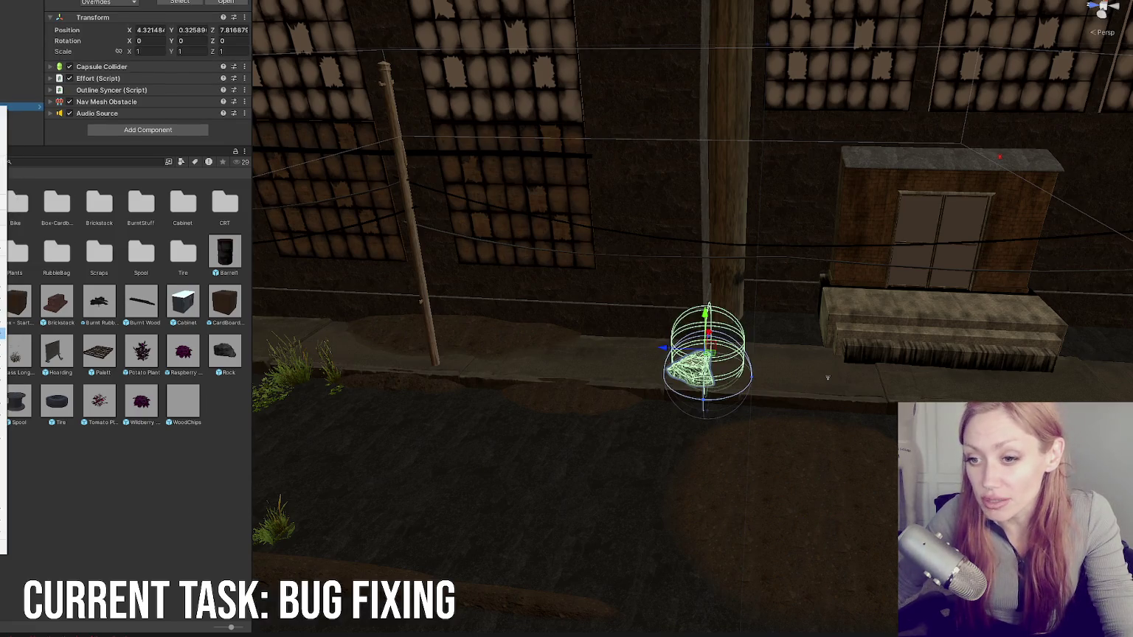
mouse_move(4, 249)
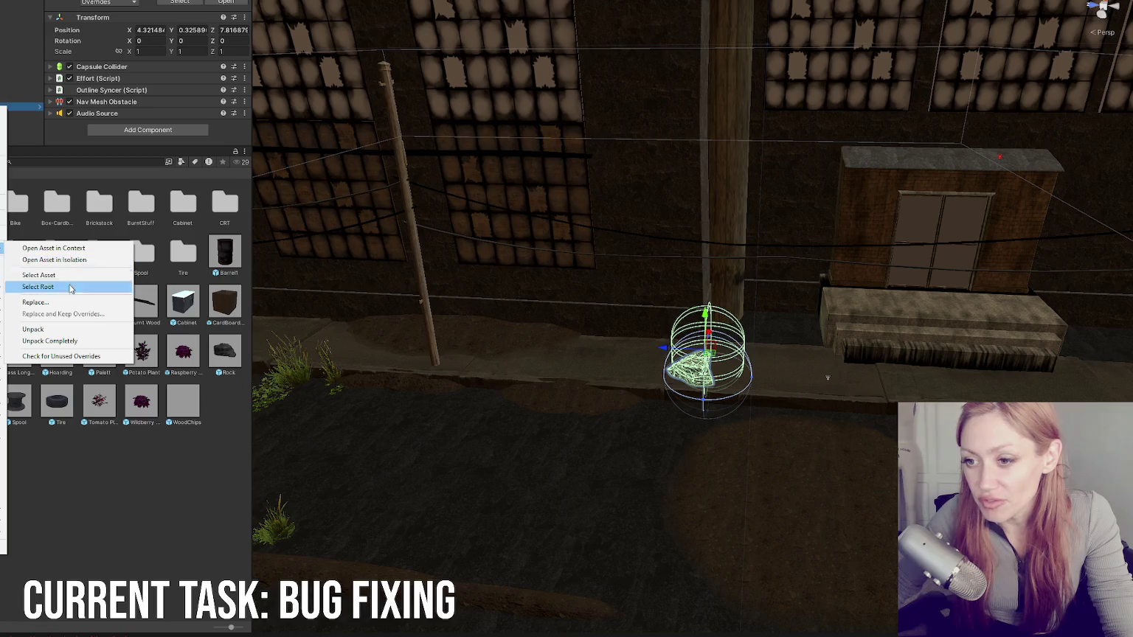
left_click(37, 331)
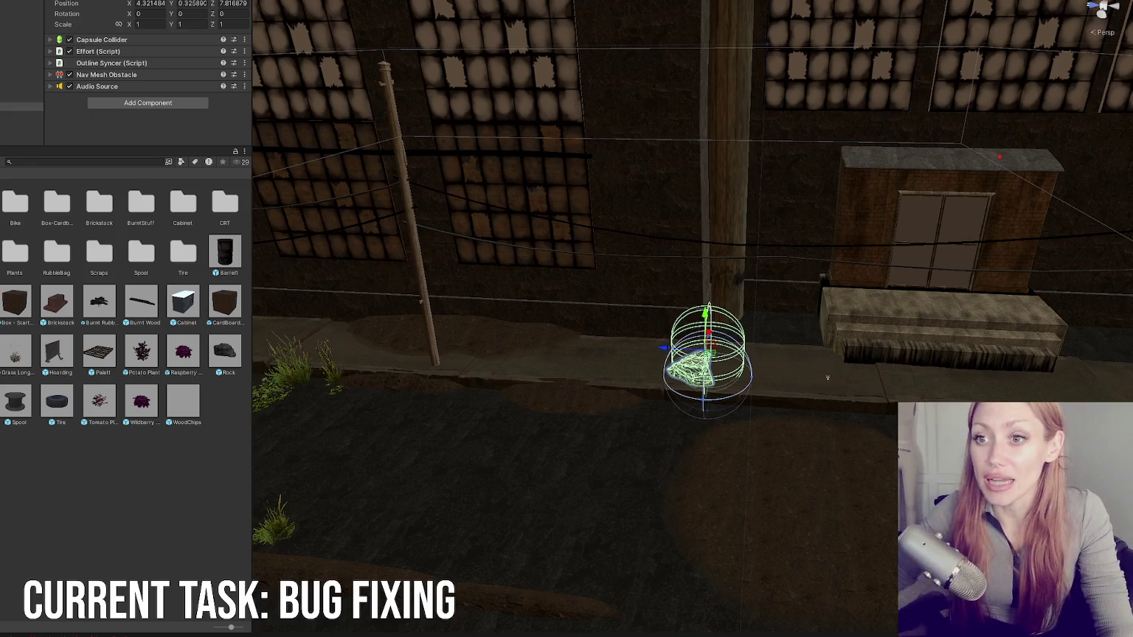
Step: Search the project for 'wooden board' and select the Wooden Board object in the Hierarchy
left_click(90, 162)
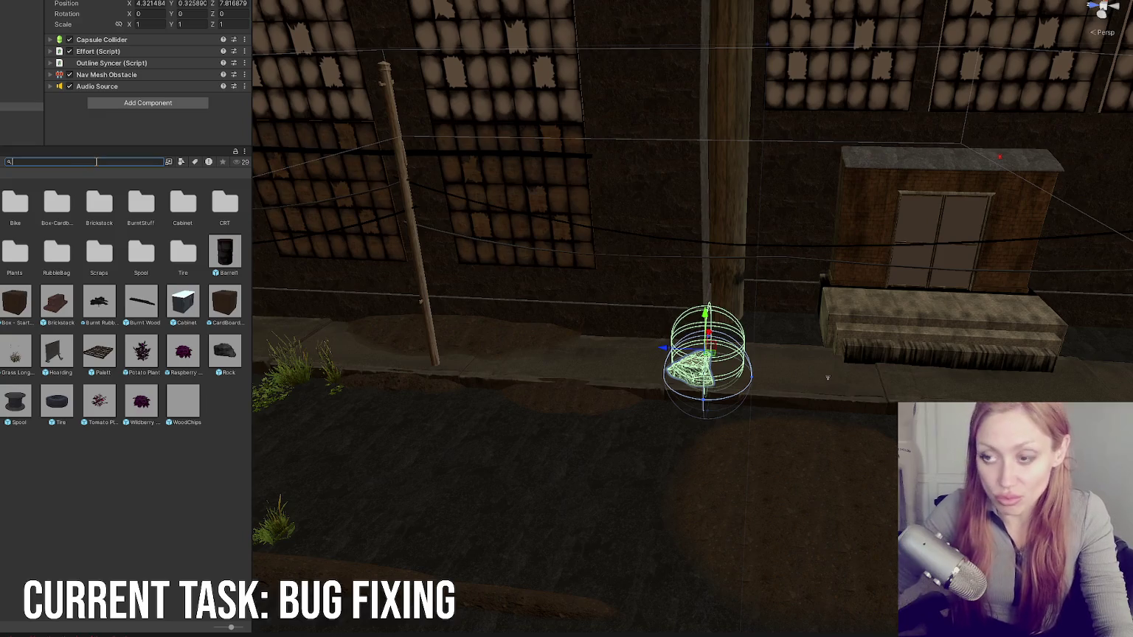
type("wood")
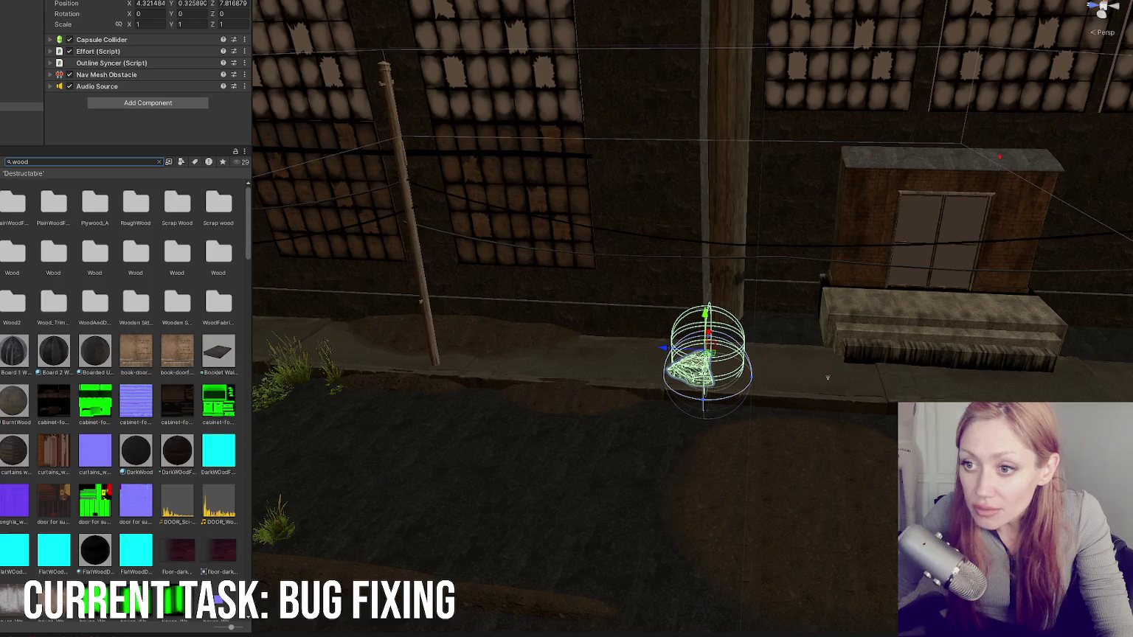
scroll(190, 354, "down", 3)
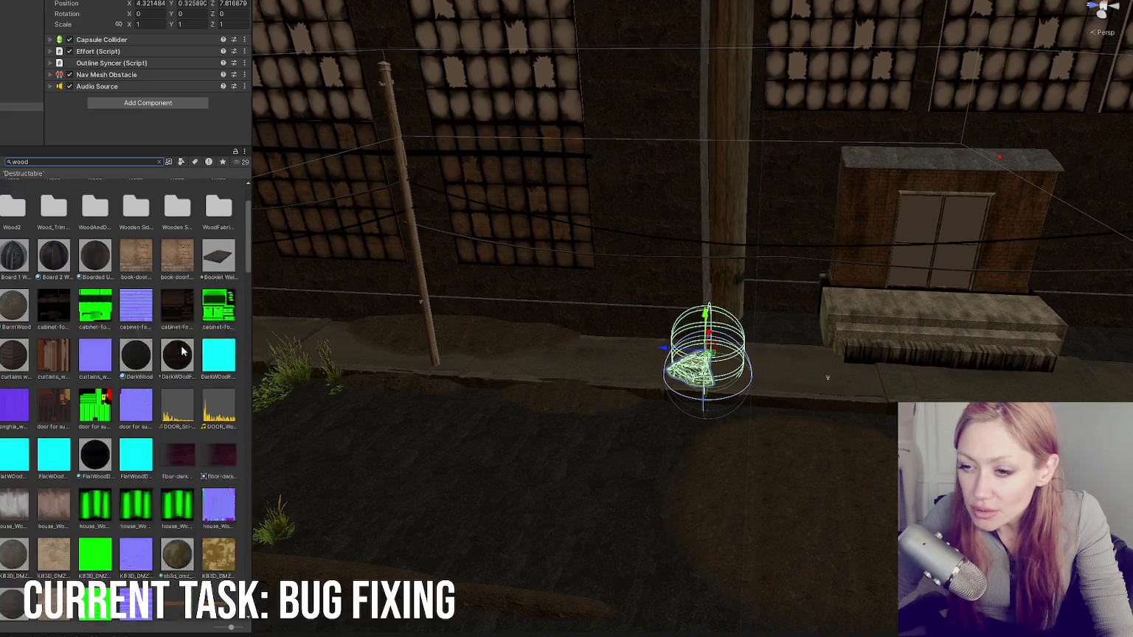
left_click(113, 161)
type("scrapwood")
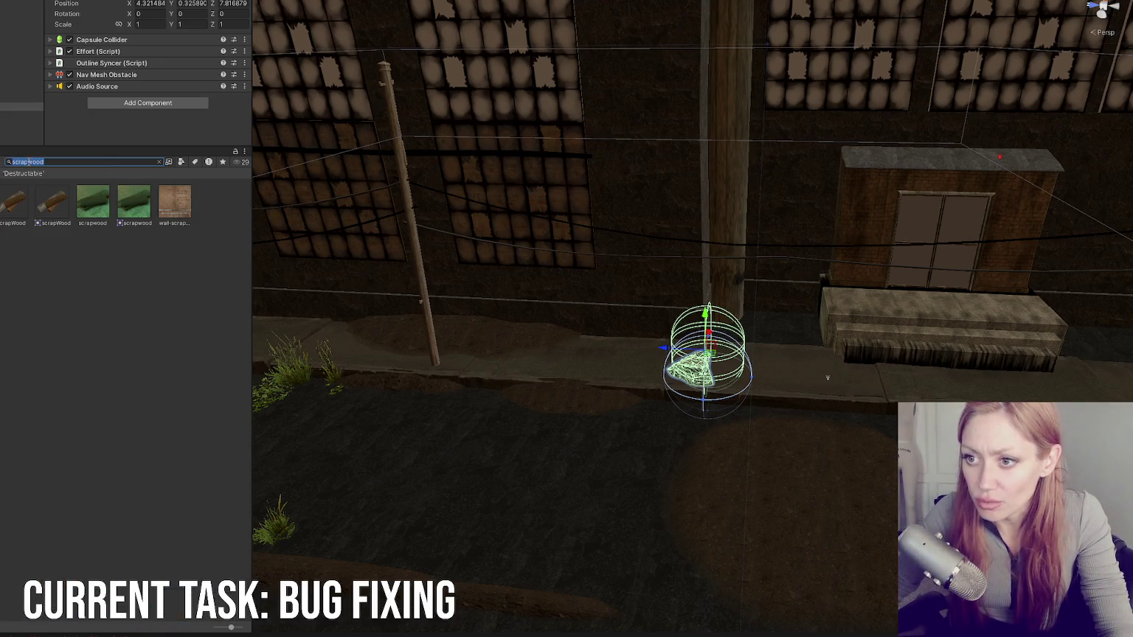
type("wooden b")
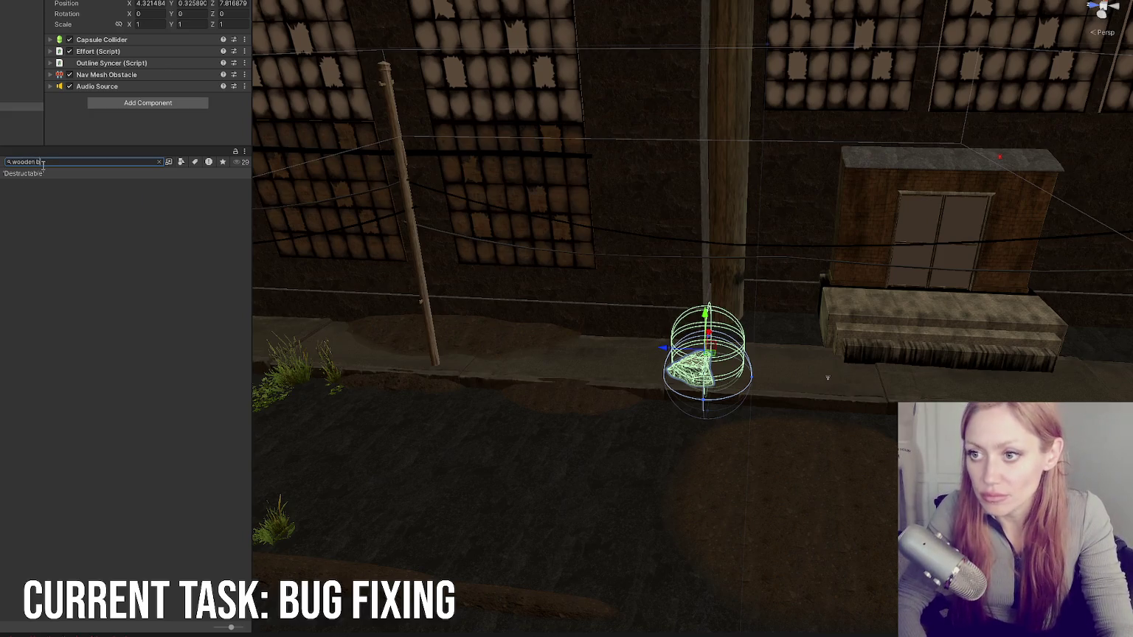
type("oard")
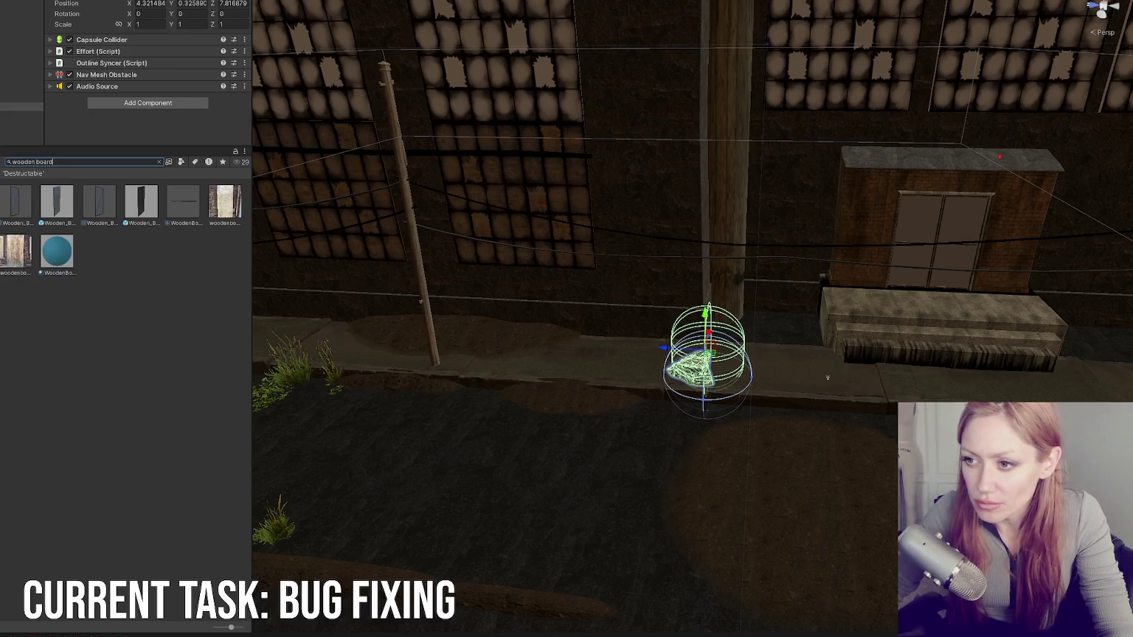
left_click(22, 114)
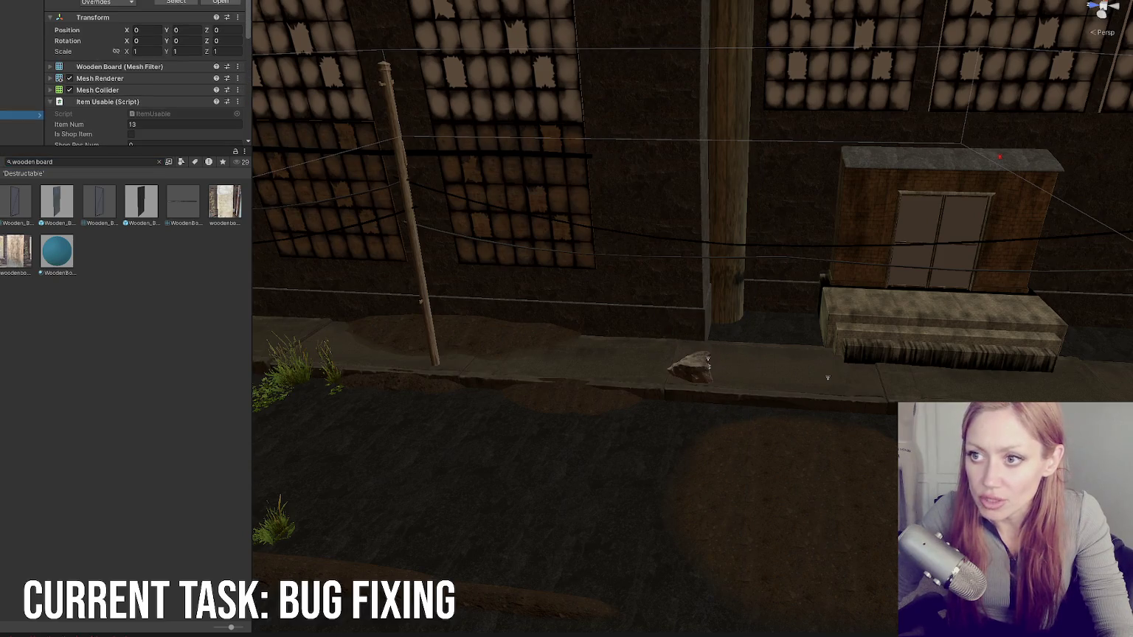
Step: Unpack the Wooden Board and remove its Outline Object, Rigidbody and Item Usable components
right_click(4, 253)
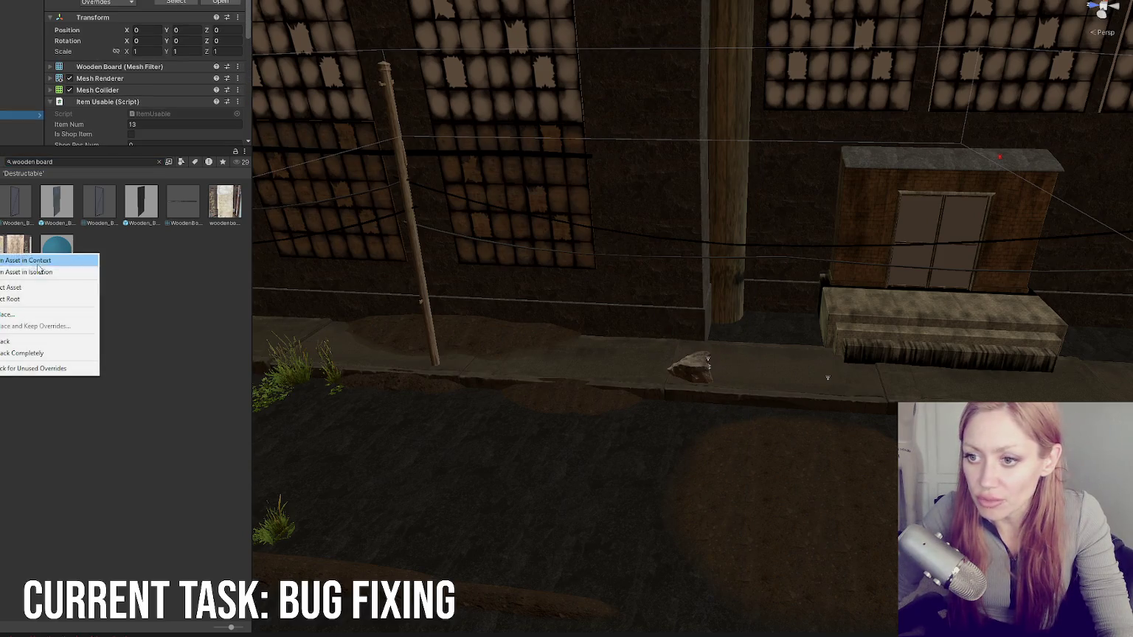
left_click(29, 341)
left_click(104, 73)
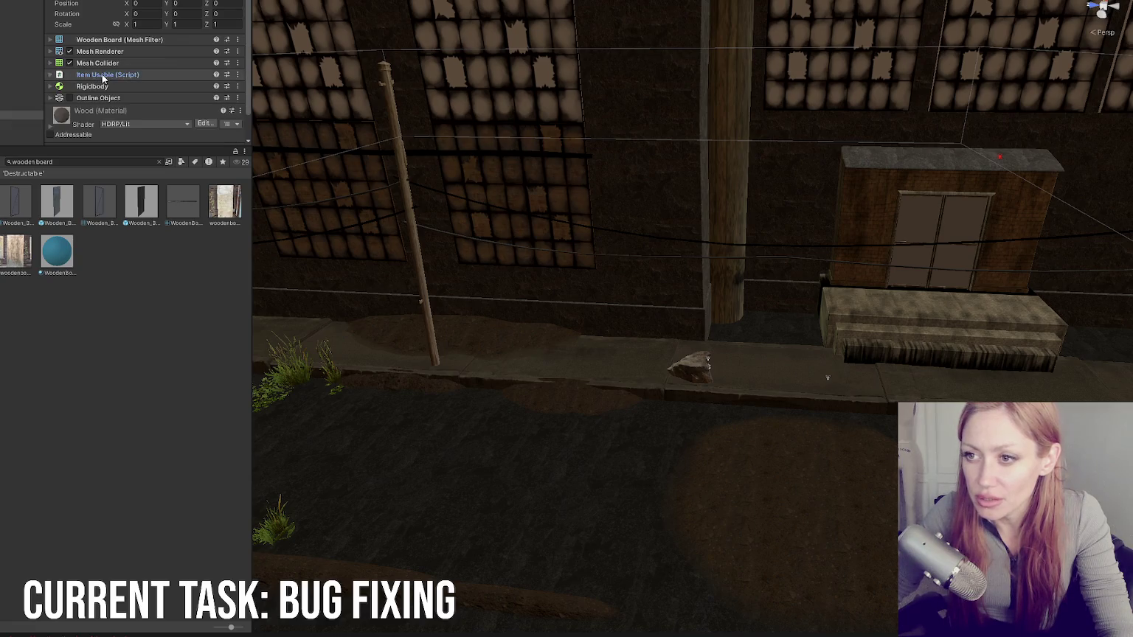
right_click(98, 97)
left_click(121, 123)
right_click(100, 86)
left_click(117, 94)
right_click(104, 75)
left_click(122, 82)
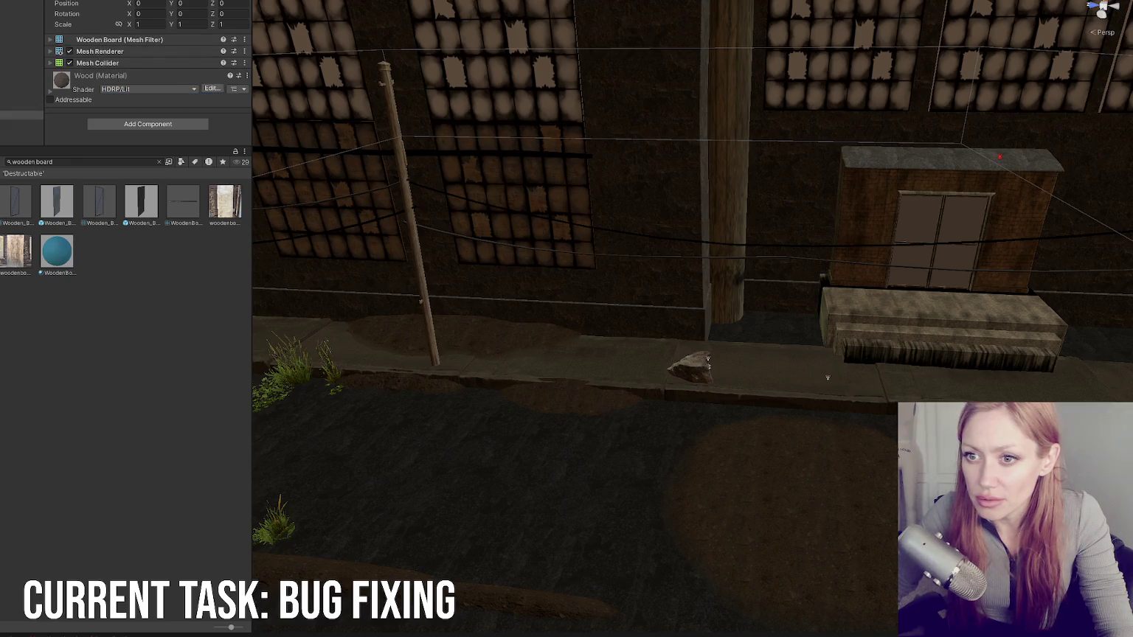
Step: Put the board on the Default layer, applying it, and check its Cube child
left_click(214, 2)
left_click(222, 8)
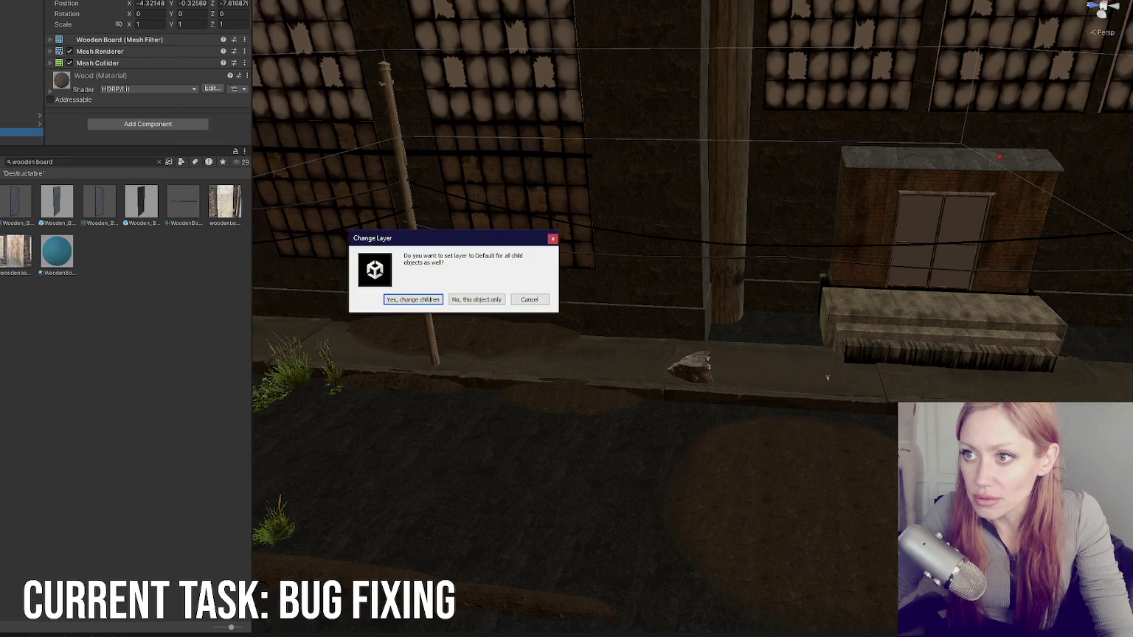
left_click(475, 299)
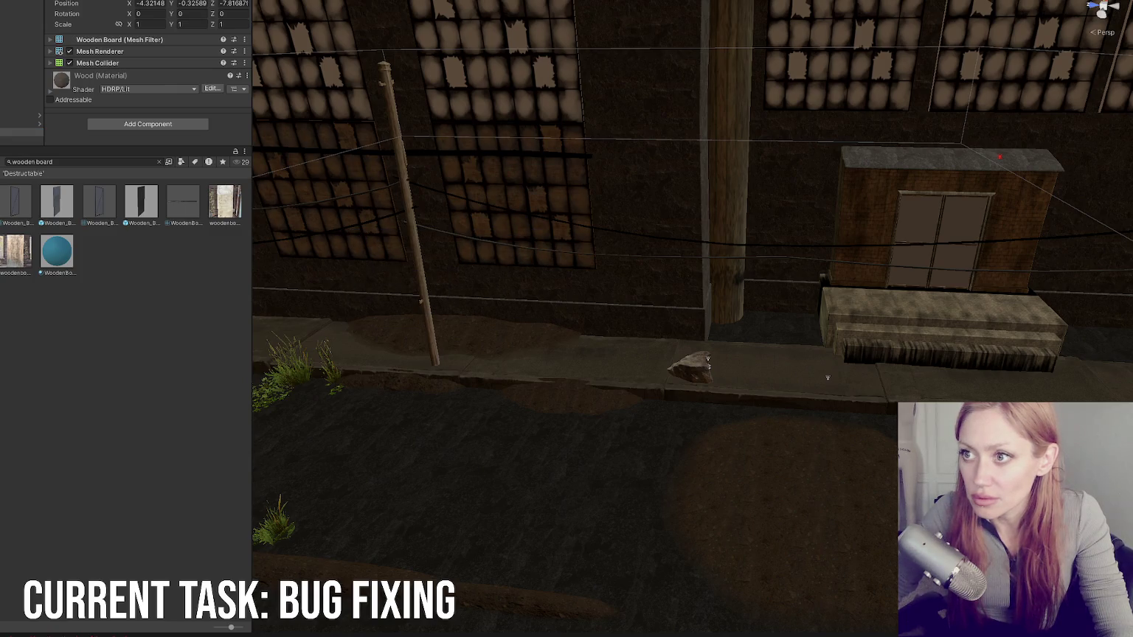
left_click(22, 141)
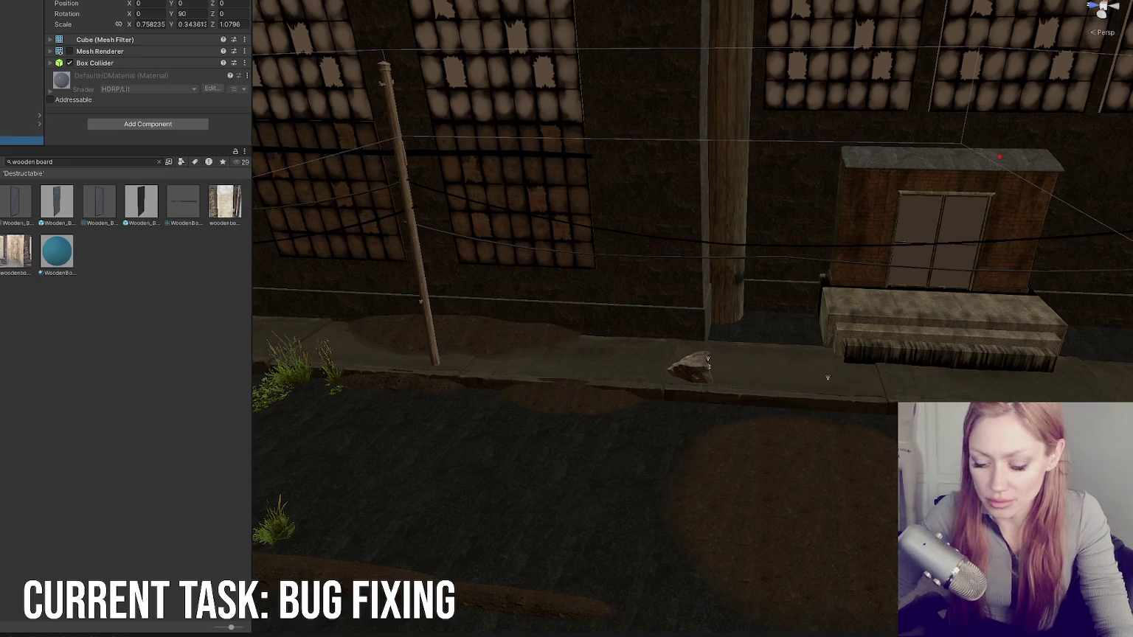
left_click(22, 132)
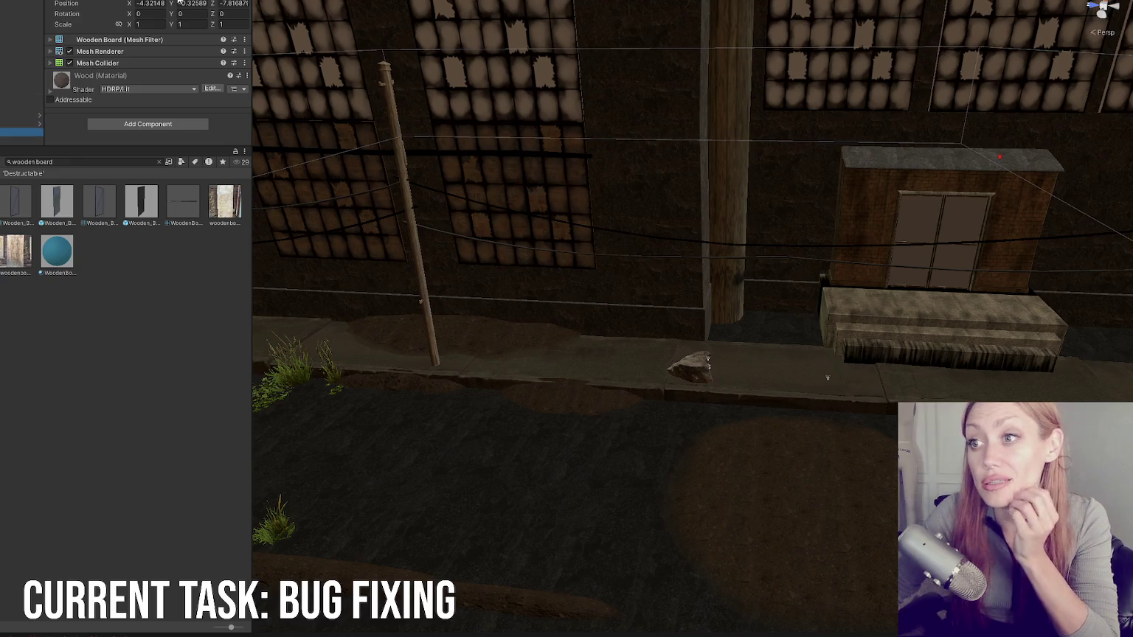
Step: Zero the Wooden Board's position and frame the rock on the sidewalk
left_click(149, 3)
left_click(693, 367)
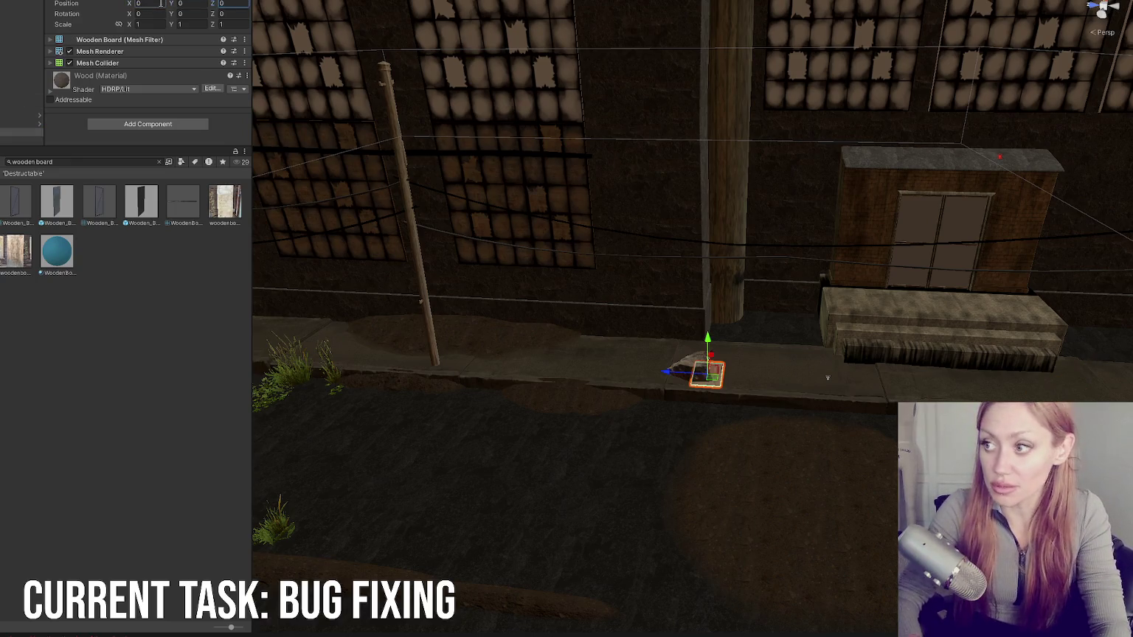
key("f")
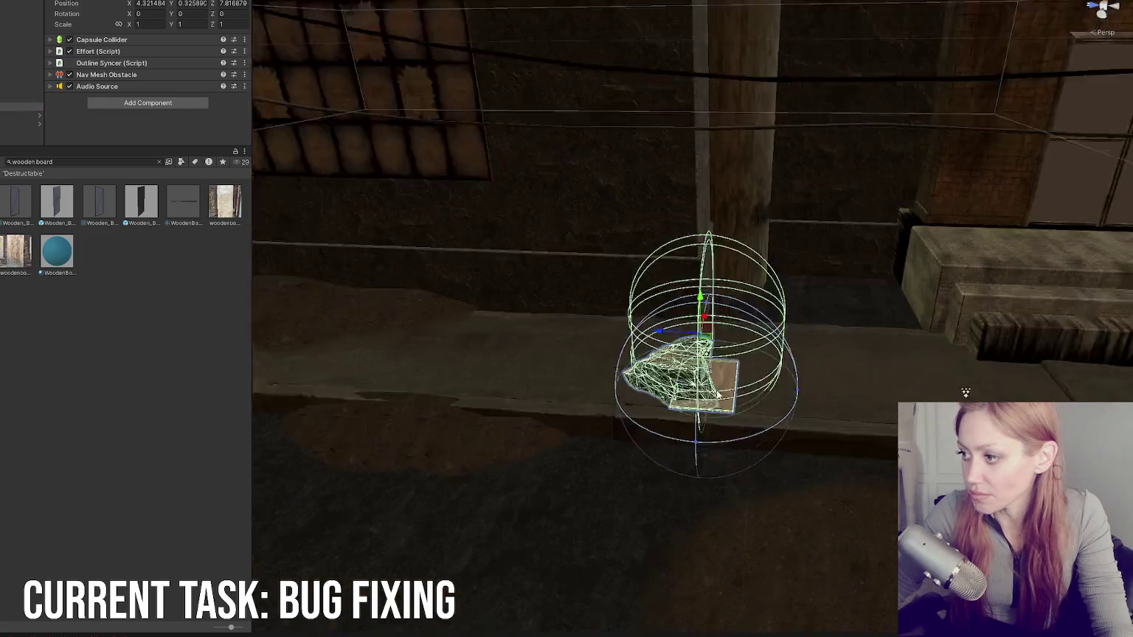
mouse_move(769, 361)
left_mouse_down()
mouse_move(503, 308)
mouse_move(604, 317)
left_mouse_up()
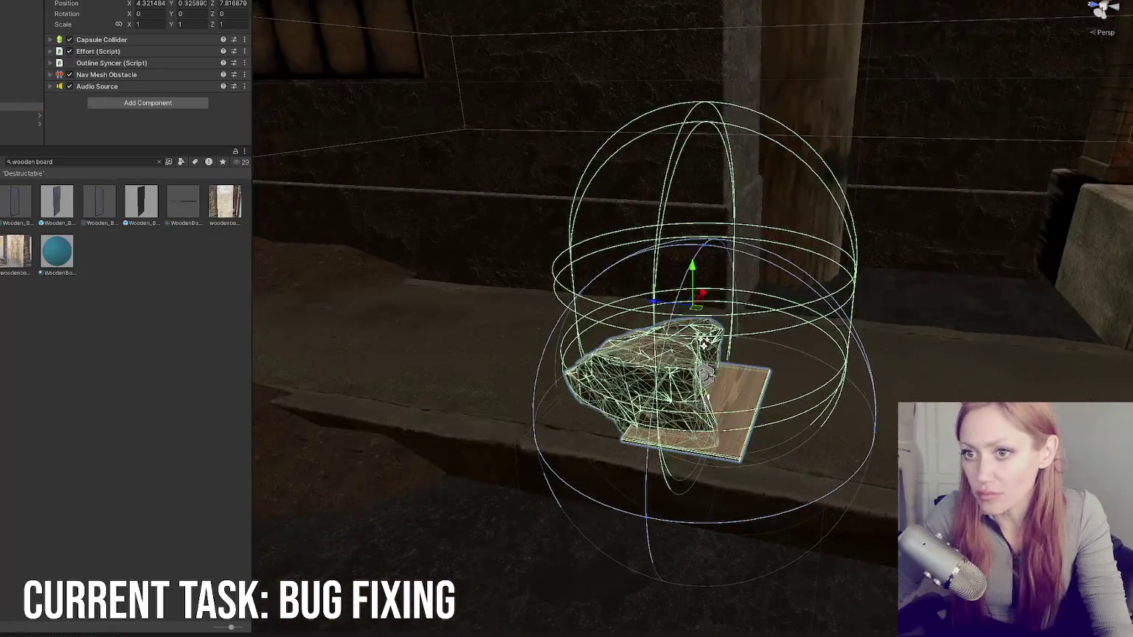
Step: Delete the Rock_A_02 mesh and expand the parent's Effort (Script) settings
left_click(642, 380)
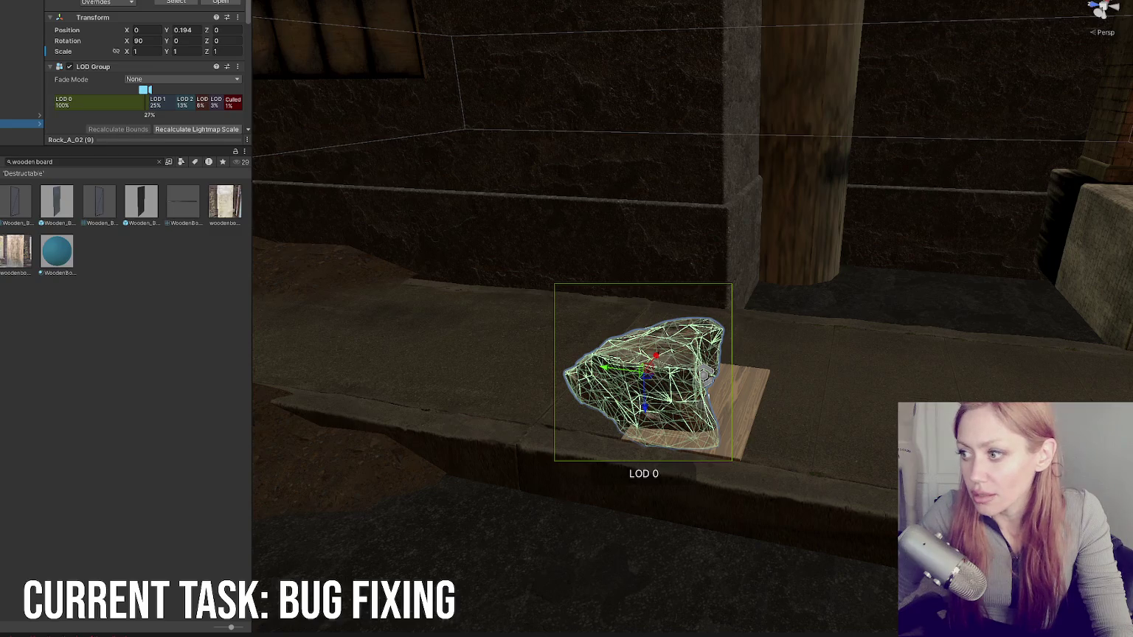
left_click(110, 66)
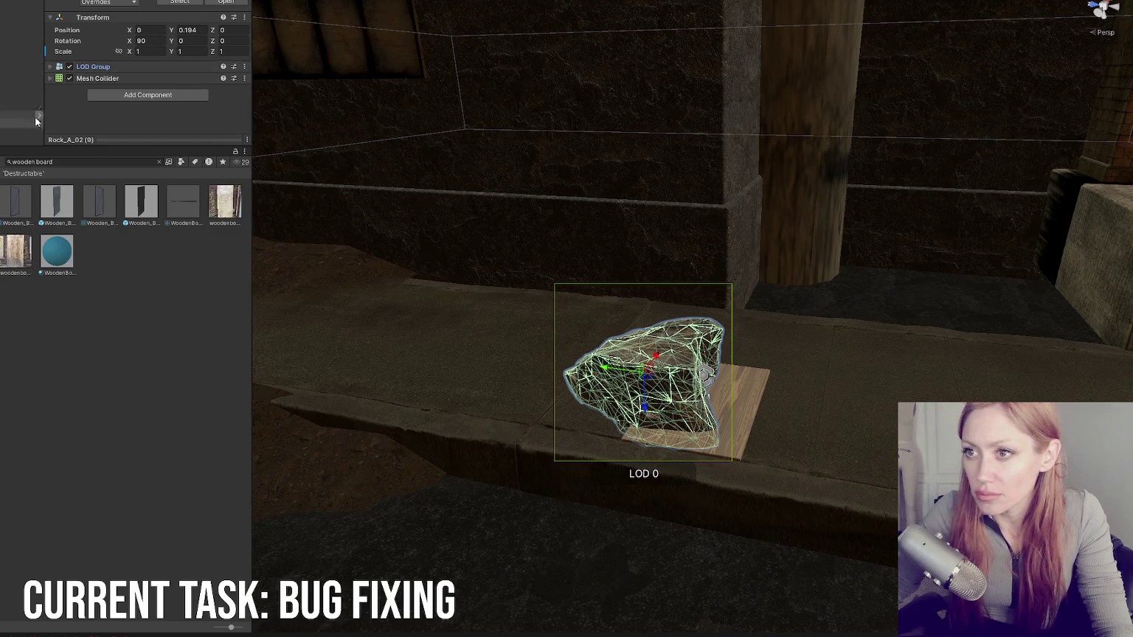
left_click(706, 388)
left_click(707, 398)
key("Delete")
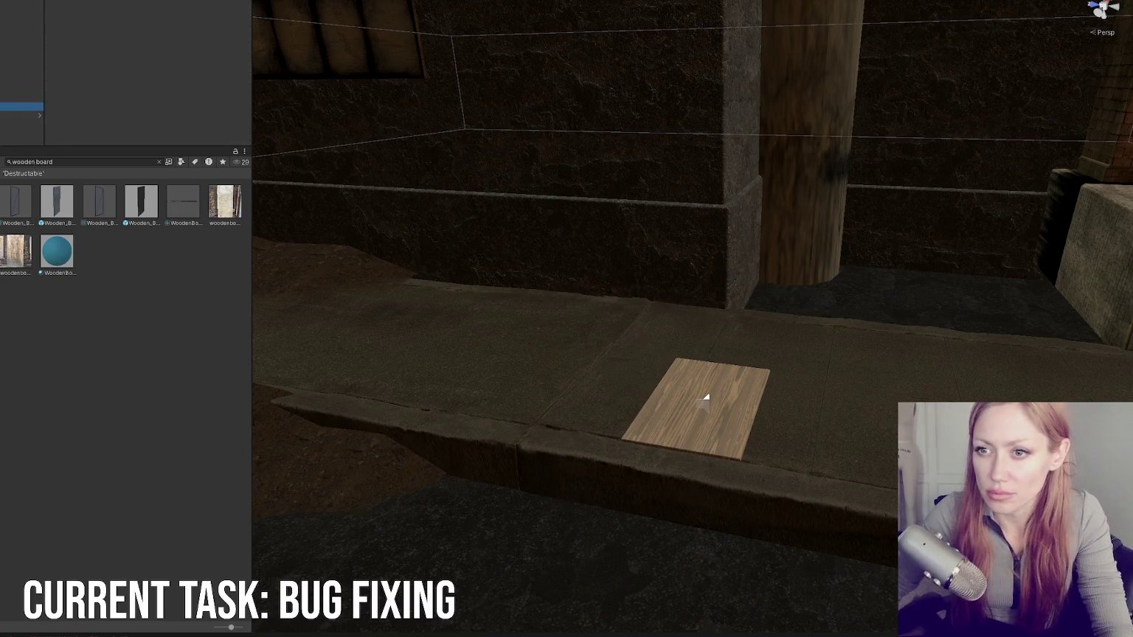
left_click(706, 398)
left_click(96, 52)
scroll(148, 45, "down", 5)
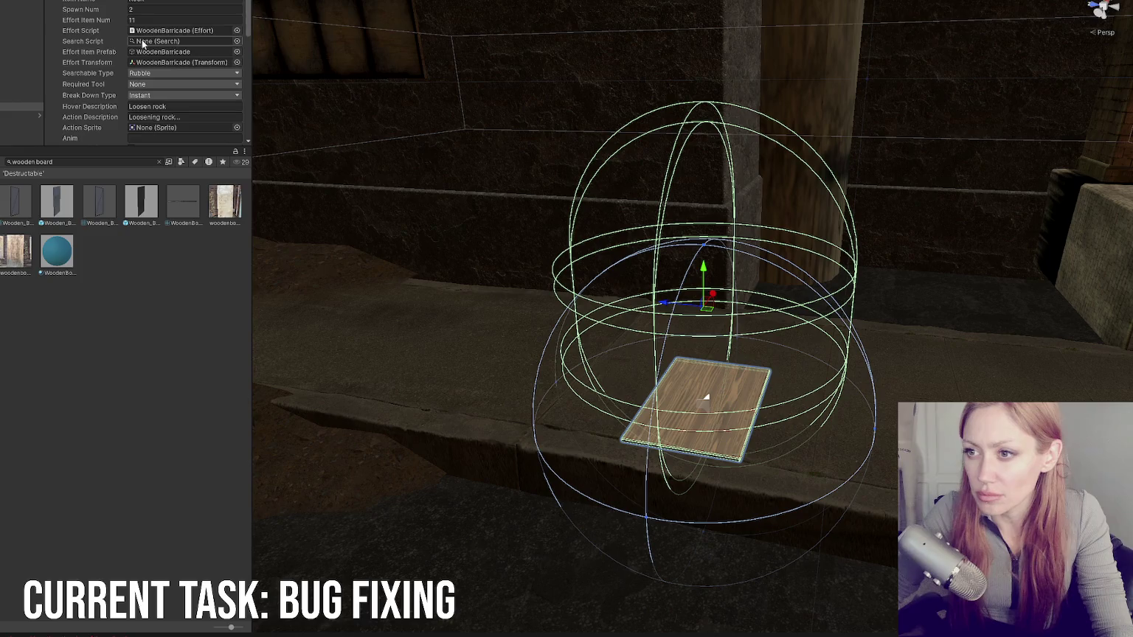
Step: Paste a new Item Name, then set Spawn Num to 2 and Effort Item Num to 12
double_click(165, 2)
key("ctrl+v")
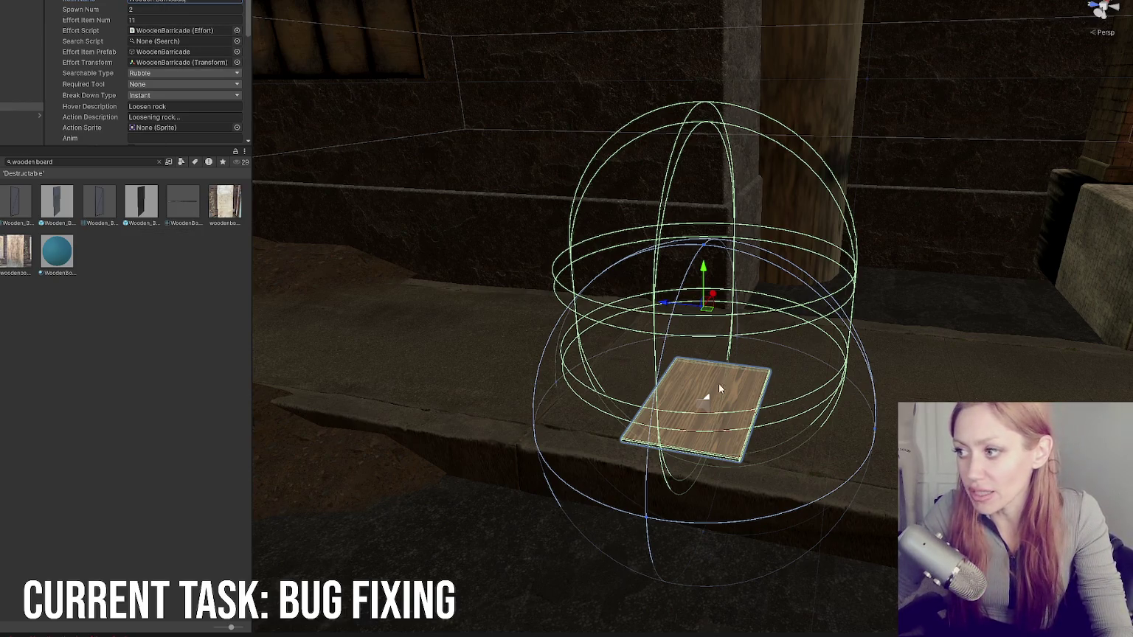
left_click(210, 12)
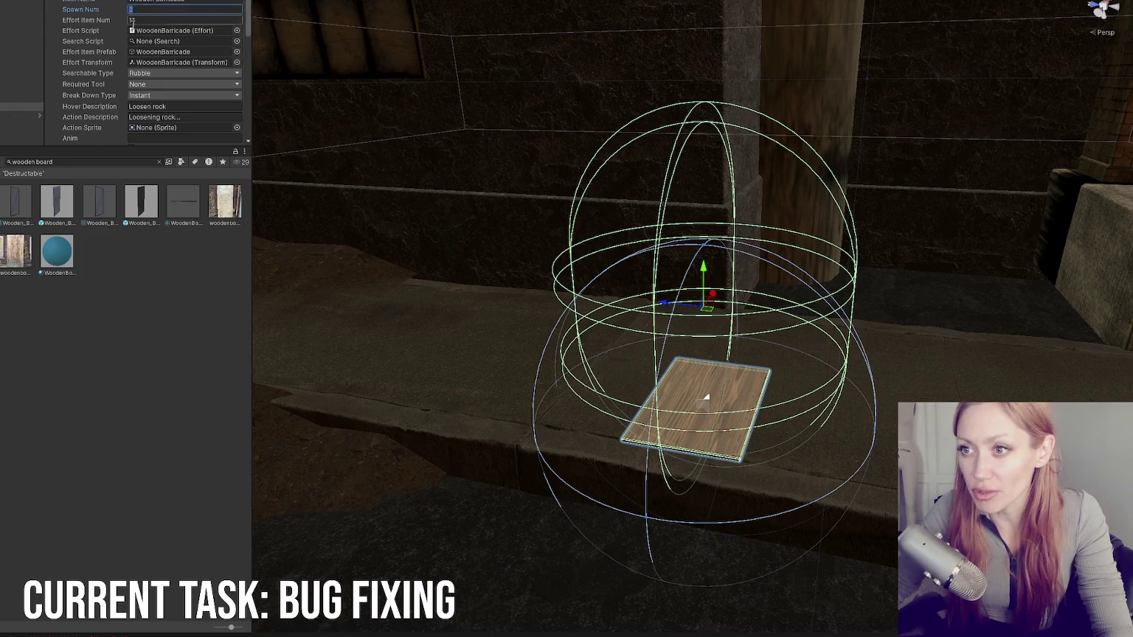
type("2")
left_click(155, 20)
type("12")
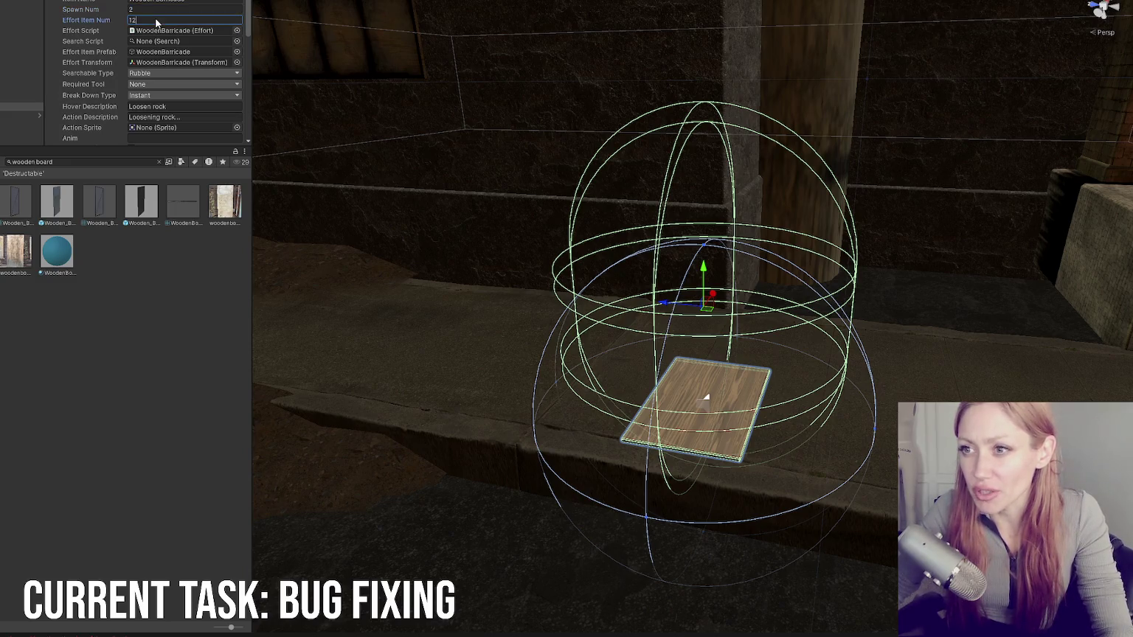
left_click(171, 33)
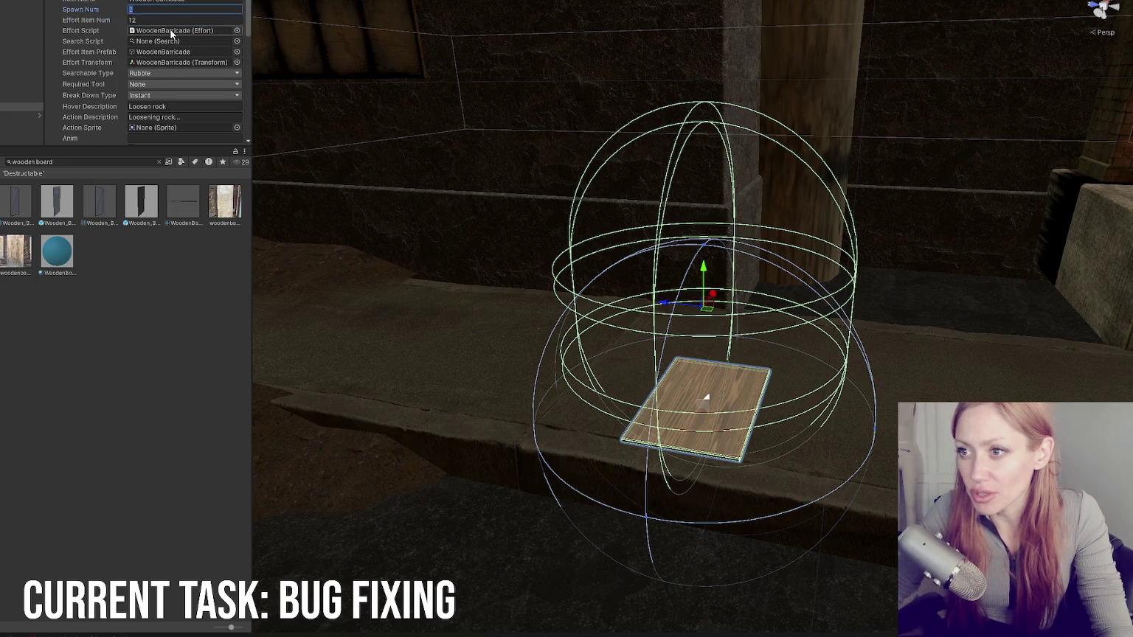
type("2")
Step: Set Searchable Type to Pallet and review the required tool and break down type options
left_click(175, 53)
left_click(177, 64)
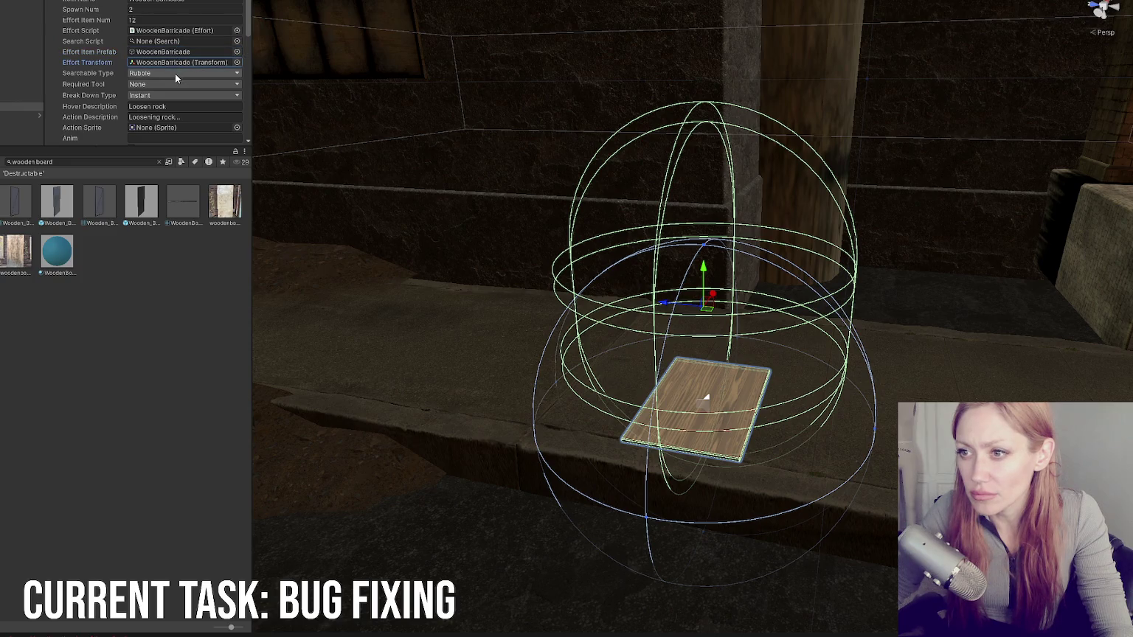
left_click(175, 74)
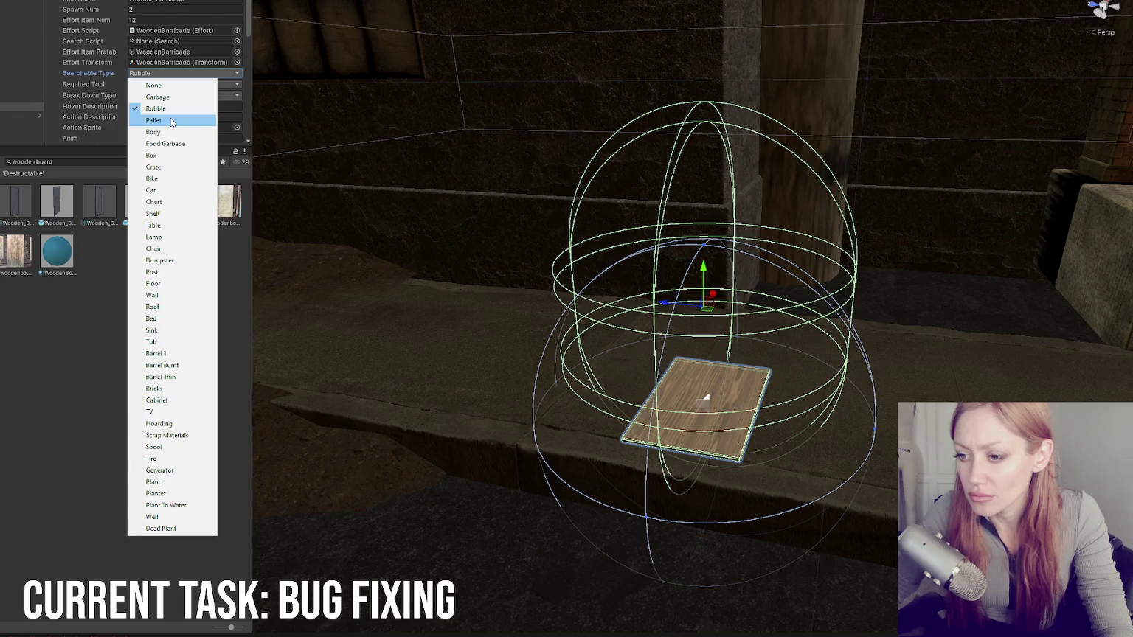
left_click(172, 122)
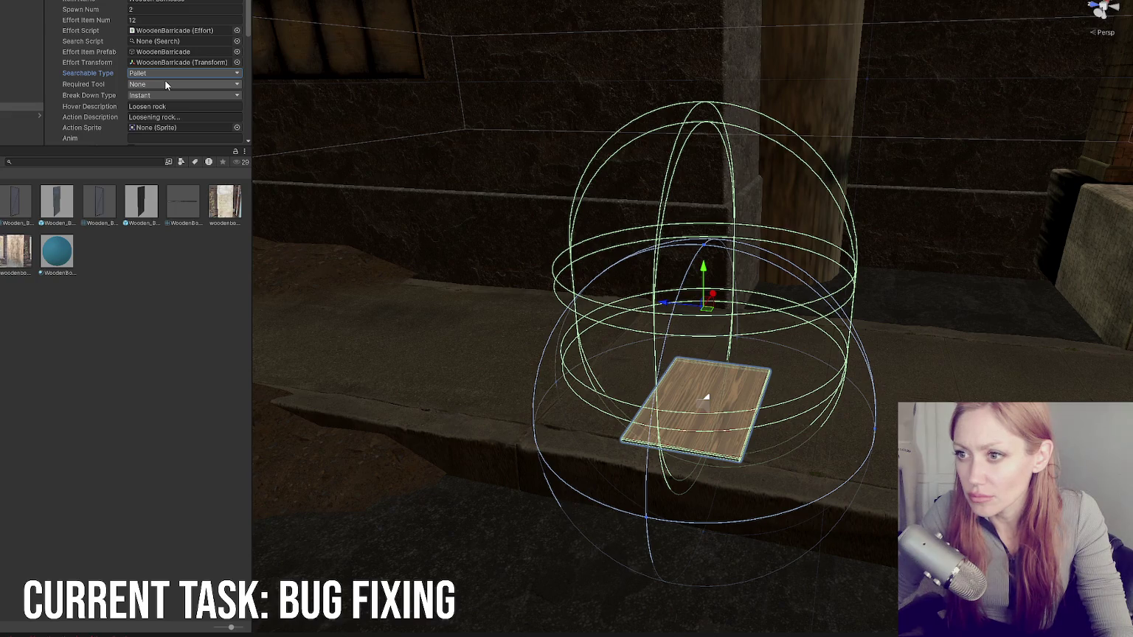
left_click(167, 75)
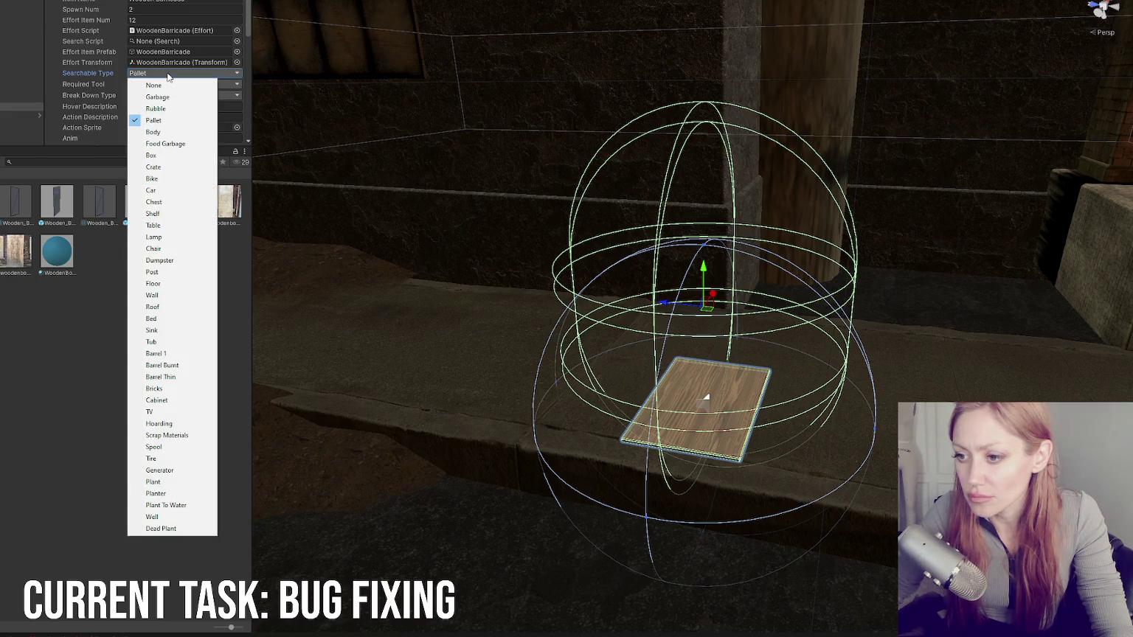
left_click(153, 120)
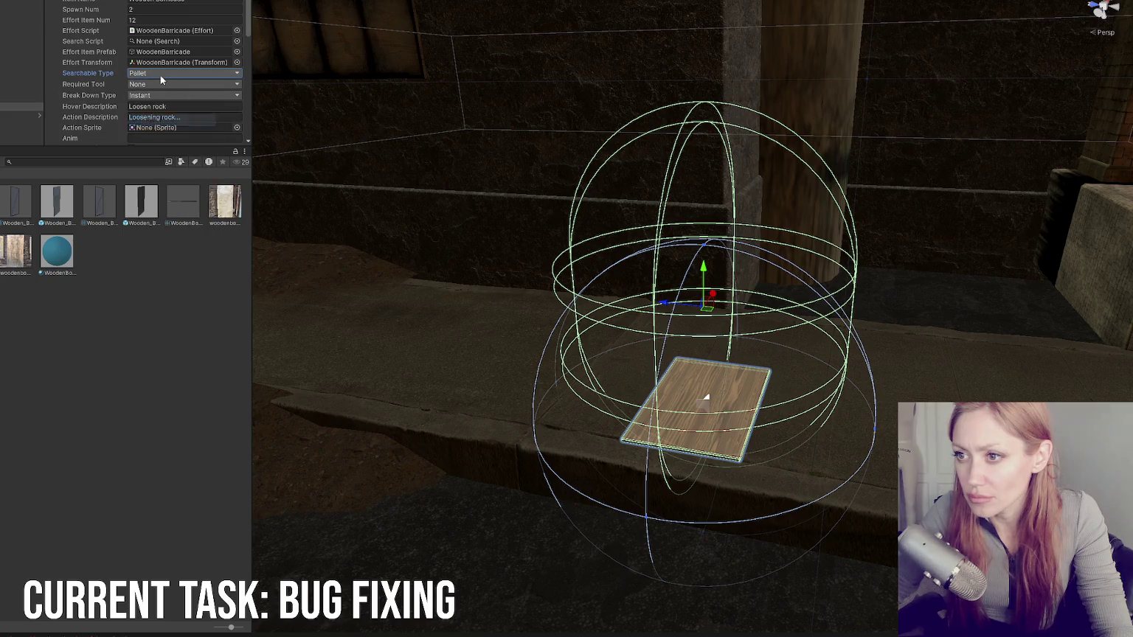
left_click(158, 86)
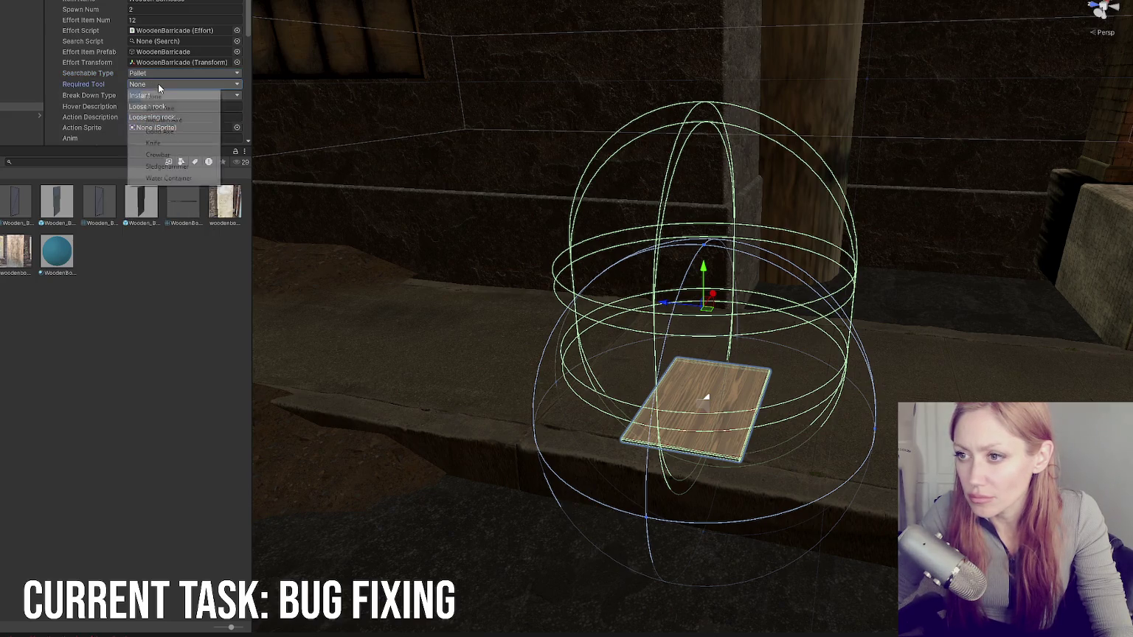
left_click(236, 97)
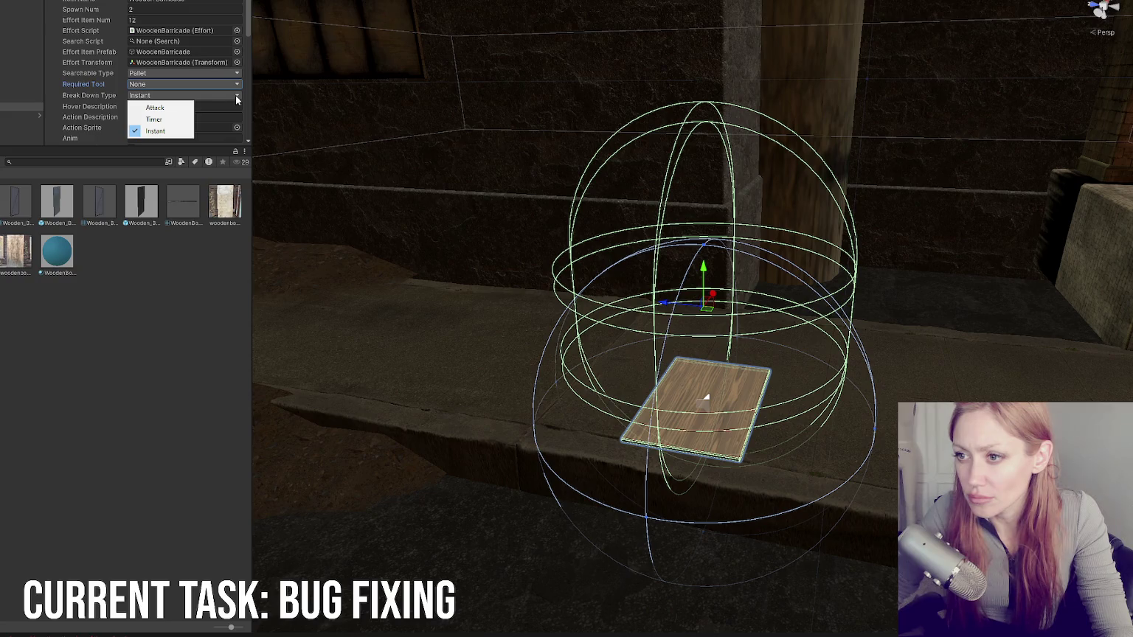
left_click_drag(247, 37, 246, 49)
Step: Set the Hover Description to 'Loosen Barricade', fixing the misspelling
left_click(218, 25)
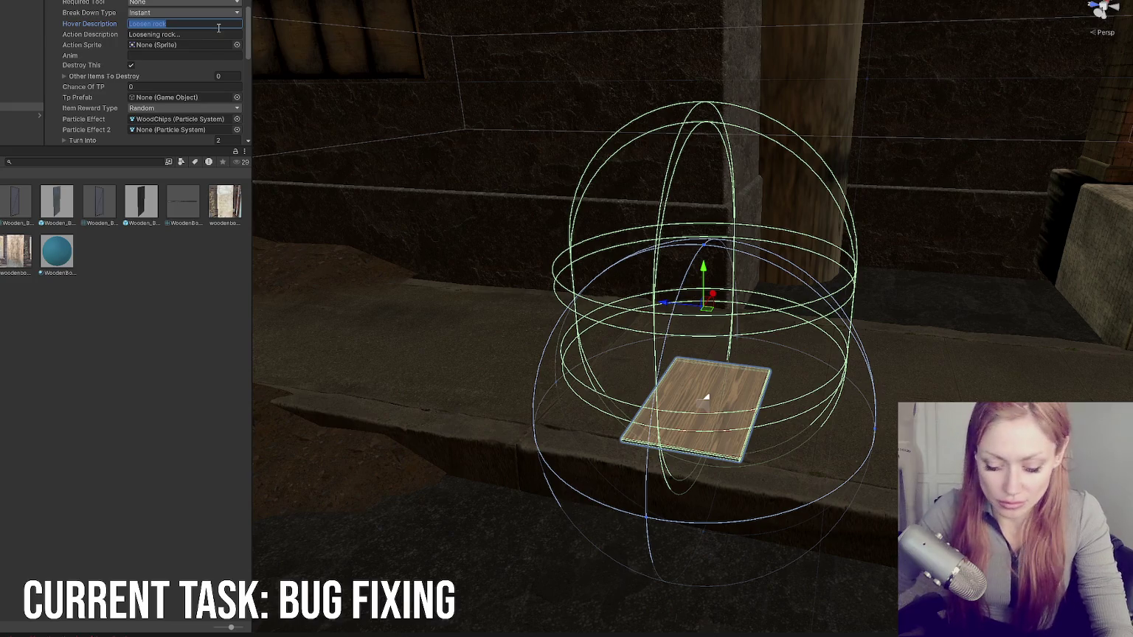
type("Loosen W")
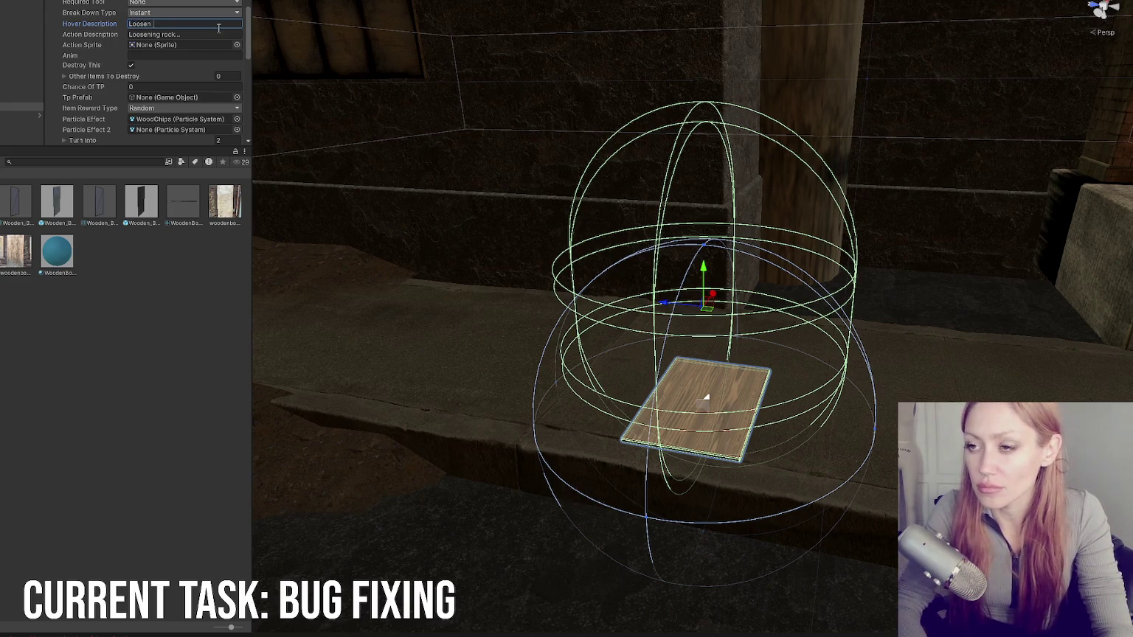
type("Baricade")
key("Tab")
type("Loosening")
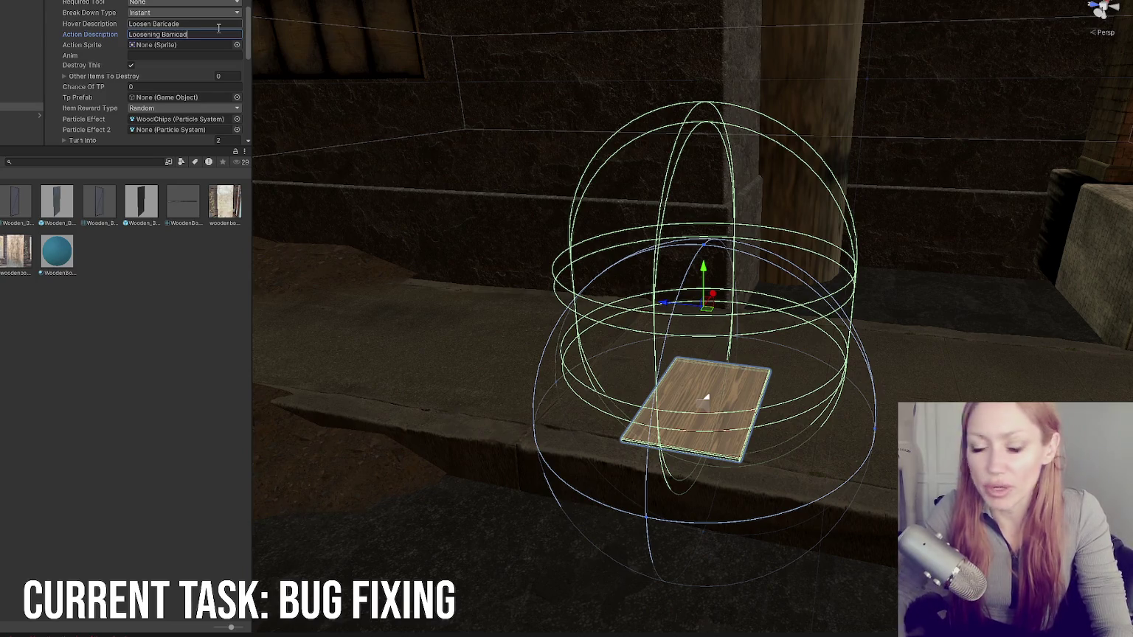
double_click(163, 25)
type("Barricade")
Step: Set the Action Description to 'Loosening Barricade...' and expand the Turn Into list
left_click(201, 38)
type("L")
key("ctrl+z")
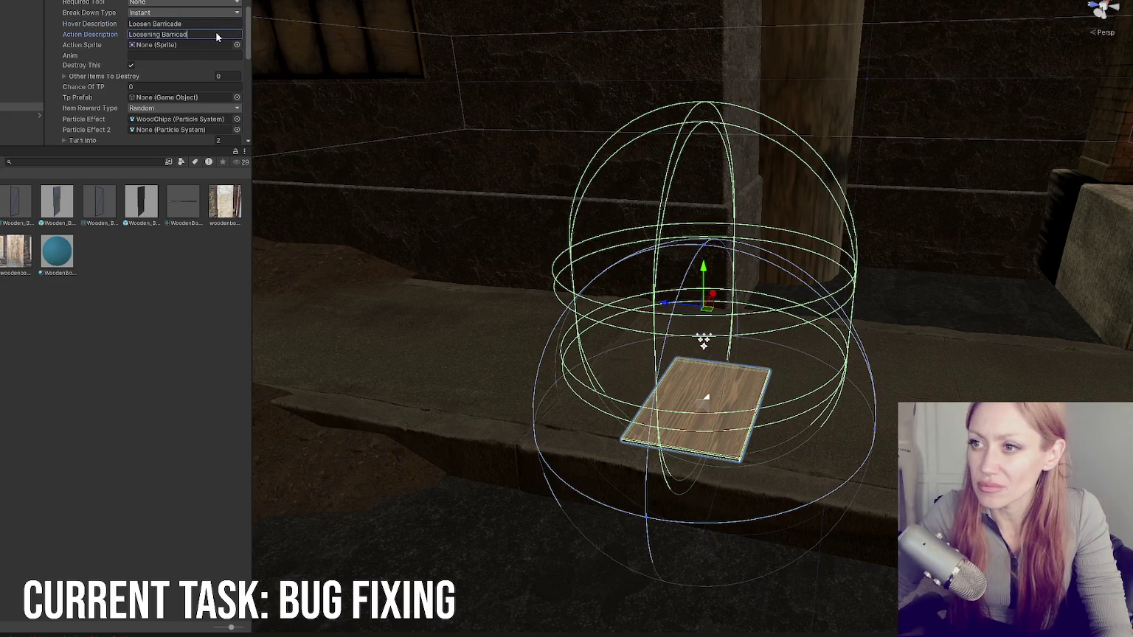
type("...")
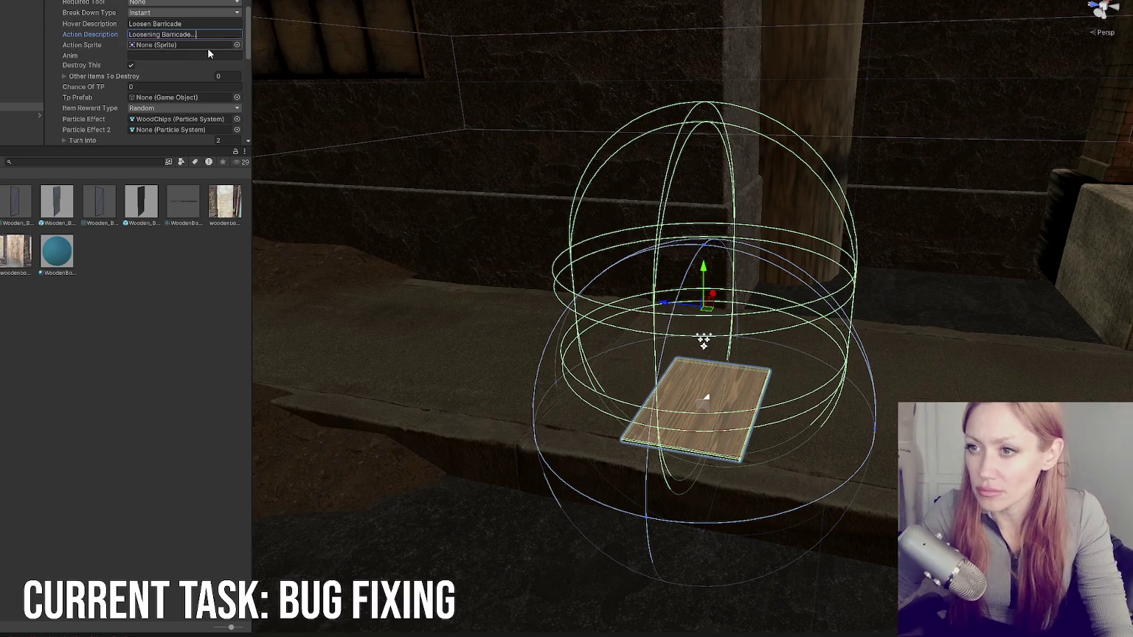
scroll(207, 56, "down", 1)
left_click(146, 47)
left_click(145, 45)
scroll(159, 68, "down", 1)
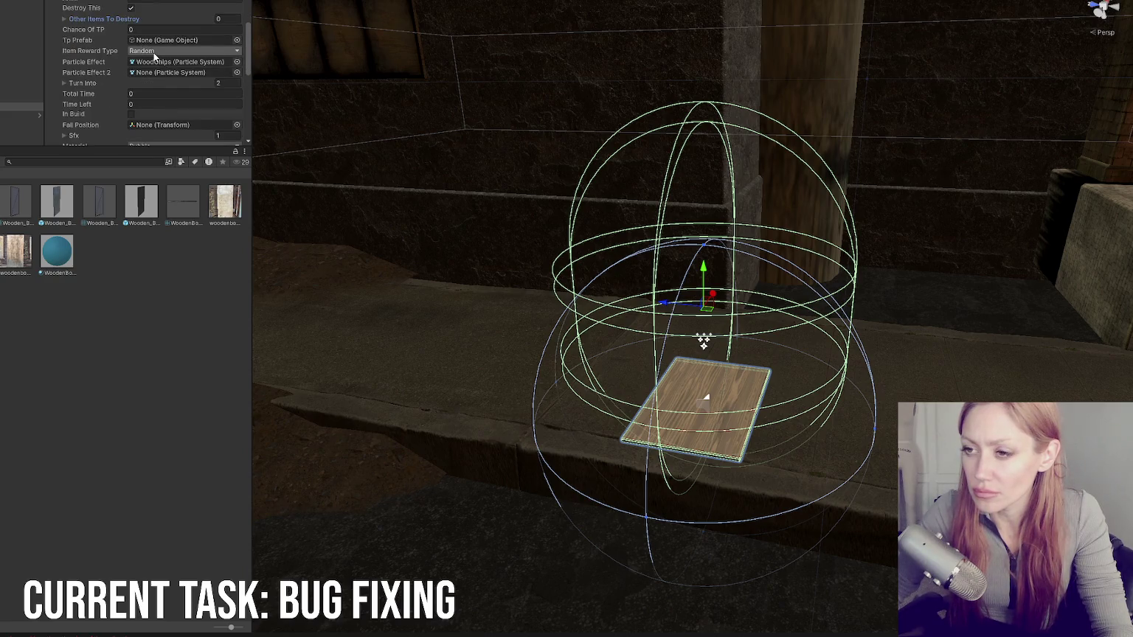
left_click(159, 83)
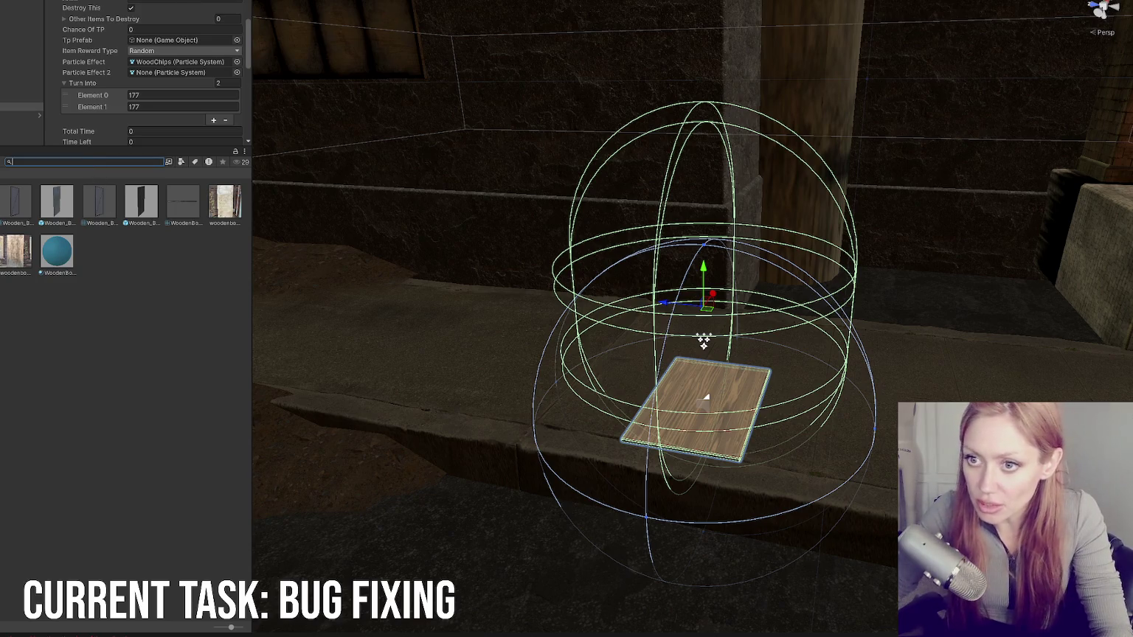
left_click(121, 69)
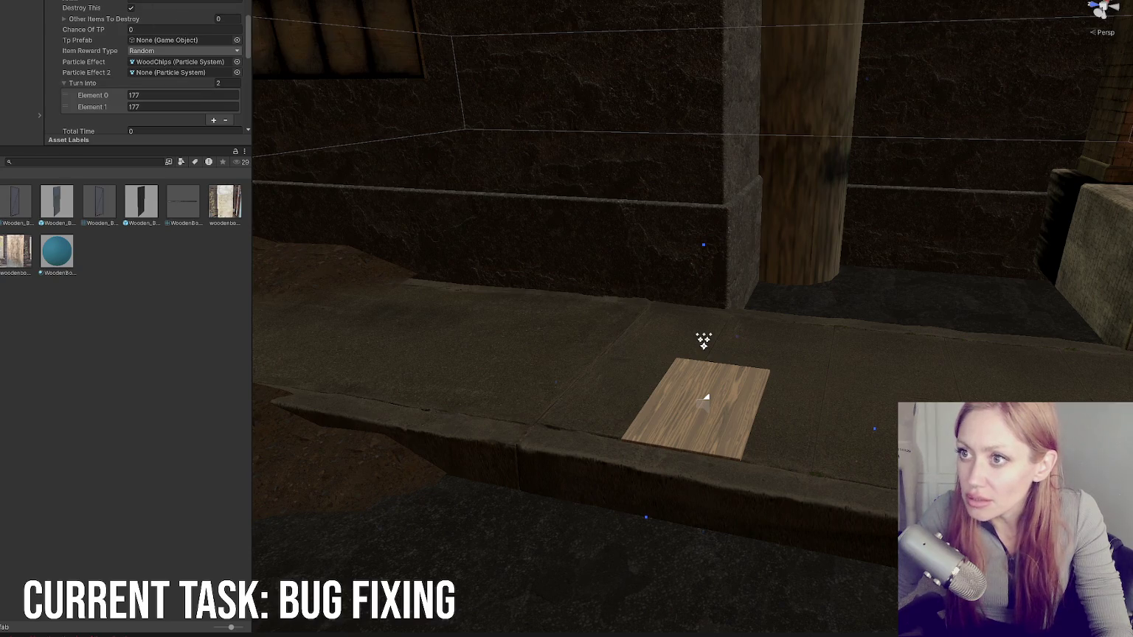
Step: Open a separate Inspector for the WoodenBoard prefab and expand its Item Usable settings
right_click(79, 1)
mouse_move(166, 88)
left_click(273, 114)
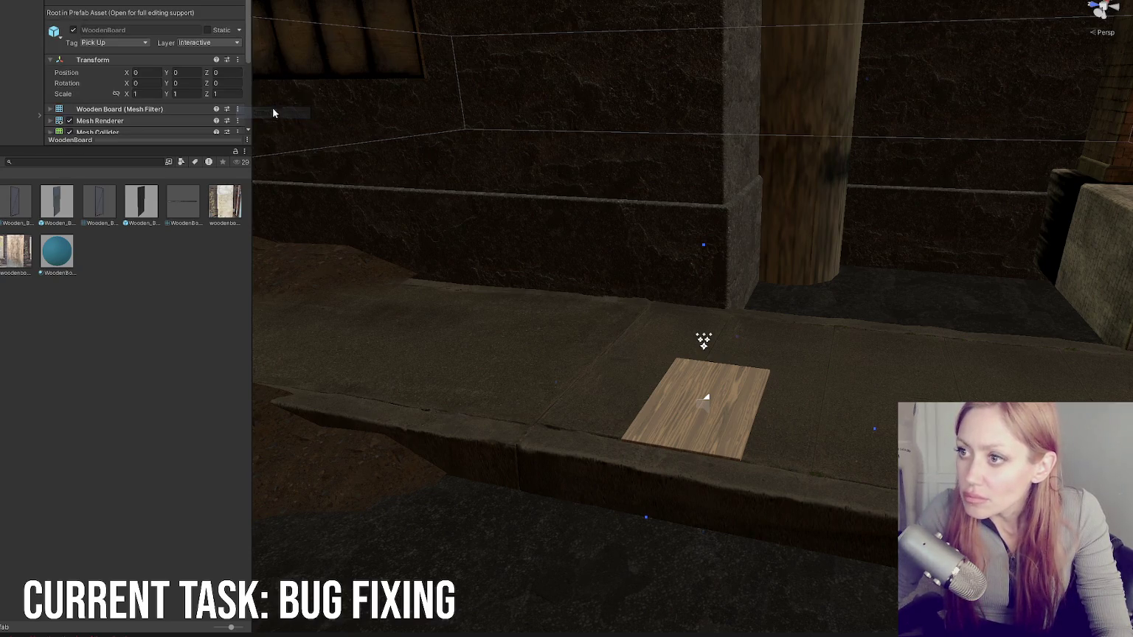
scroll(147, 69, "down", 5)
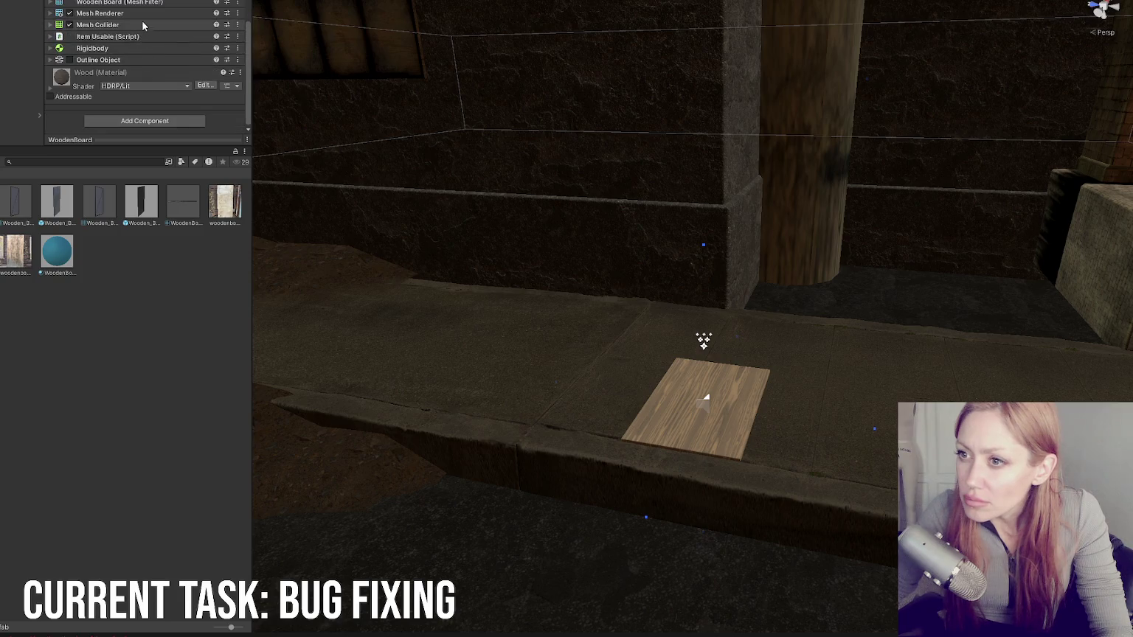
left_click(144, 36)
scroll(145, 37, "down", 2)
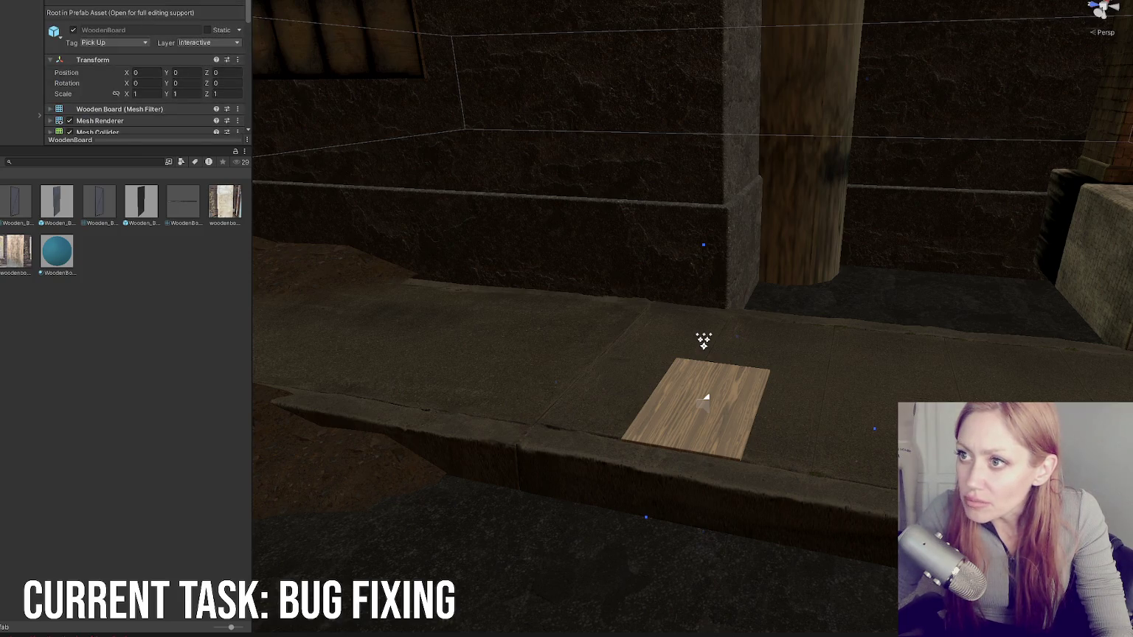
right_click(203, 6)
scroll(76, 4, "down", 3)
Step: Set both Turn Into elements to 13 and the Material to Light Wood
left_click(163, 95)
type("131")
left_click(156, 107)
type("13")
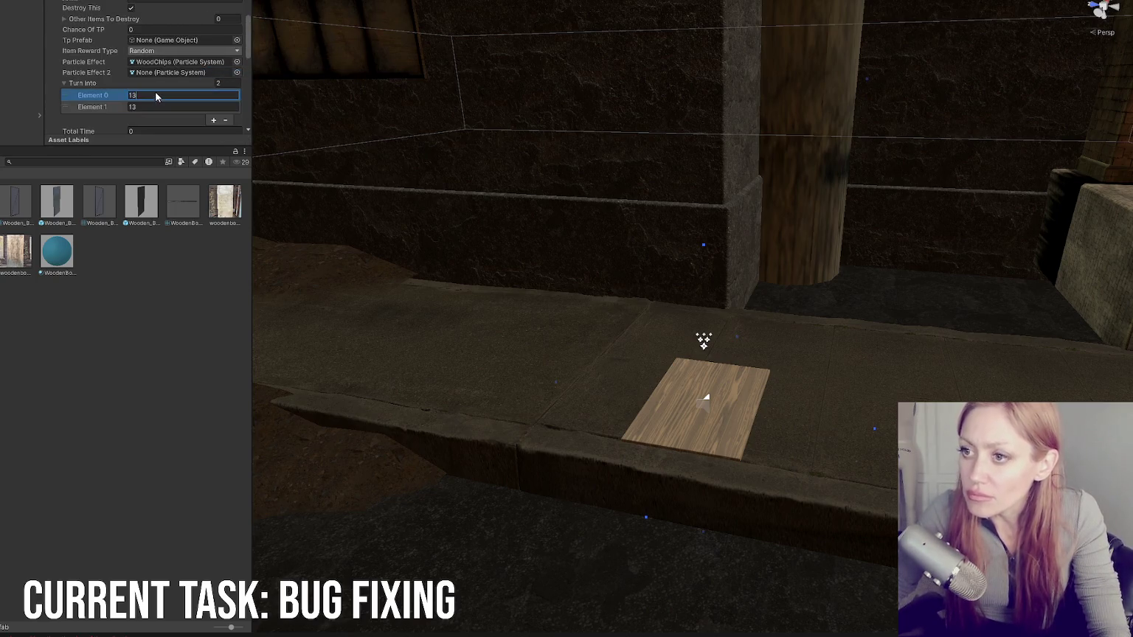
left_click(149, 85)
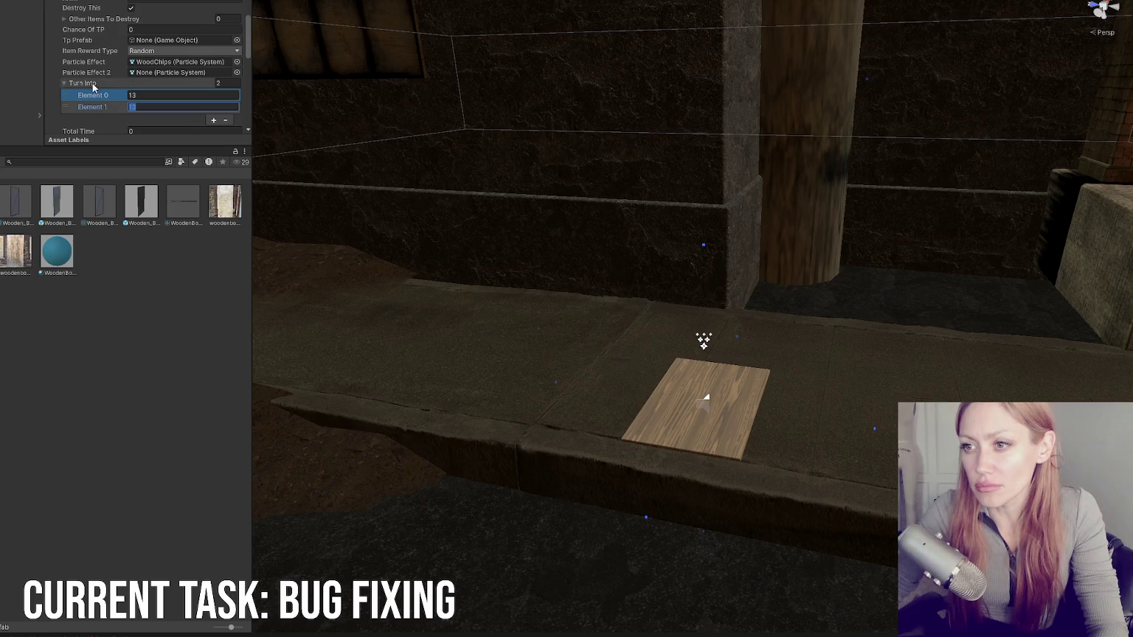
scroll(186, 92, "down", 3)
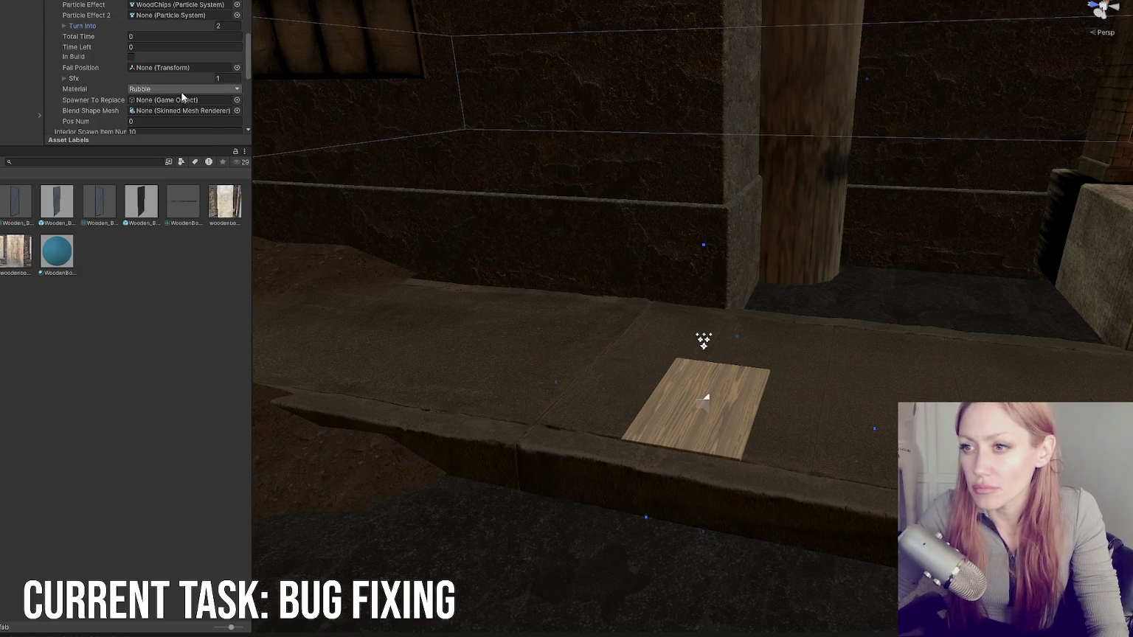
left_click(185, 89)
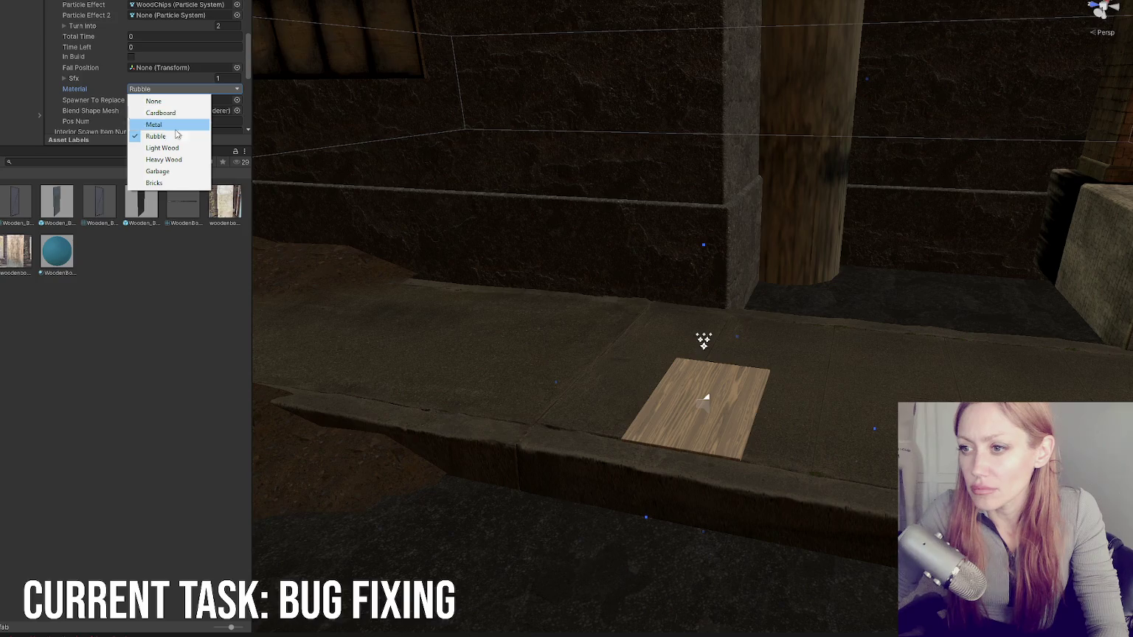
left_click(175, 152)
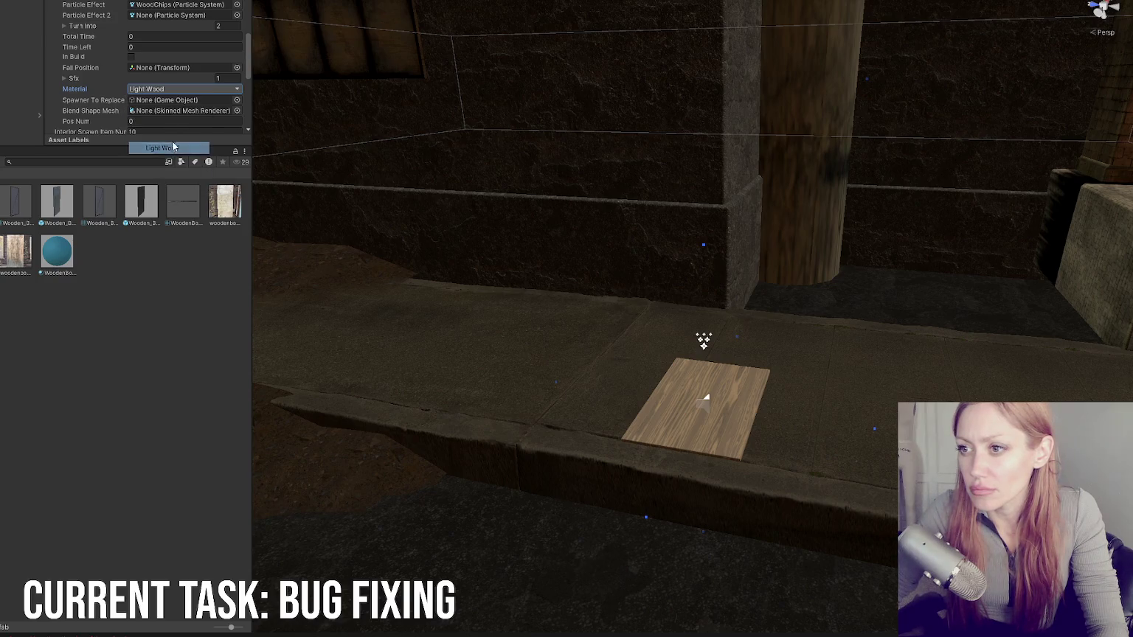
scroll(113, 89, "down", 2)
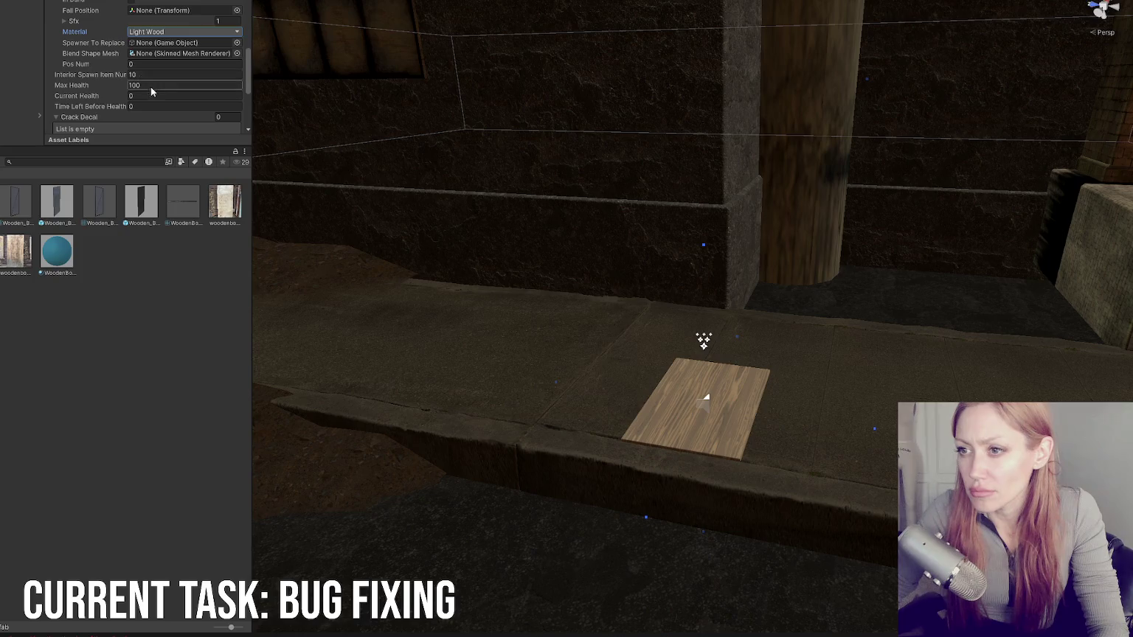
scroll(152, 96, "down", 3)
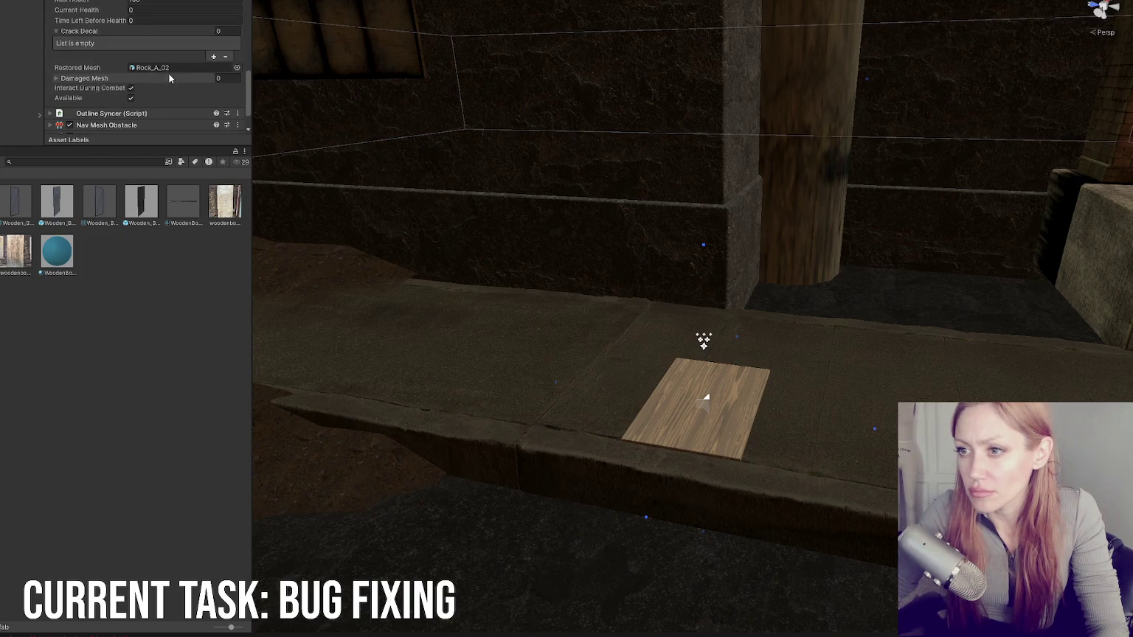
left_click(160, 69)
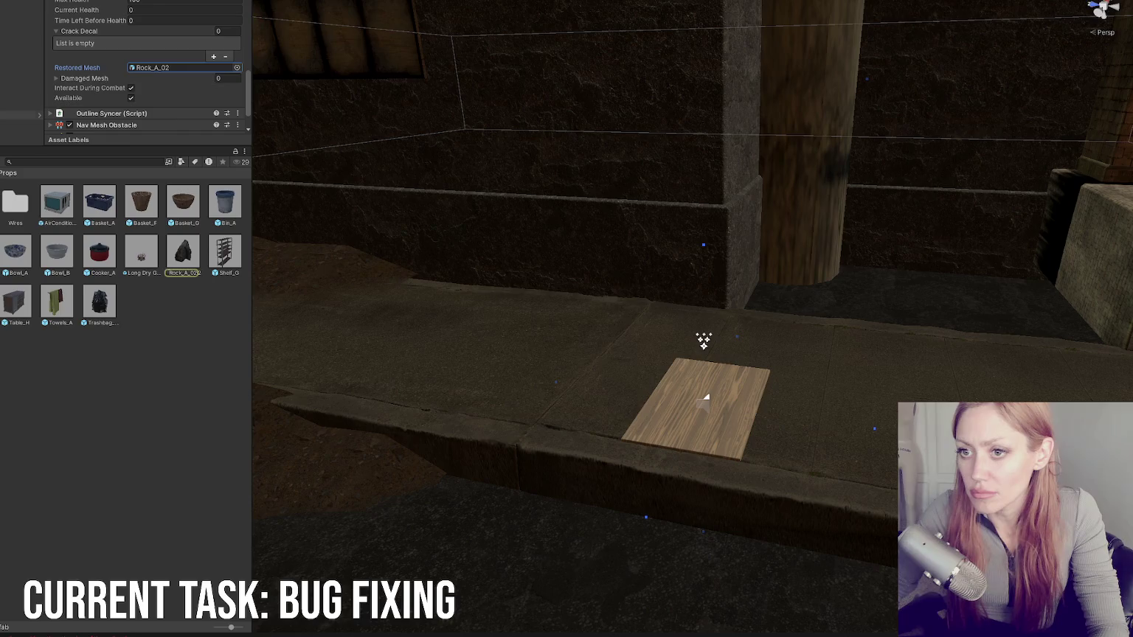
Step: Select the plank in the Scene, search the Project for 'wooden board', then clear the search
left_click(22, 124)
key("ctrl+f")
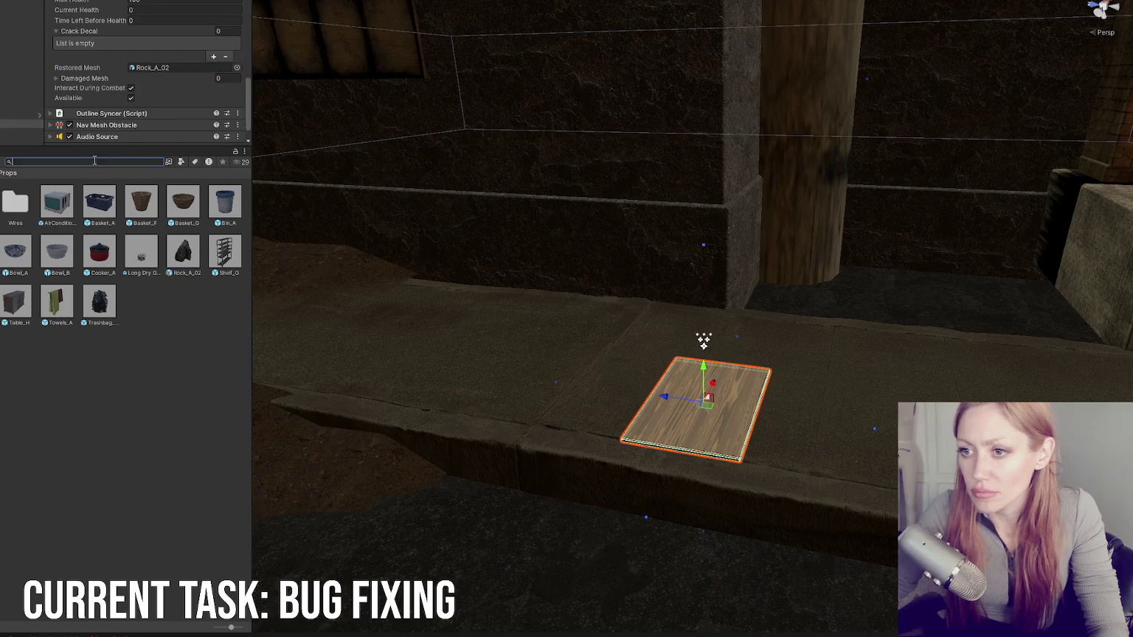
type("wooden board")
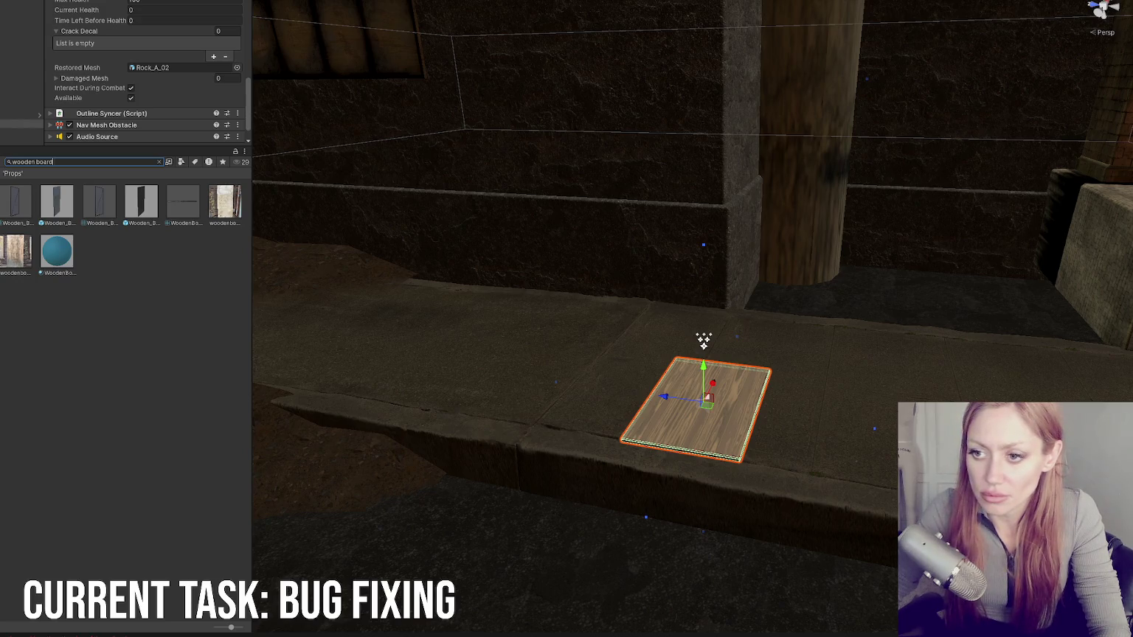
key("Escape")
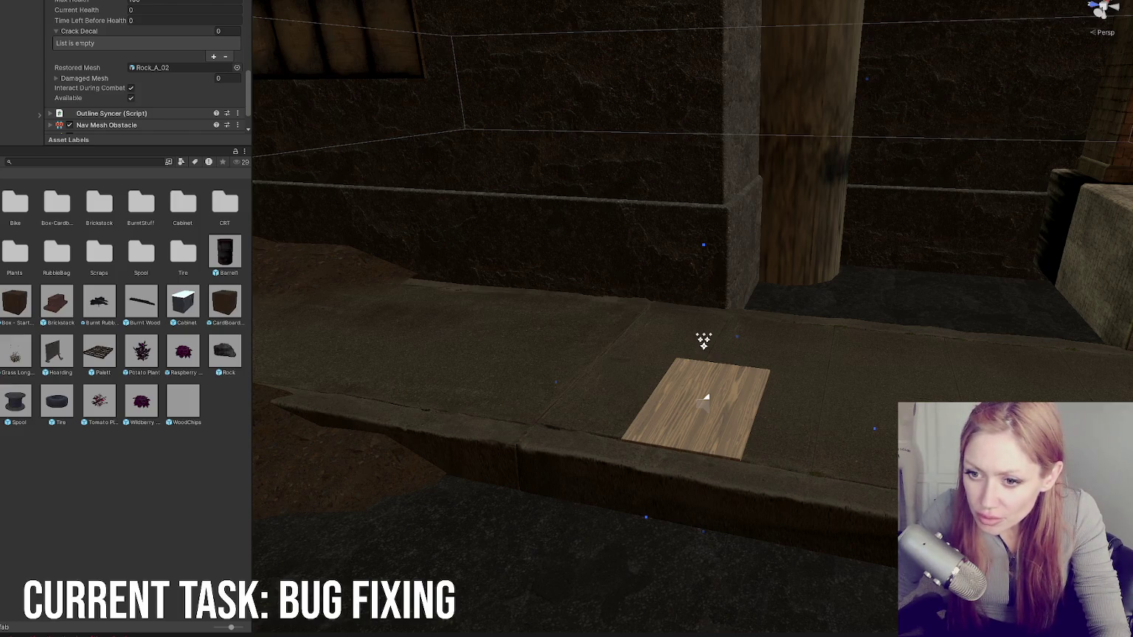
right_click(47, 478)
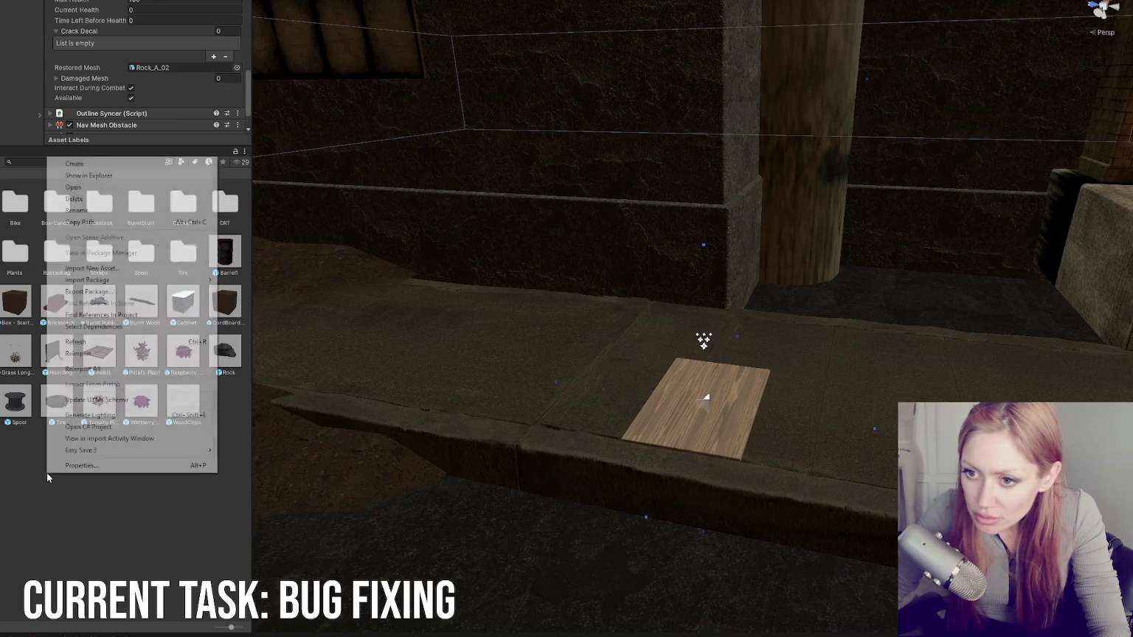
Step: Create a 'Wooden Barricade' folder in the props folder, open it, and return to the parent
mouse_move(178, 163)
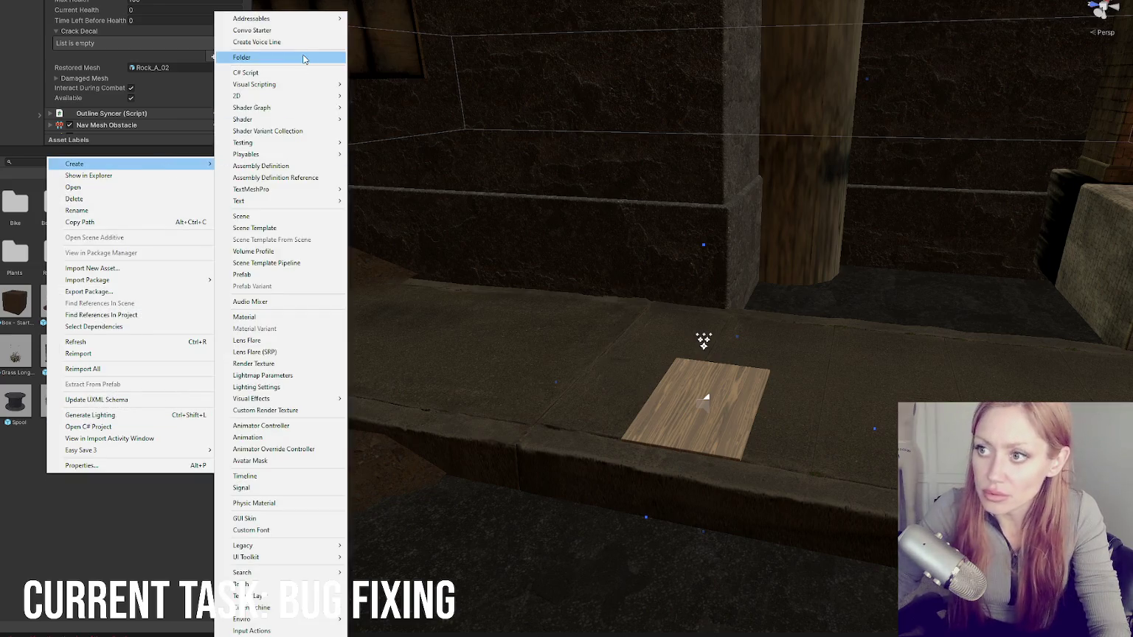
key("Escape")
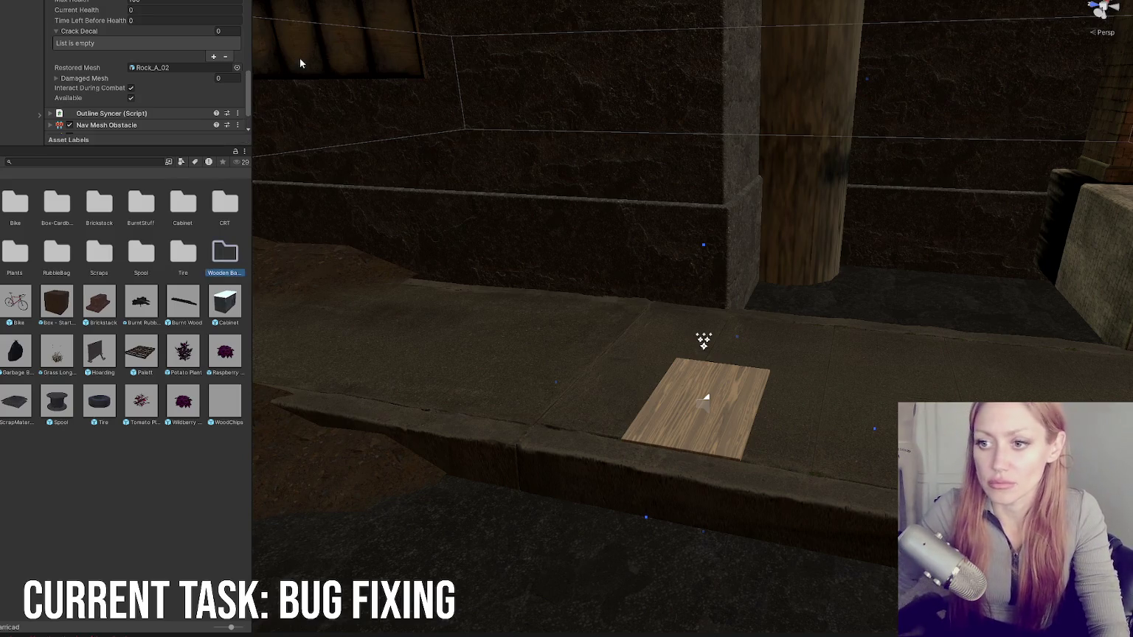
left_click(229, 273)
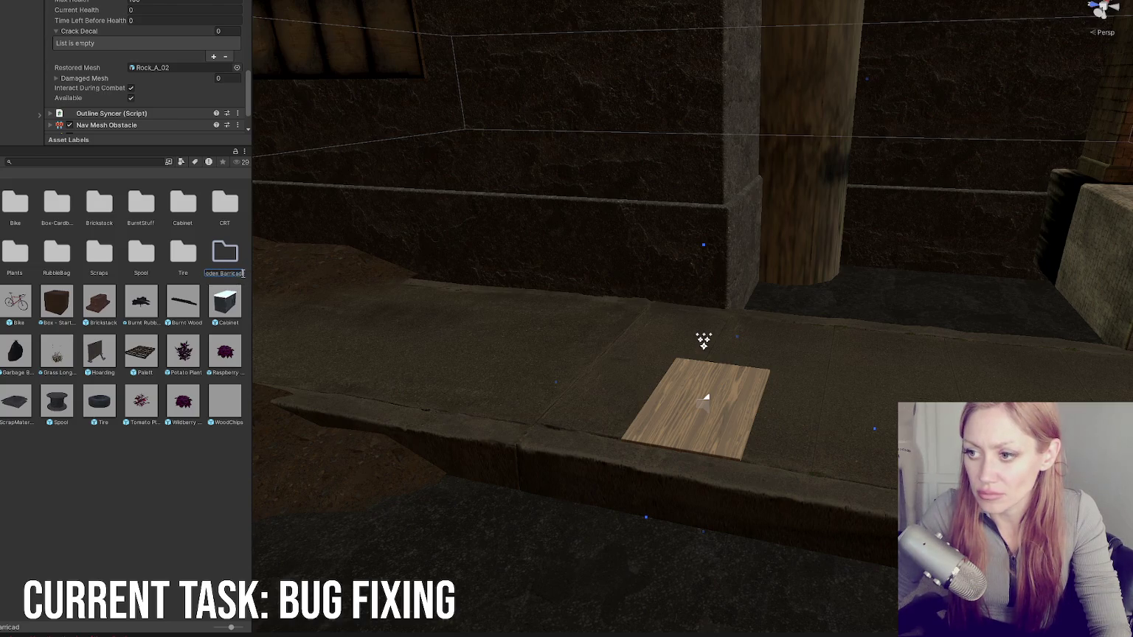
double_click(231, 260)
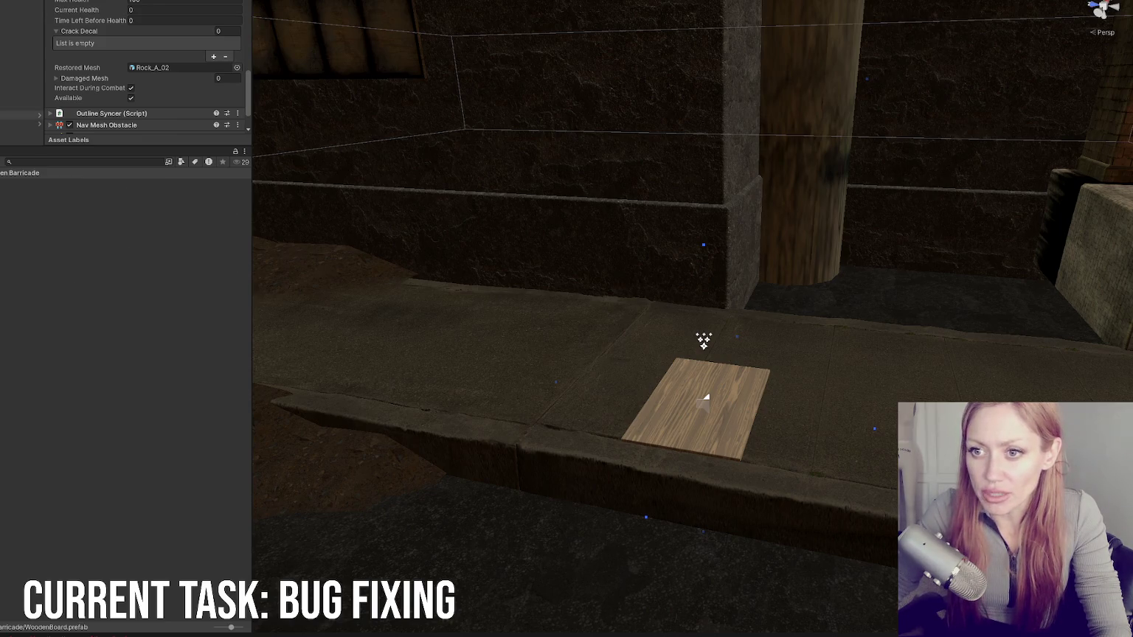
key("BackSpace")
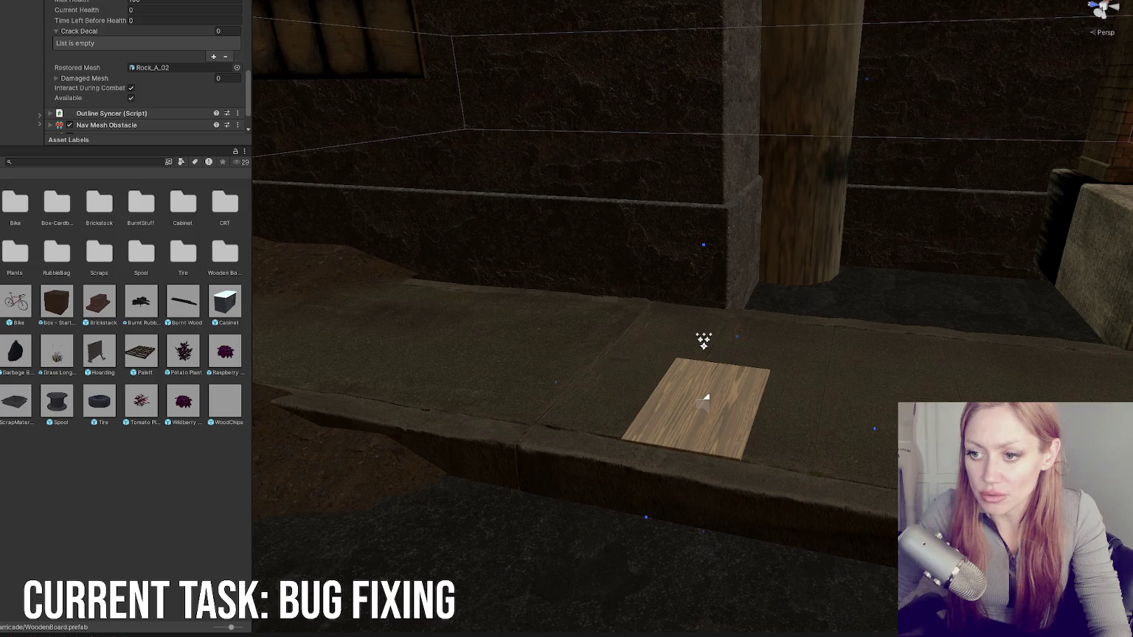
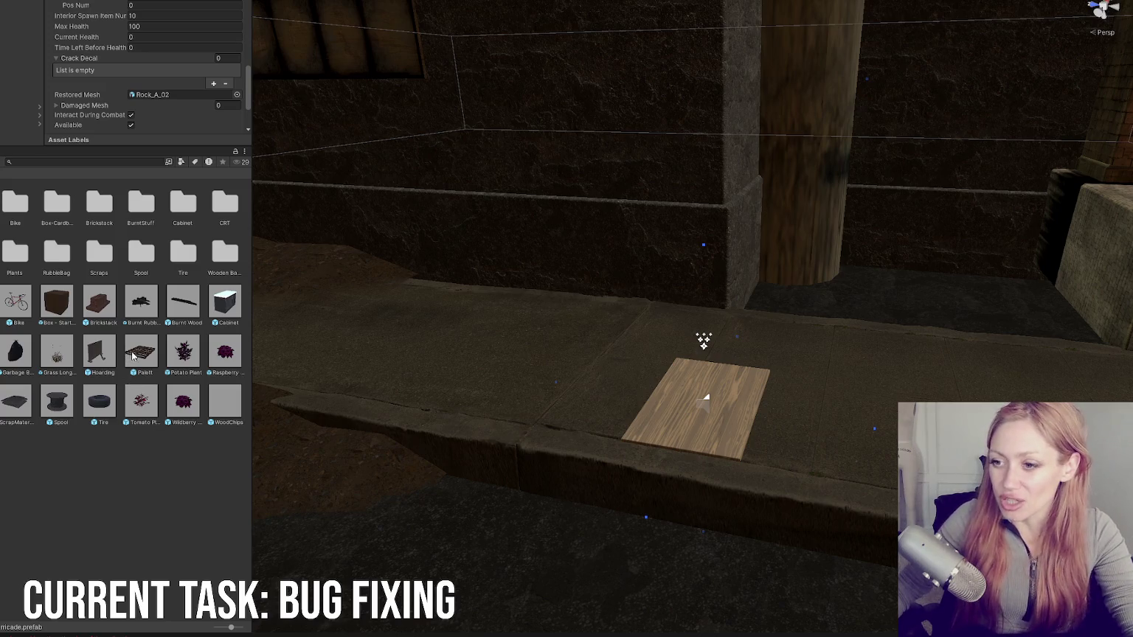
Step: Place a pallet in the alley scene, frame it, then undo the placement
scroll(445, 353, "down", 5)
left_click_drag(147, 361, 494, 490)
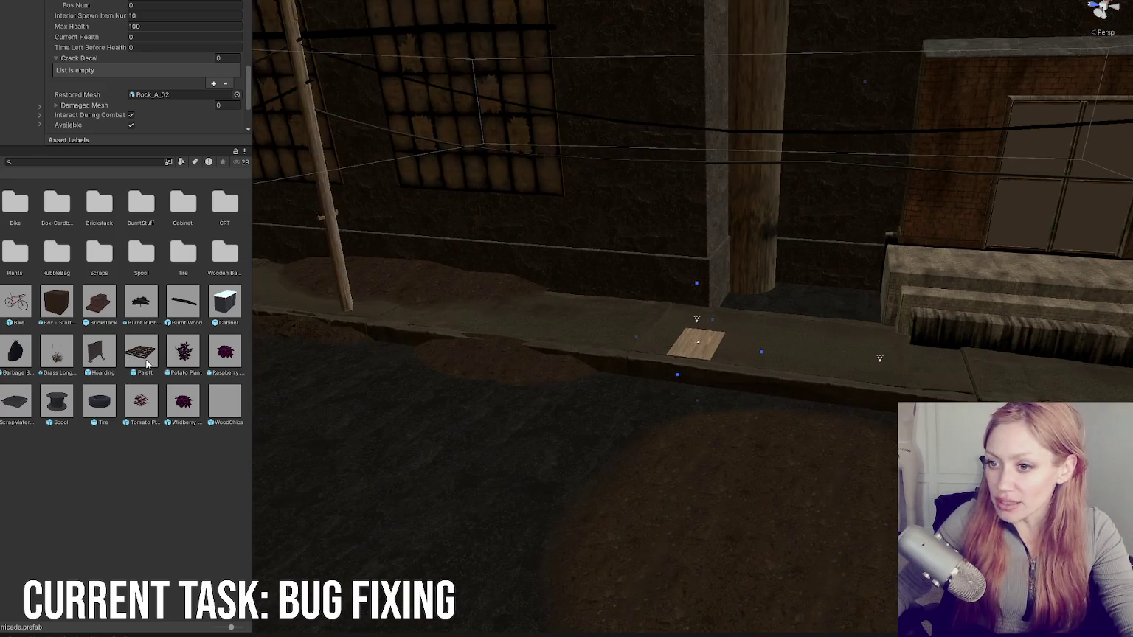
key("f")
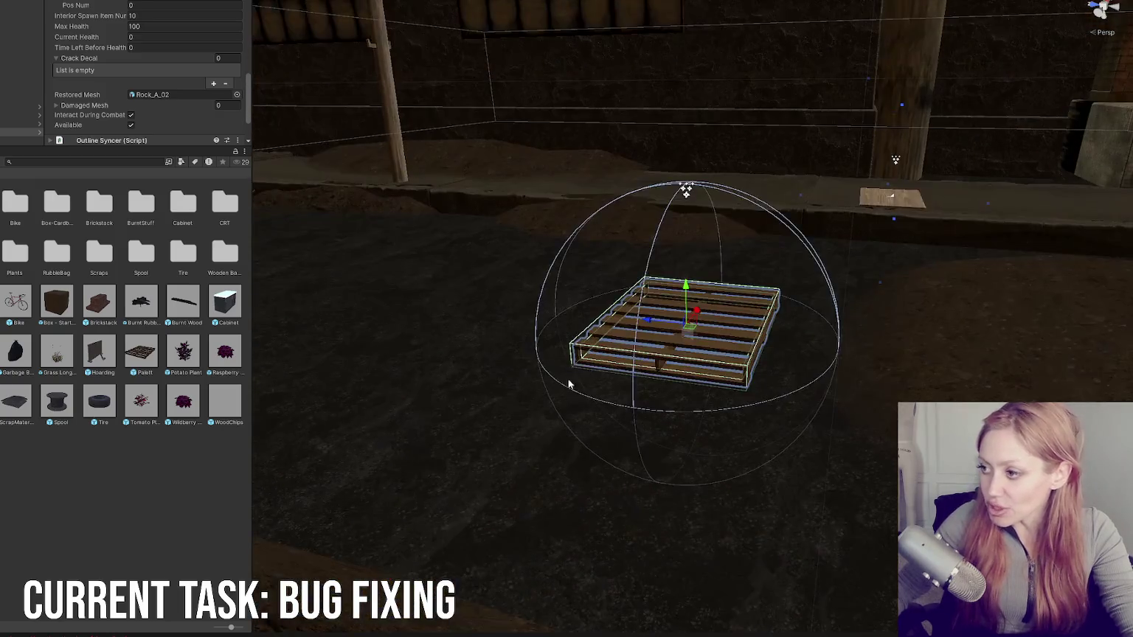
key("ctrl+z")
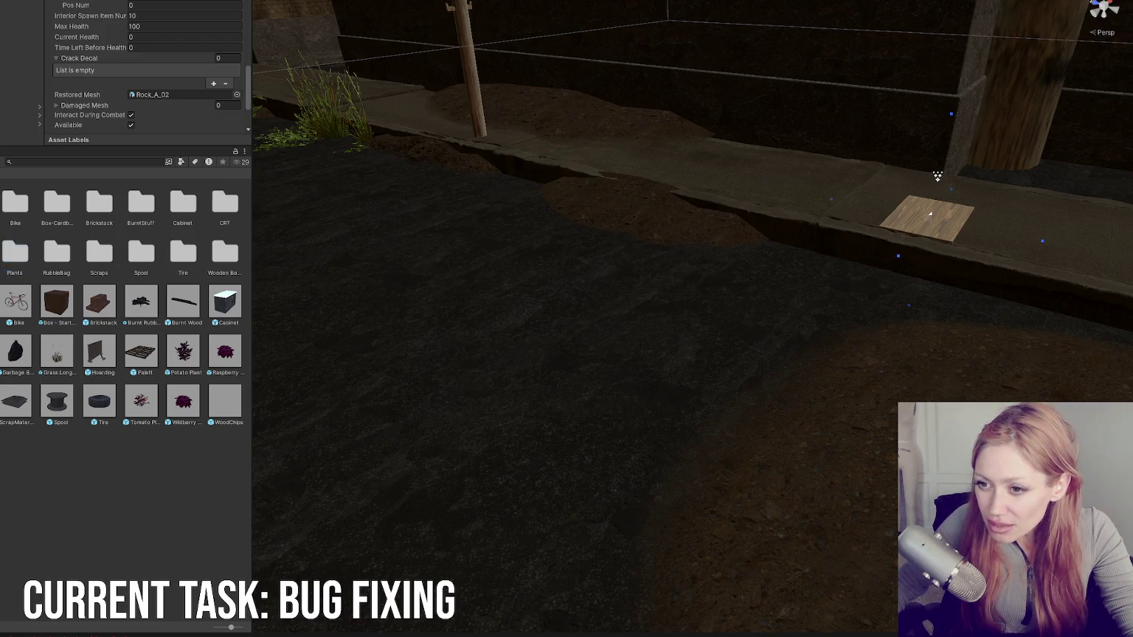
Step: Try placing Pallet3 and Pallet4 side by side on the ground, then undo both
double_click(15, 251)
mouse_move(6, 217)
left_mouse_down()
mouse_move(442, 355)
mouse_move(450, 382)
left_mouse_up()
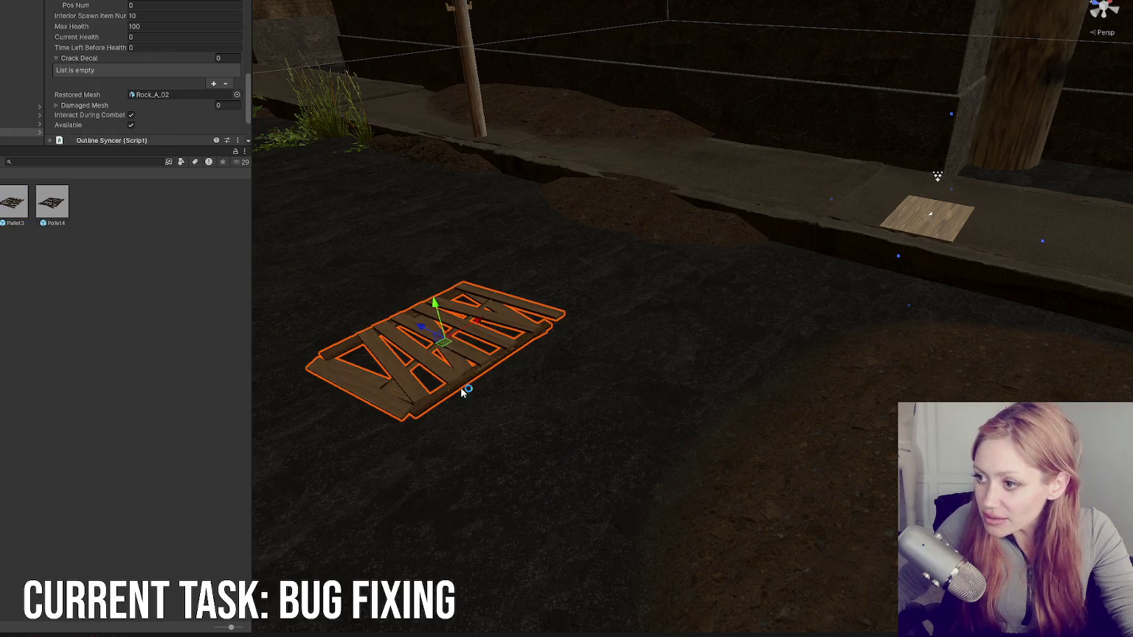
key("f")
left_click(111, 432)
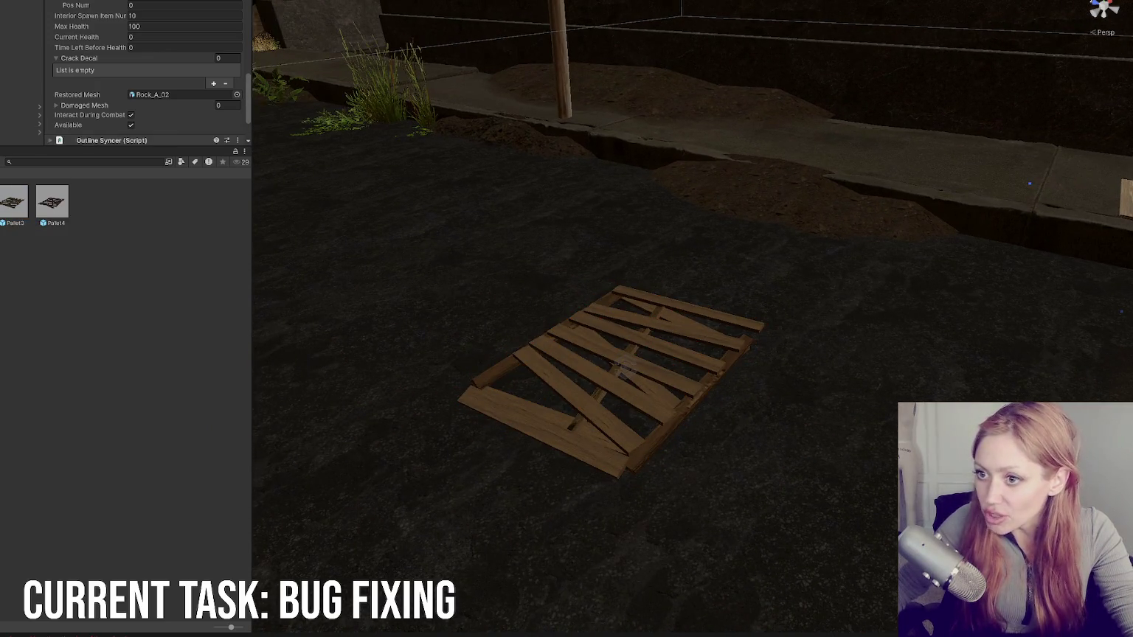
left_click_drag(64, 209, 410, 262)
left_click(359, 332)
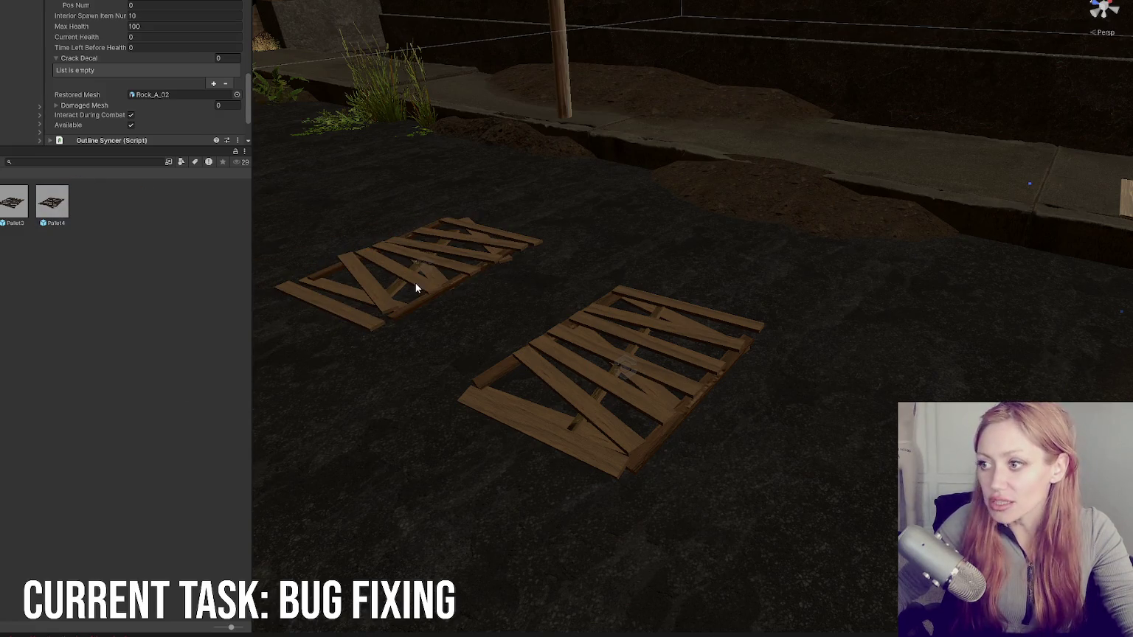
key("ctrl+z")
key("ctrl+z")
key("ctrl+z")
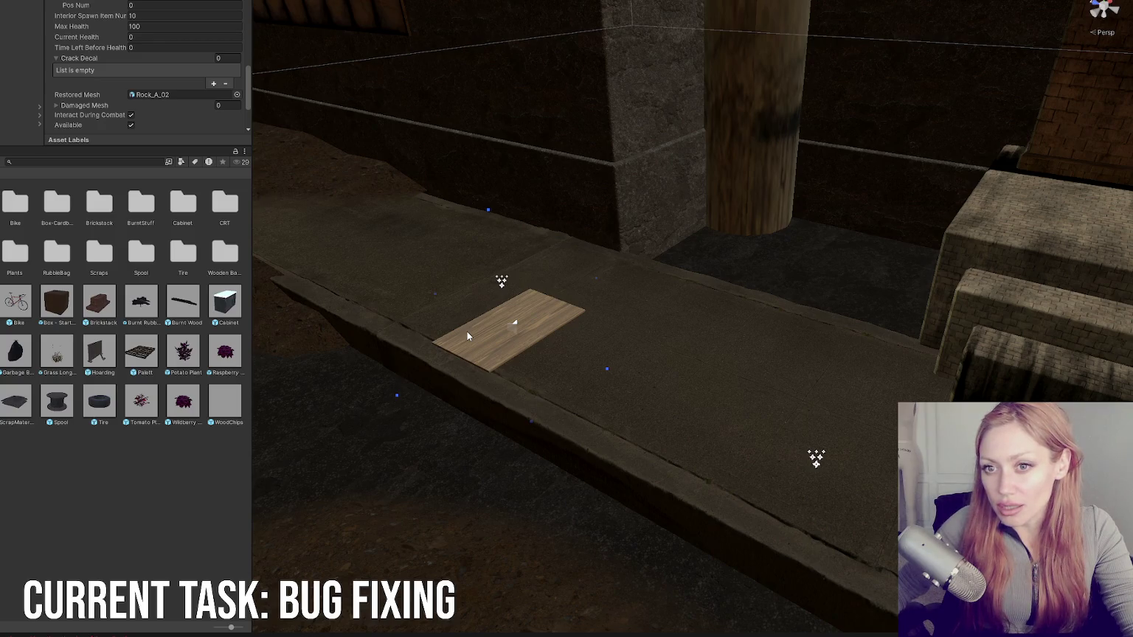
Step: Select the wooden plank's child object and search the project assets for 'wood'
left_click(467, 333)
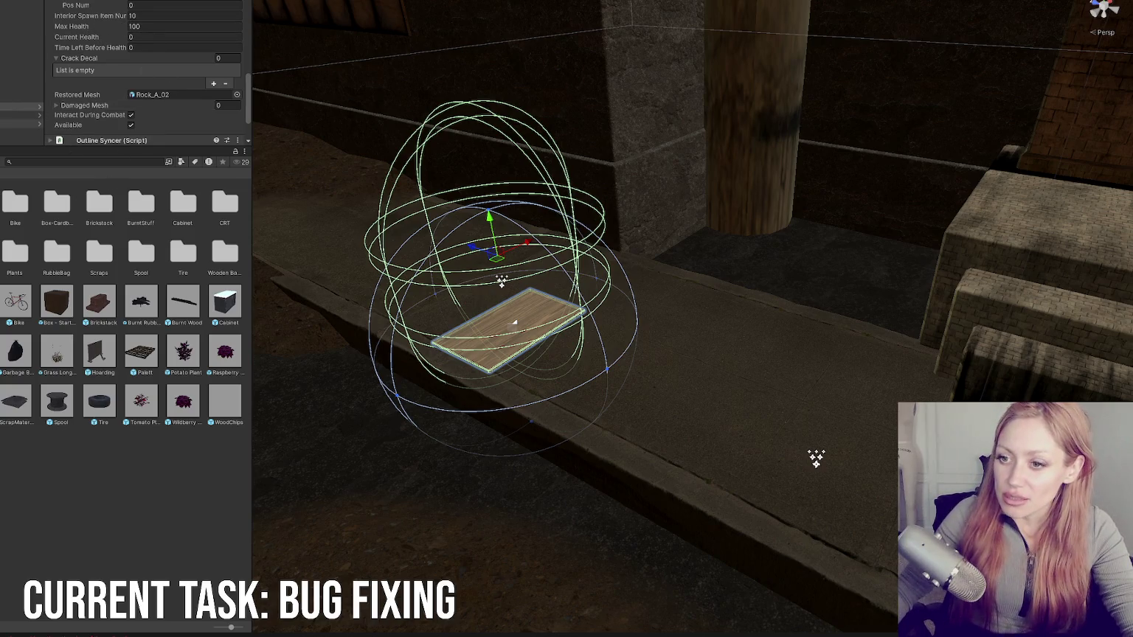
left_click(23, 124)
left_click(64, 161)
type("wood")
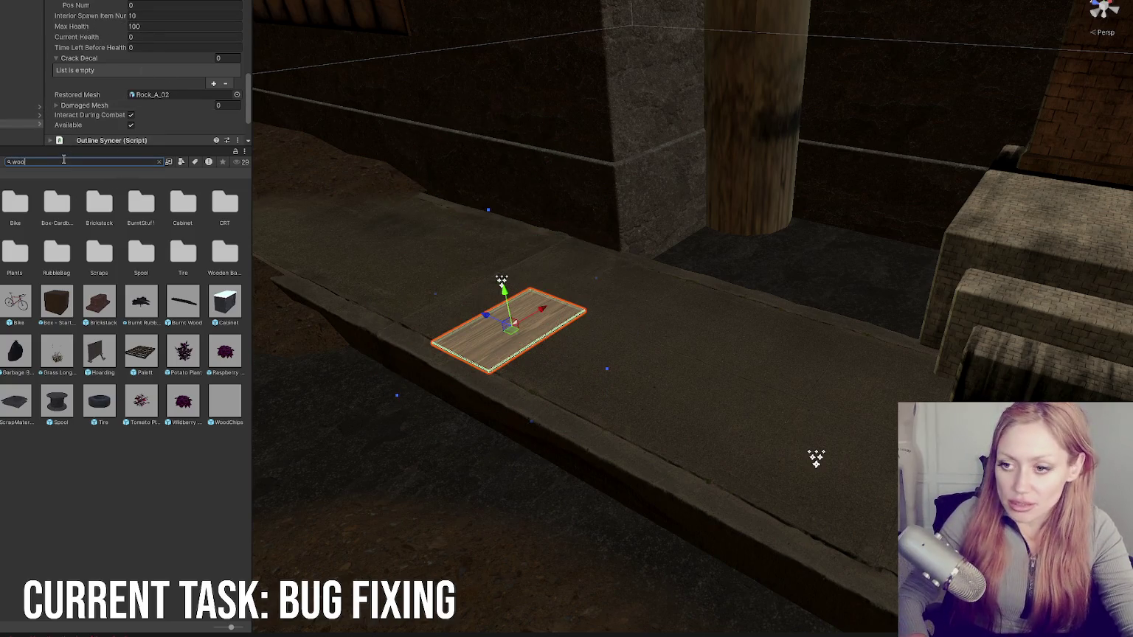
key("Return")
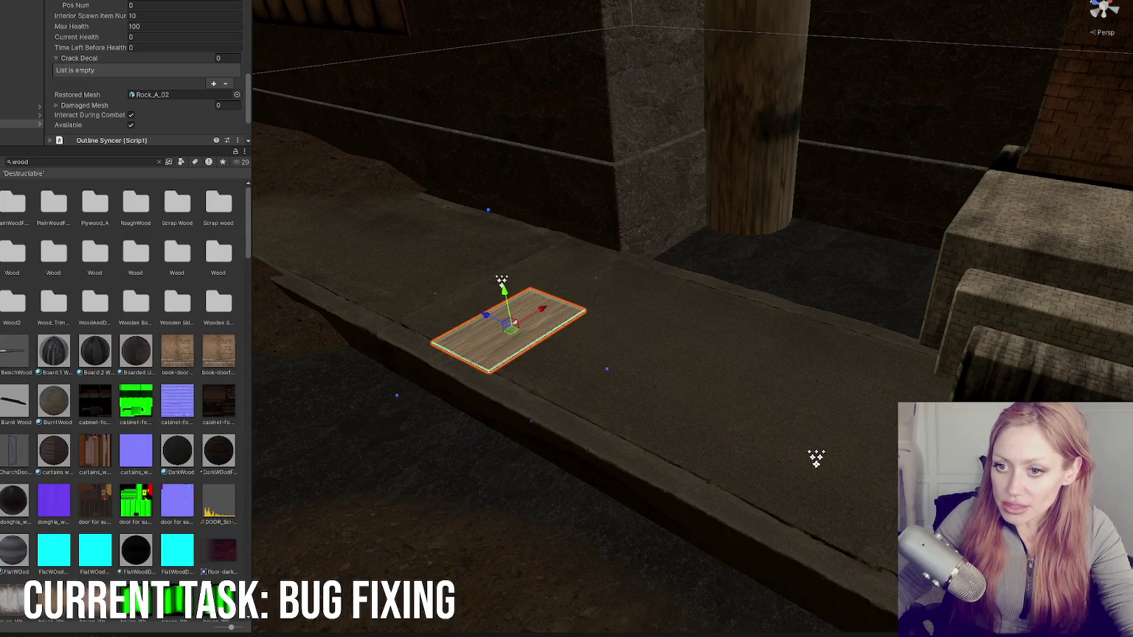
key("Escape")
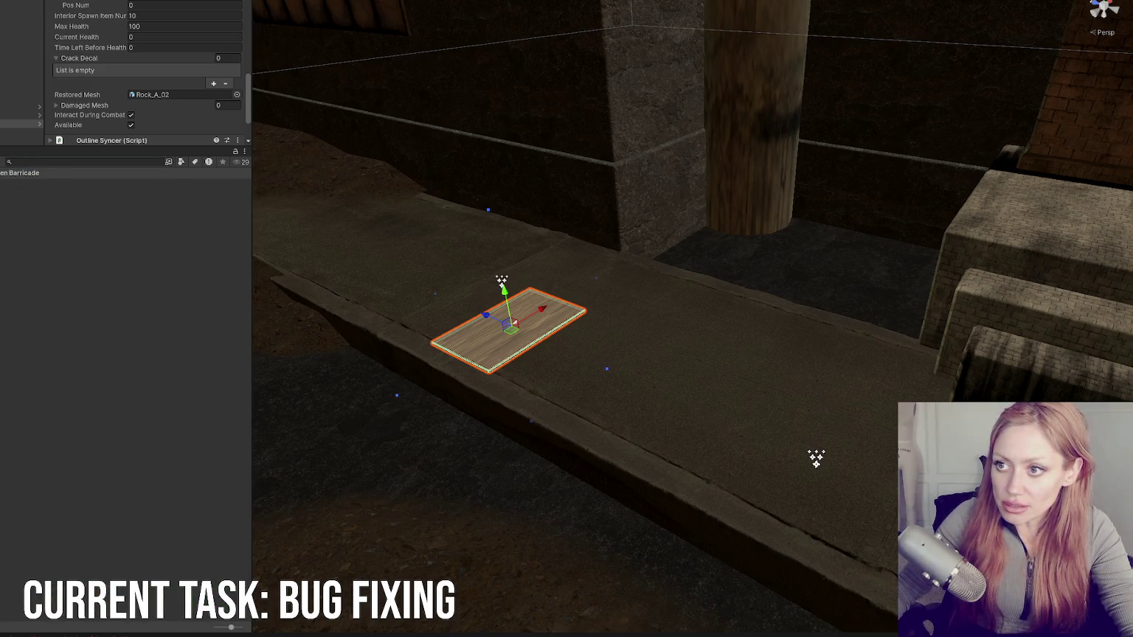
Step: Enlarge the Inspector to check the barricade's Effort Item Name, then select Wasteland Controls
scroll(148, 89, "down", 1)
left_click_drag(22, 107, 195, 65)
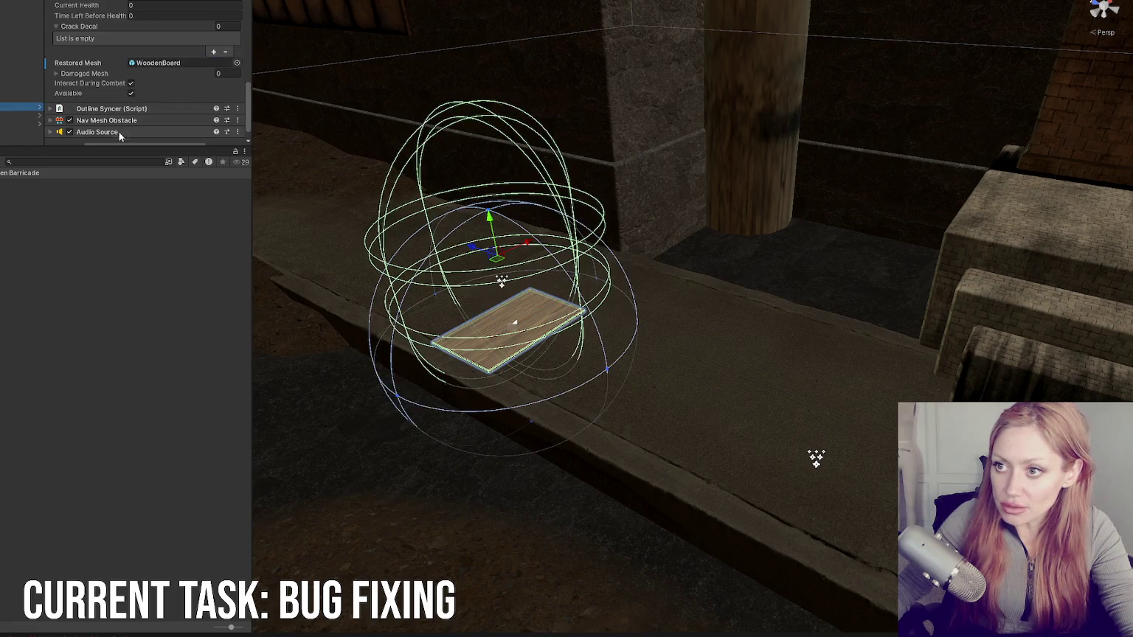
scroll(140, 96, "up", 4)
left_click_drag(148, 146, 152, 346)
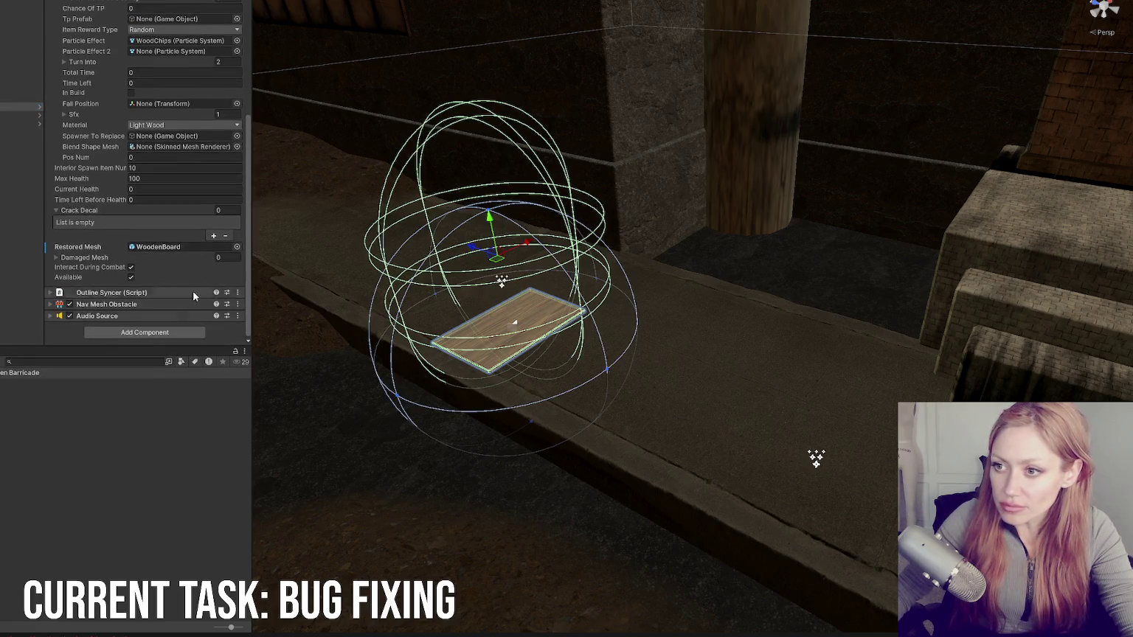
scroll(180, 234, "up", 7)
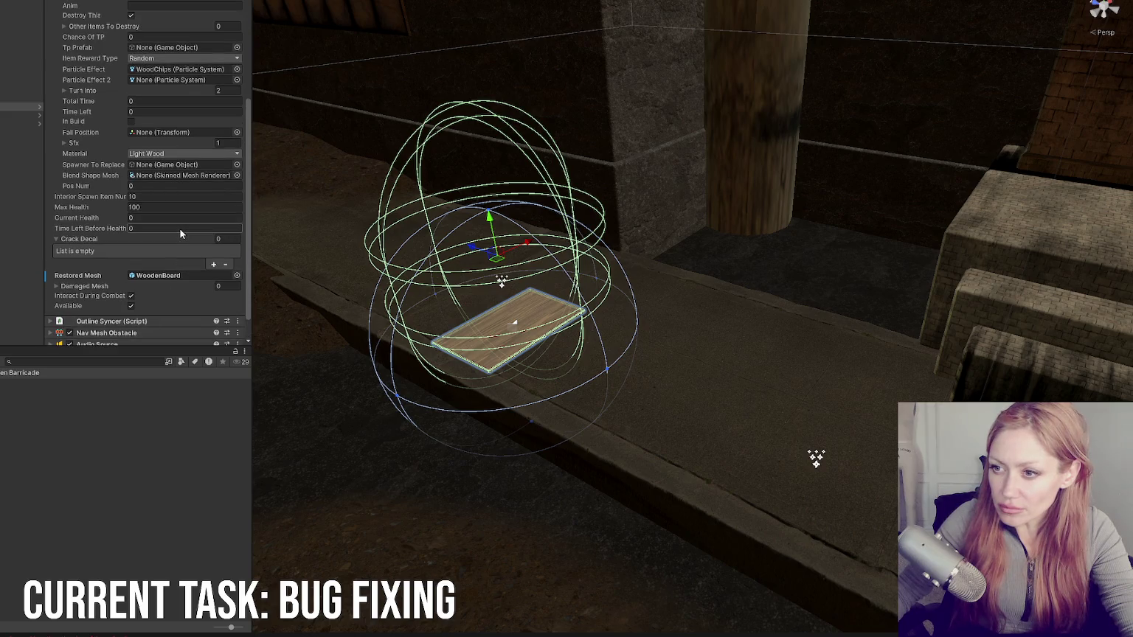
scroll(182, 225, "up", 3)
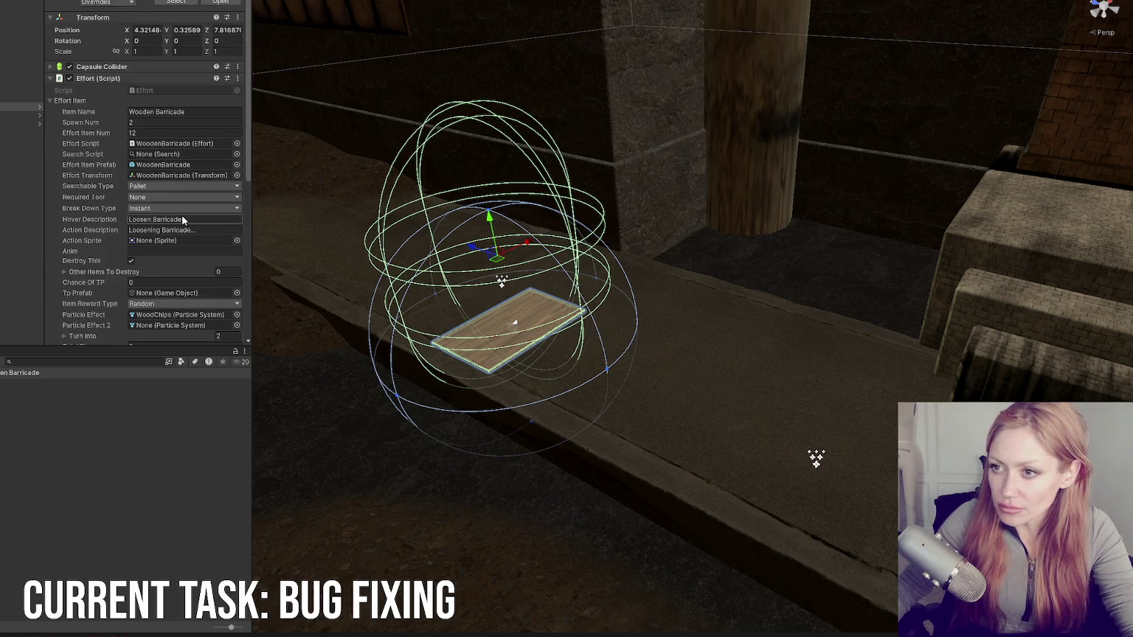
left_click(152, 114)
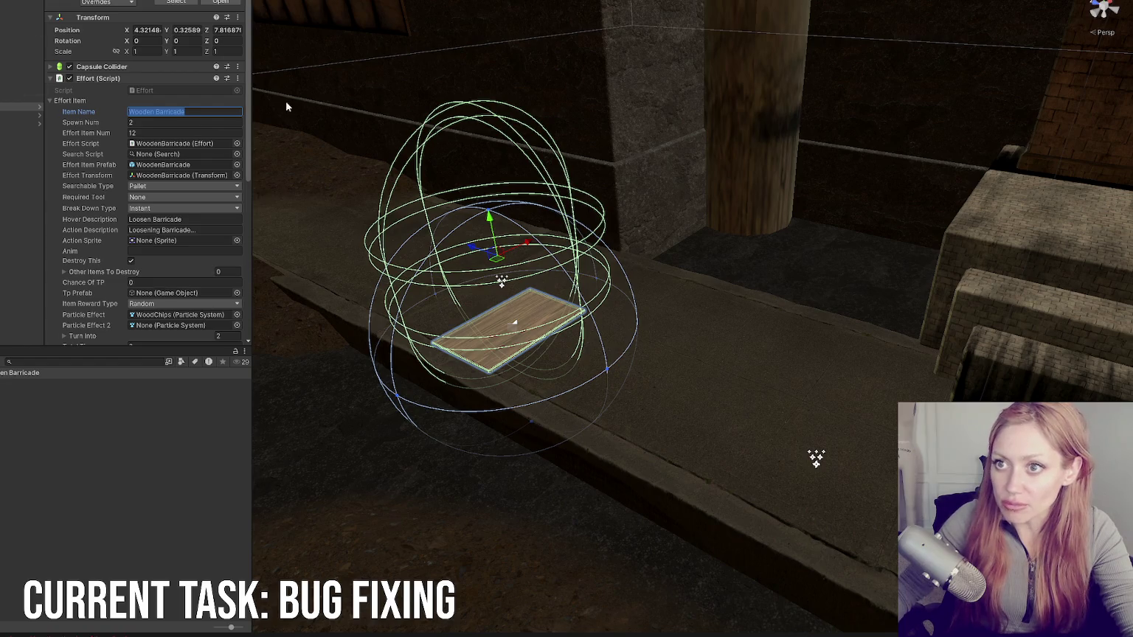
double_click(15, 22)
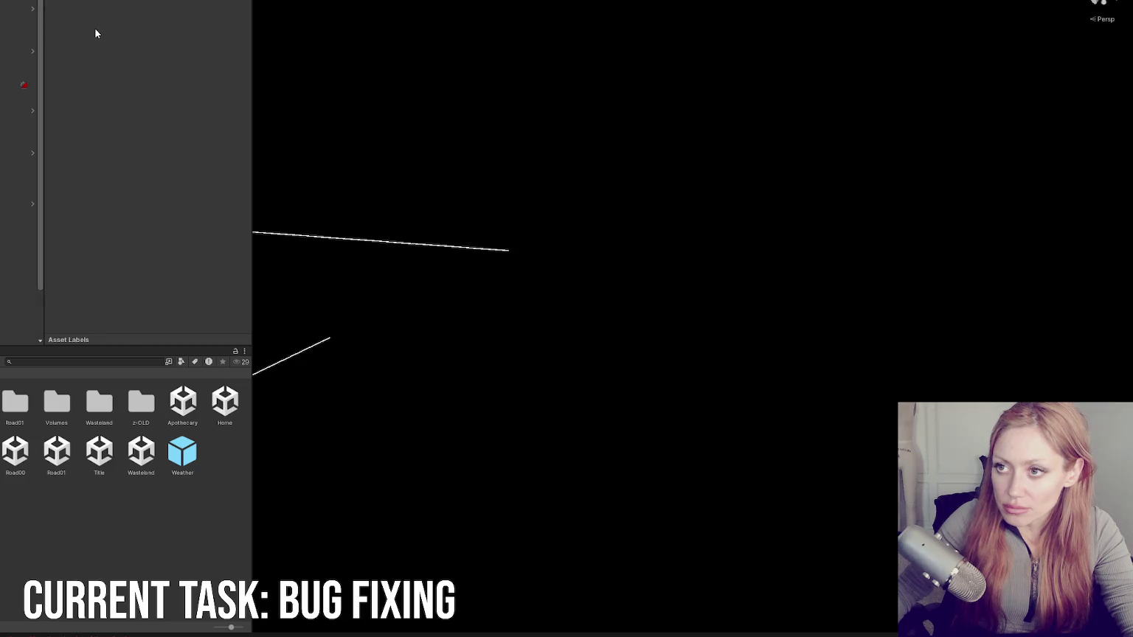
Step: Browse the 43 Placeable Objects and review Check Safe Space Layer, keeping PlacementFoundation
scroll(127, 98, "down", 5)
scroll(127, 99, "down", 10)
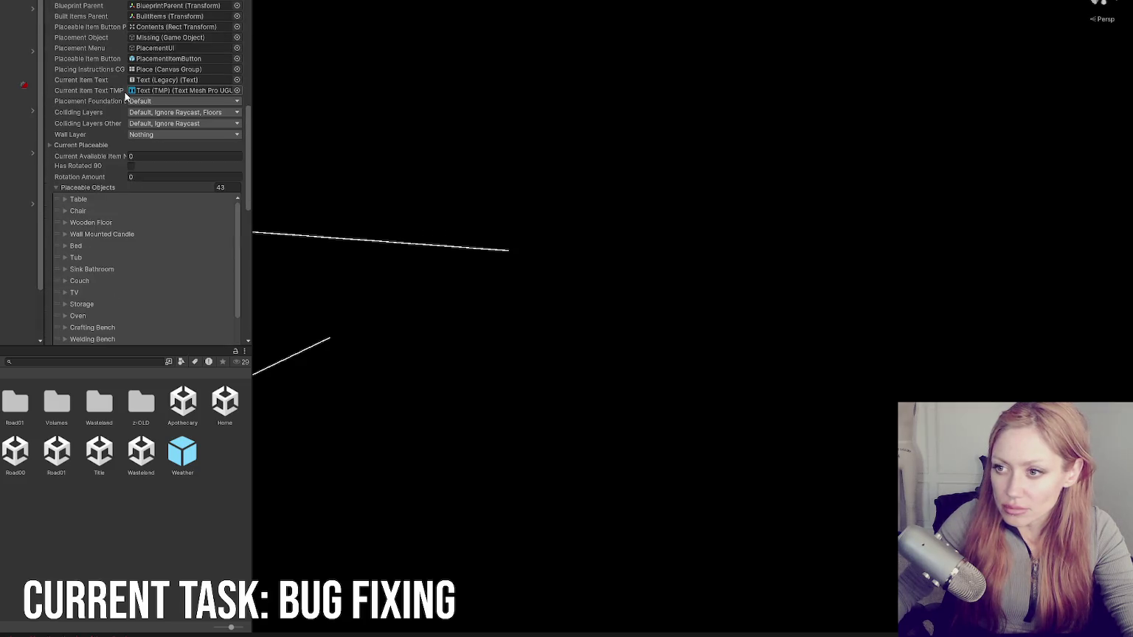
scroll(128, 93, "down", 10)
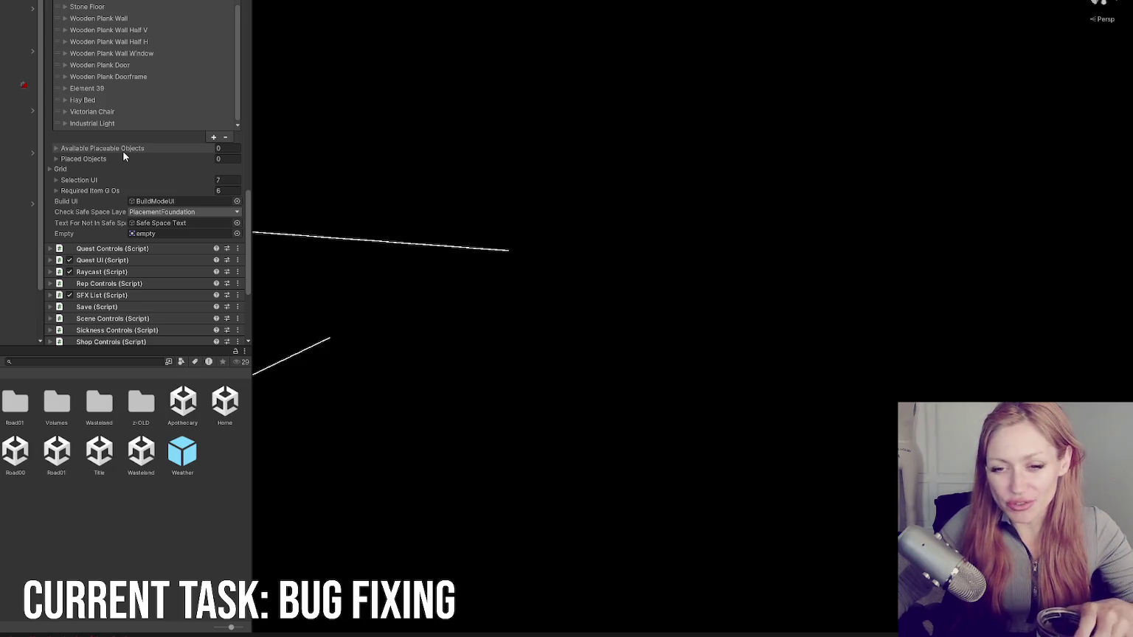
left_click(185, 211)
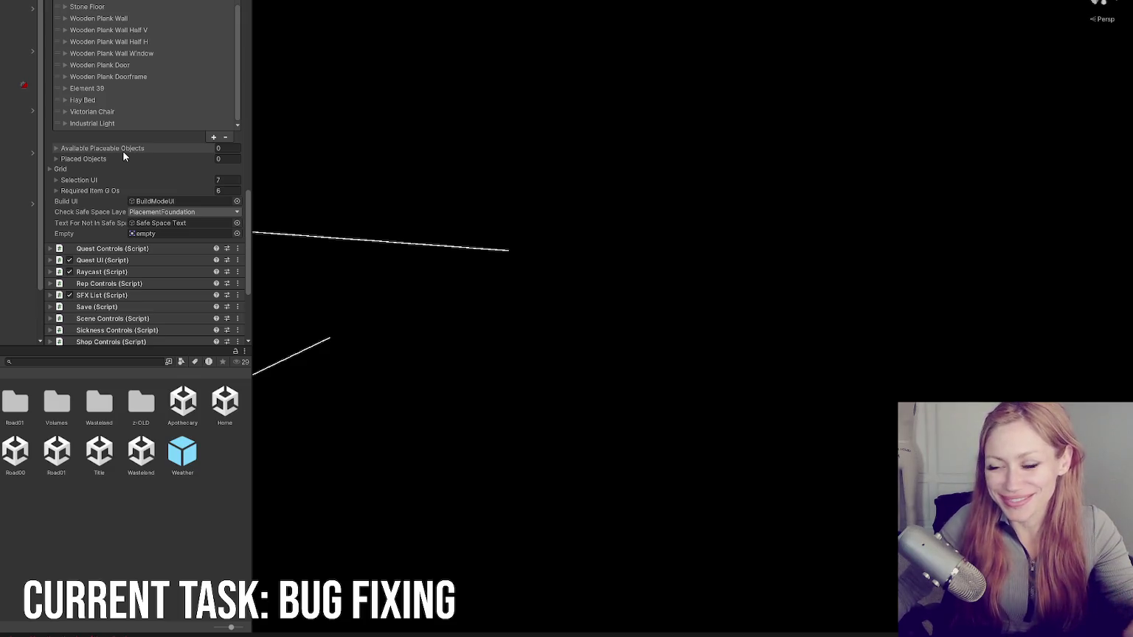
left_click(187, 190)
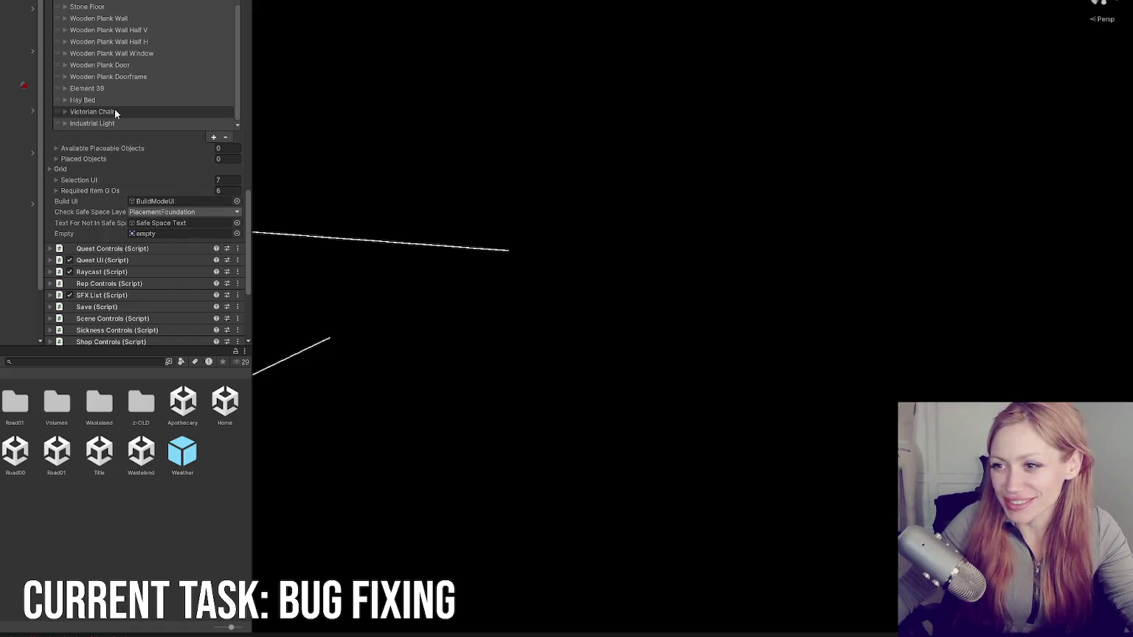
left_click(184, 211)
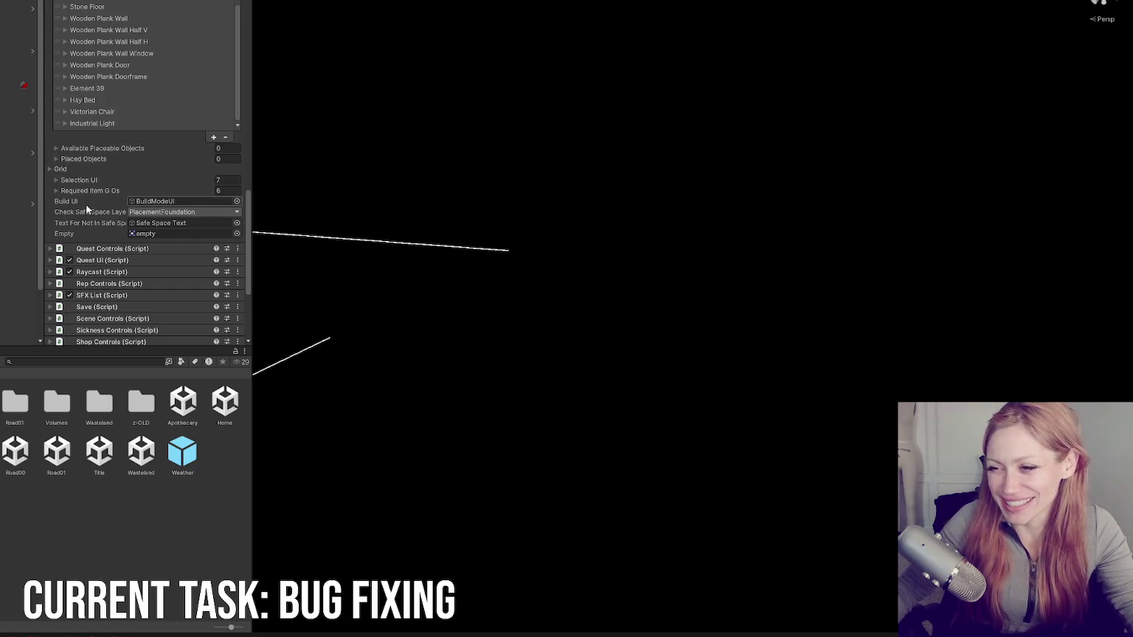
left_click(176, 200)
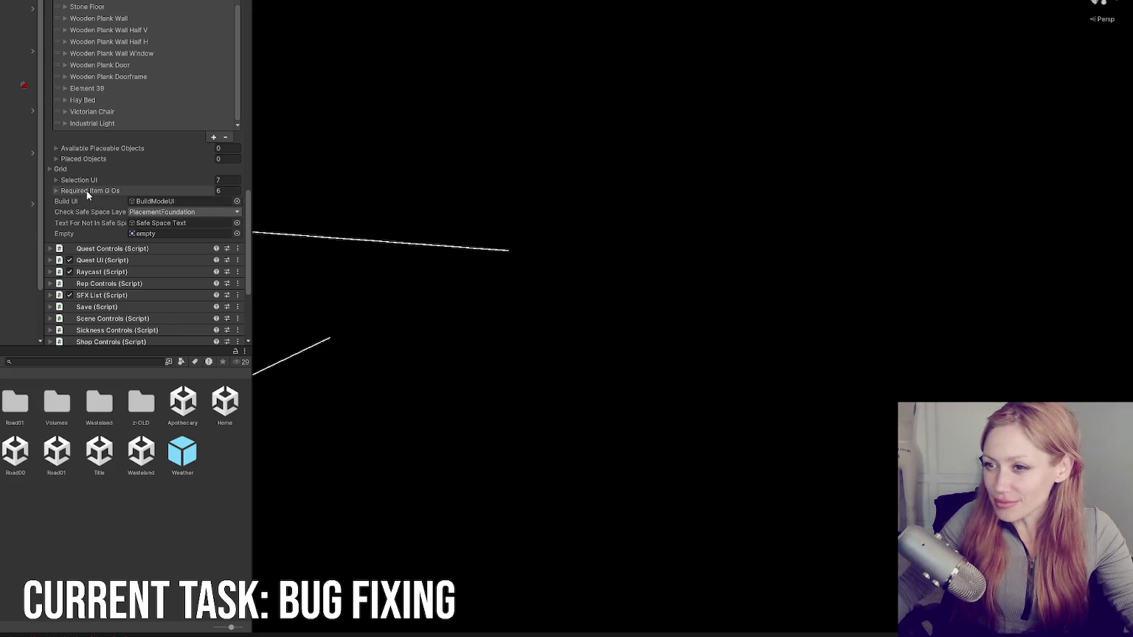
scroll(86, 221, "up", 5)
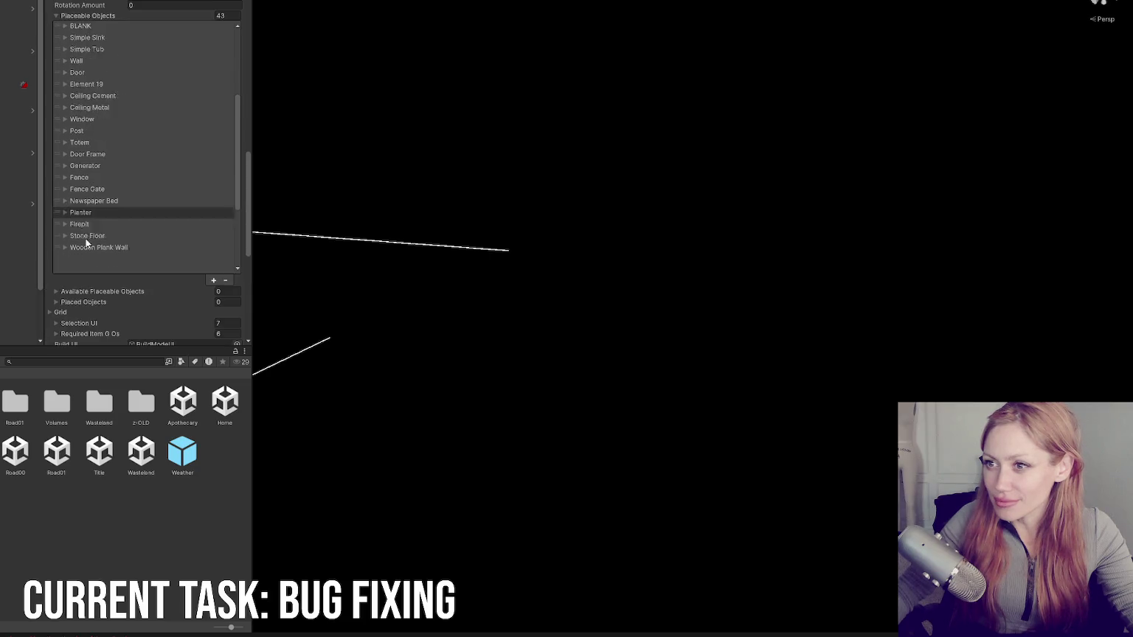
Step: Collapse Placement Controls, expand Effort Controls and compare All Effort Items with NPC.cs
scroll(86, 253, "up", 10)
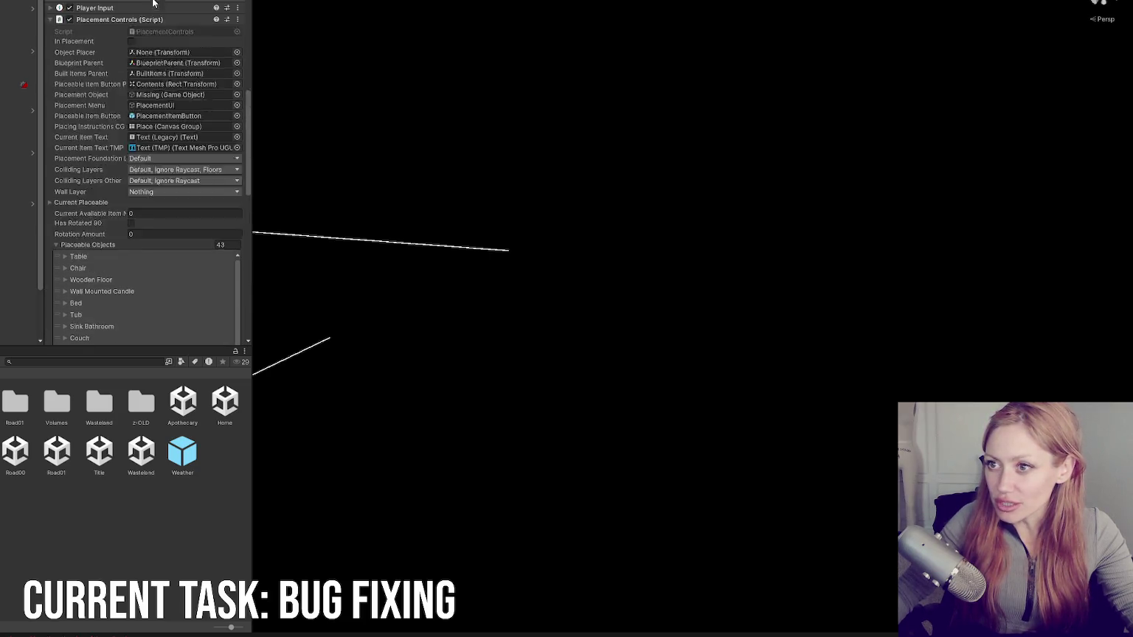
left_click(96, 78)
key("alt+Tab")
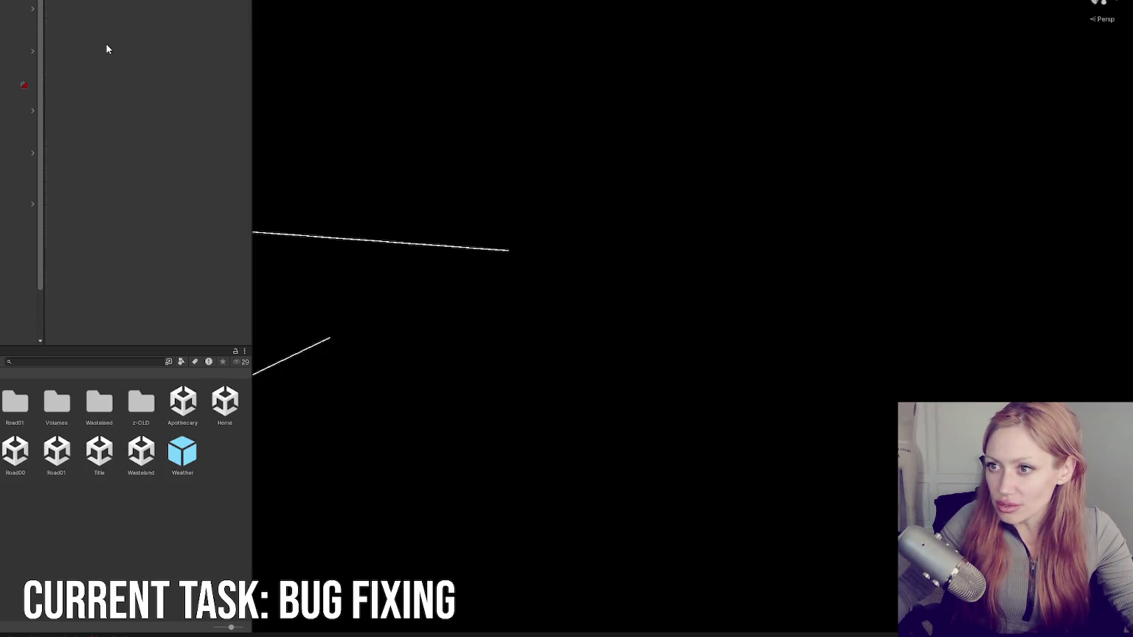
left_click(110, 249)
scroll(152, 62, "down", 3)
scroll(149, 63, "down", 5)
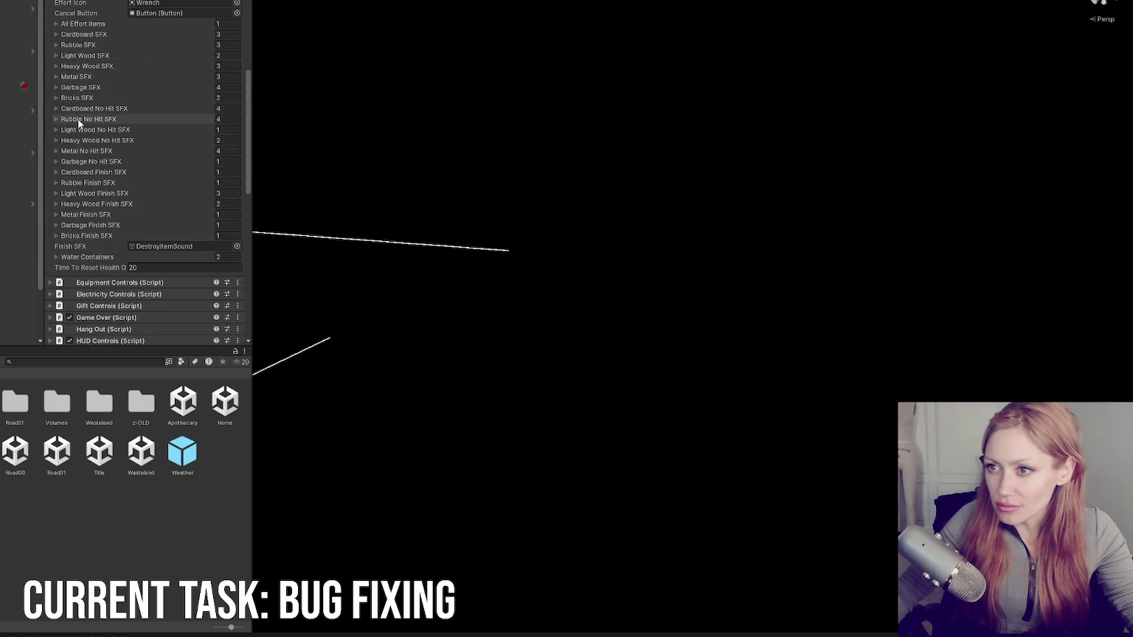
scroll(78, 123, "up", 1)
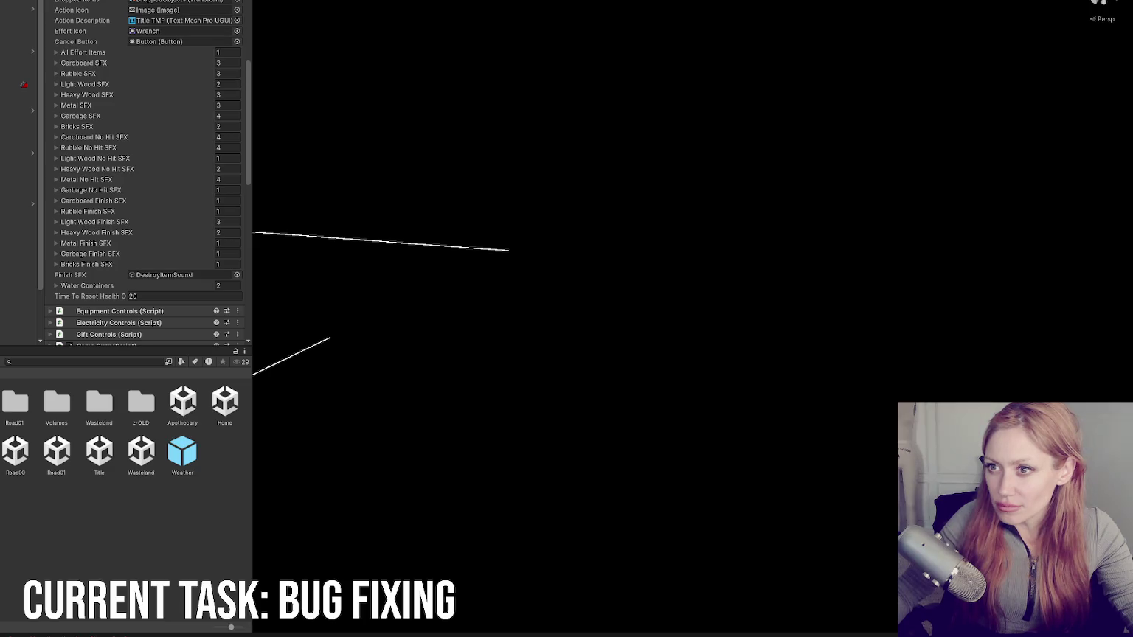
scroll(78, 123, "up", 1)
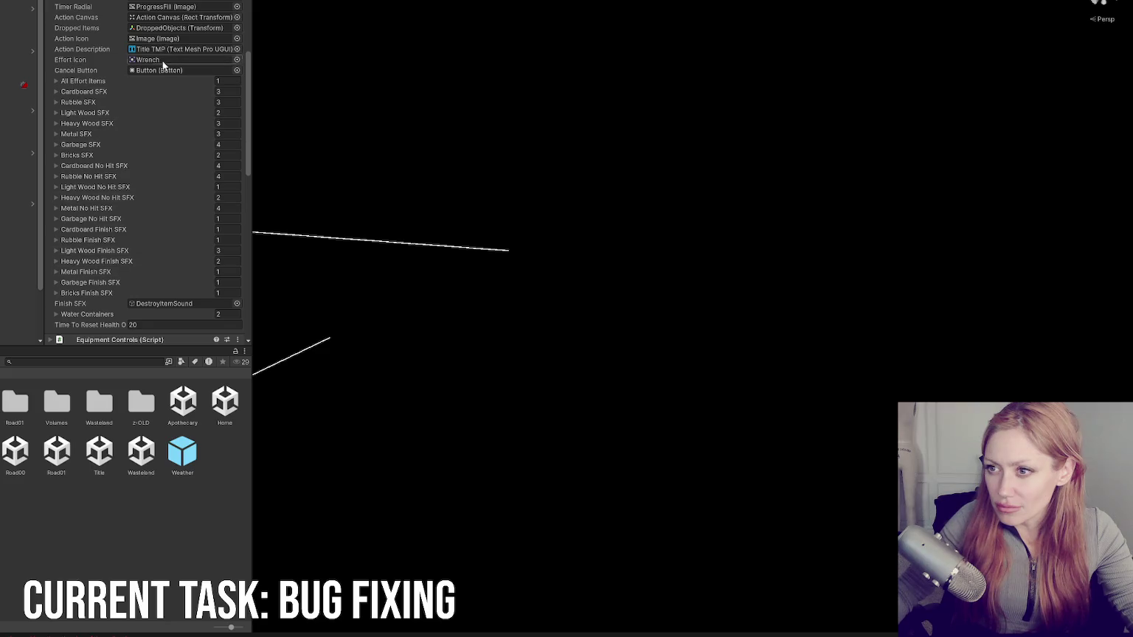
scroll(155, 11, "down", 3)
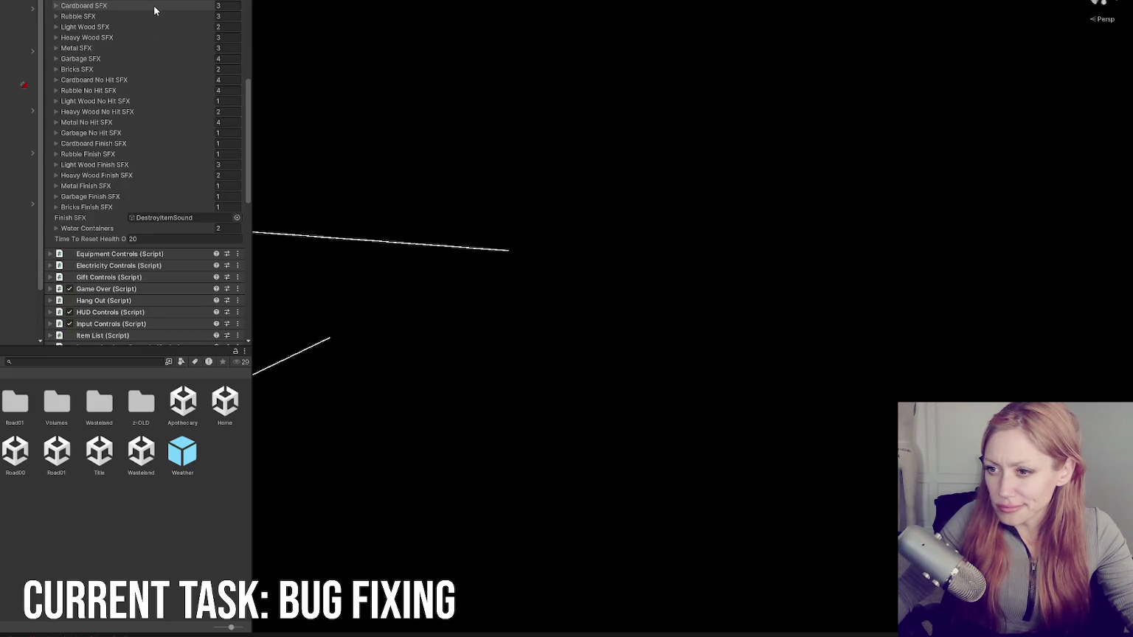
scroll(114, 218, "up", 4)
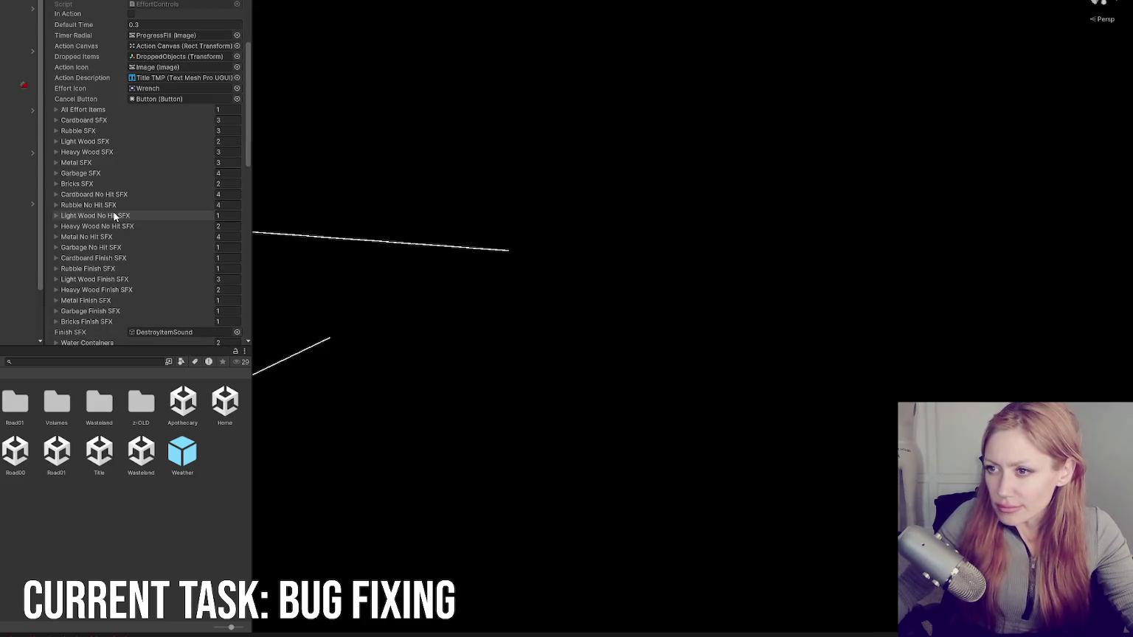
left_click(84, 110)
left_click(83, 111)
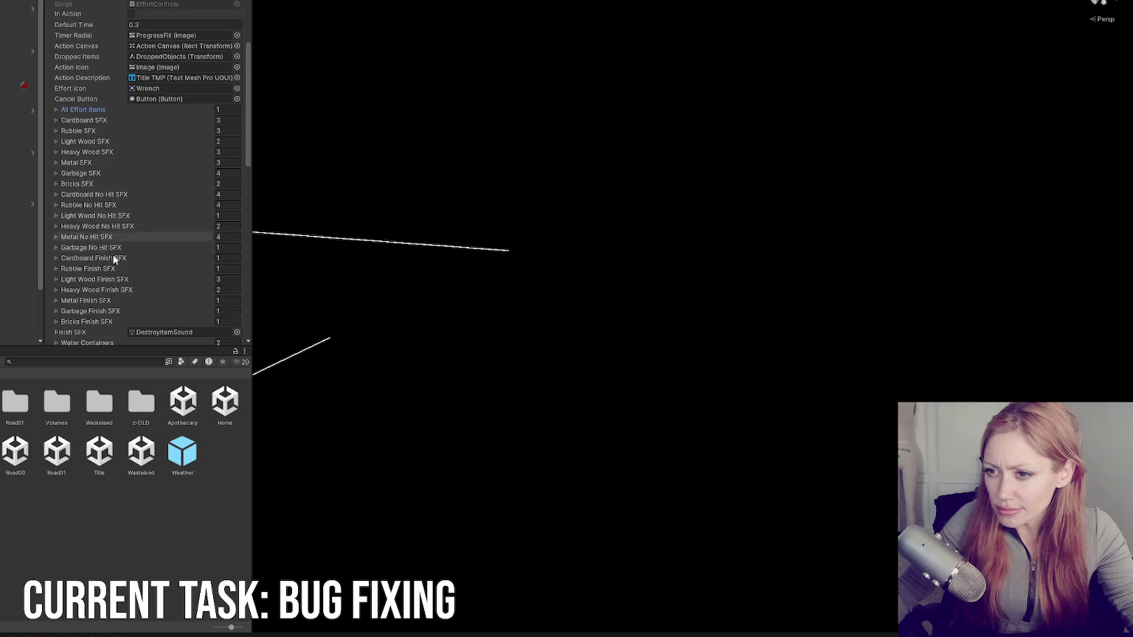
key("alt+Tab")
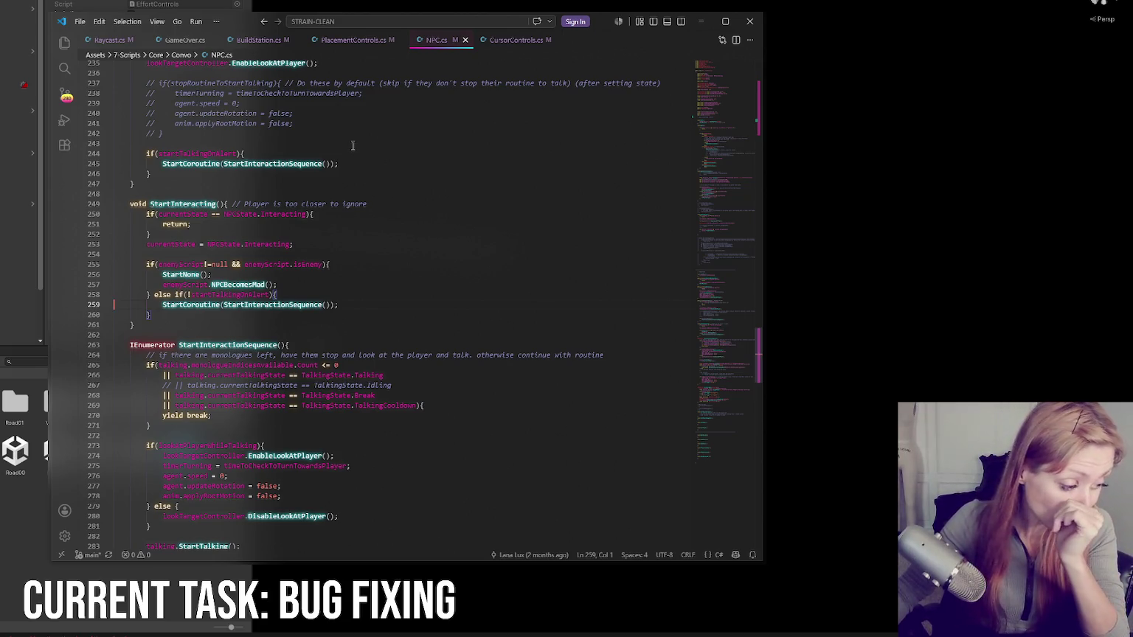
key("alt+Tab")
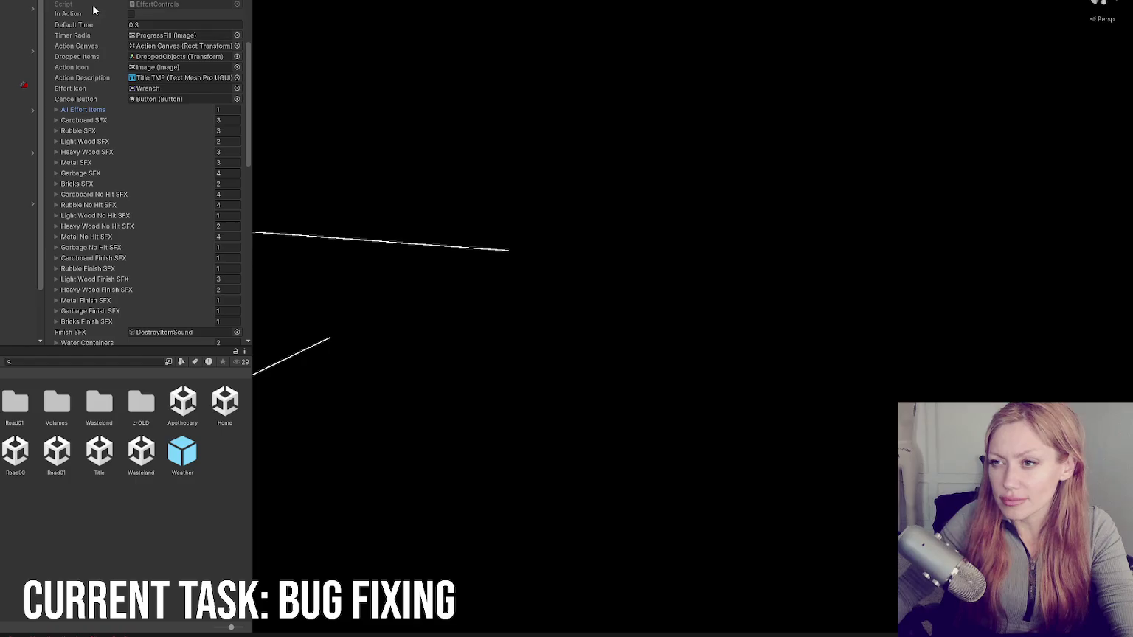
Step: Scroll through the scene object's script components, then bring up NPC.cs
scroll(101, 3, "down", 10)
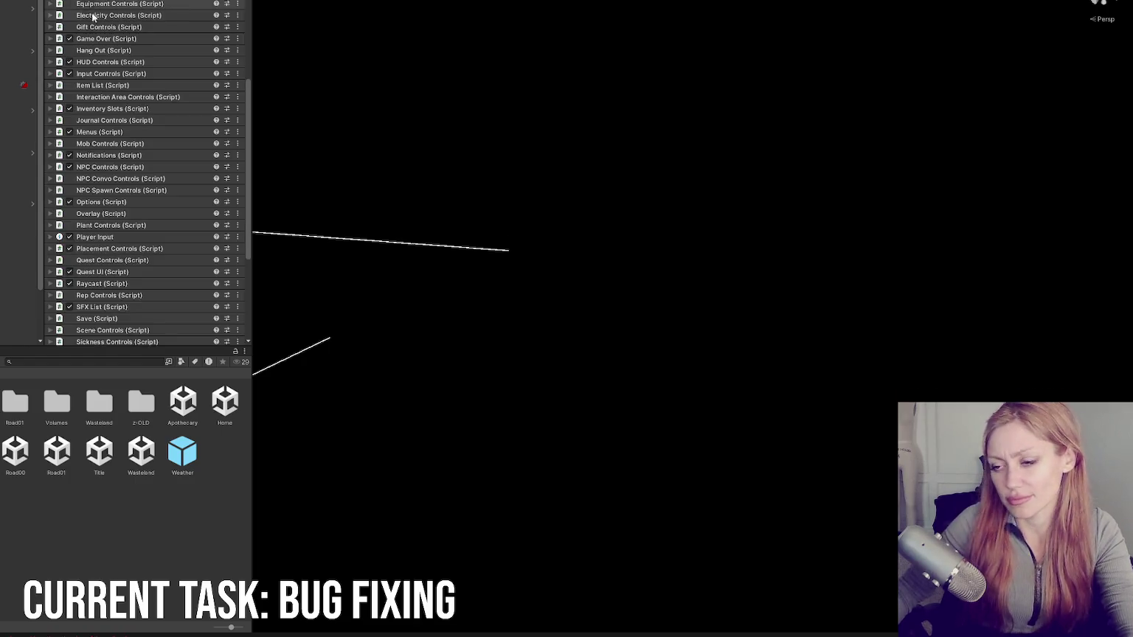
scroll(140, 192, "down", 5)
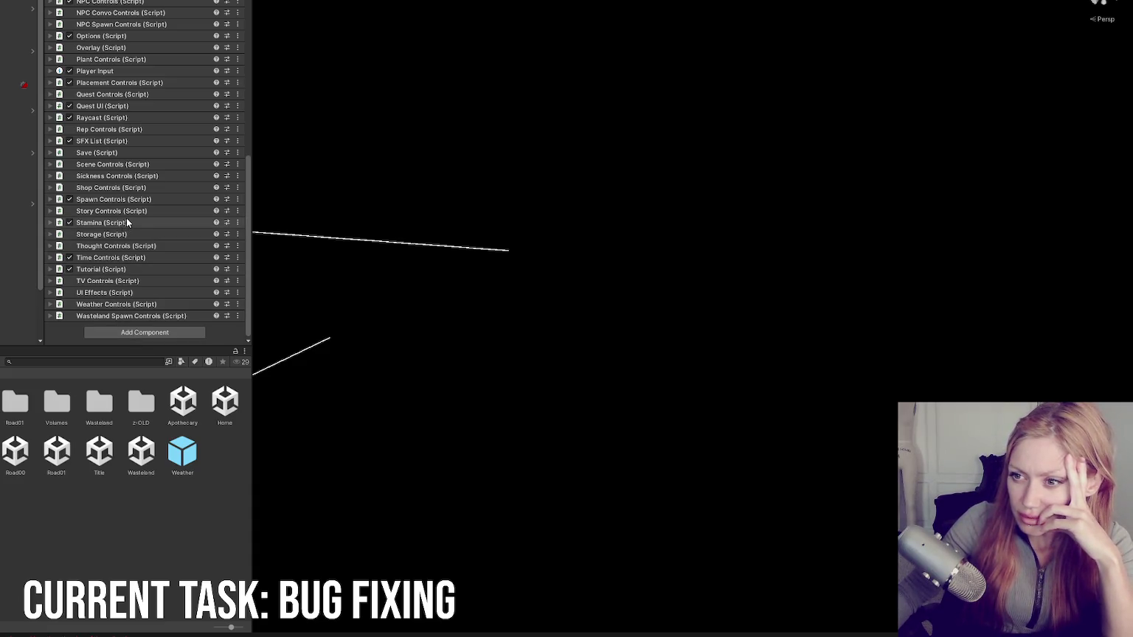
scroll(114, 193, "up", 5)
scroll(114, 45, "up", 5)
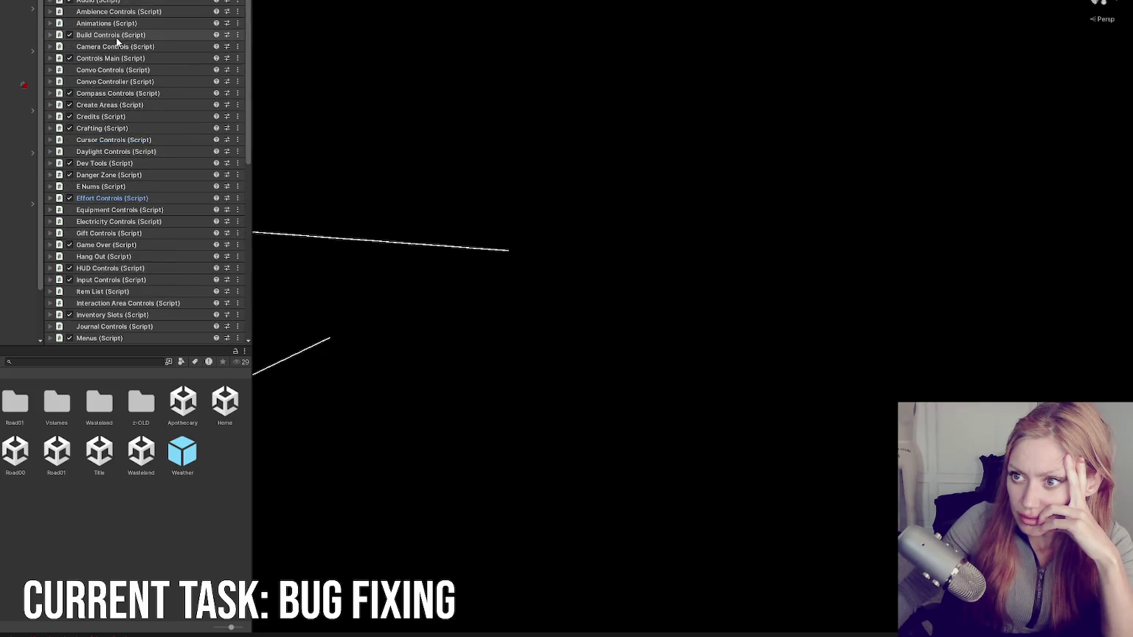
scroll(94, 83, "down", 1)
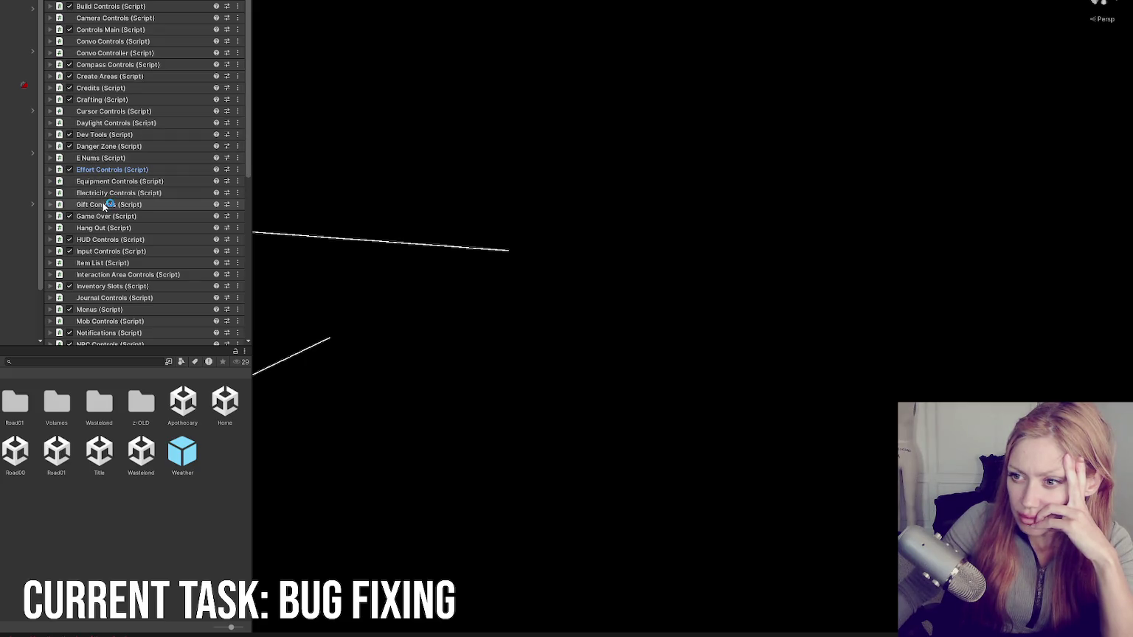
scroll(104, 215, "down", 2)
scroll(104, 211, "down", 1)
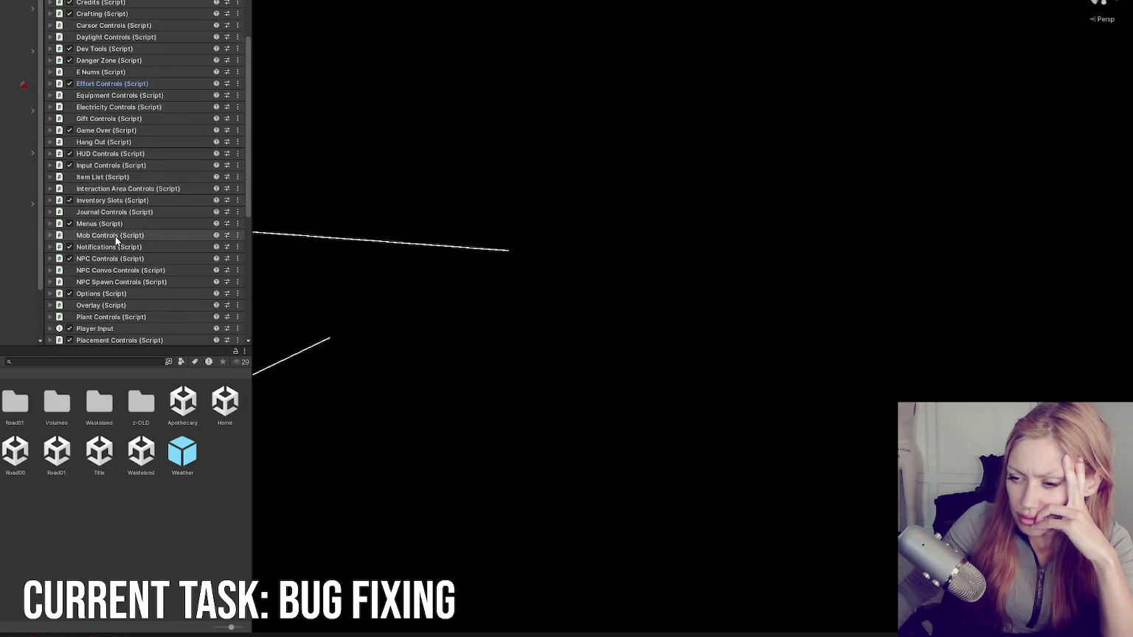
scroll(115, 236, "down", 2)
scroll(118, 238, "down", 4)
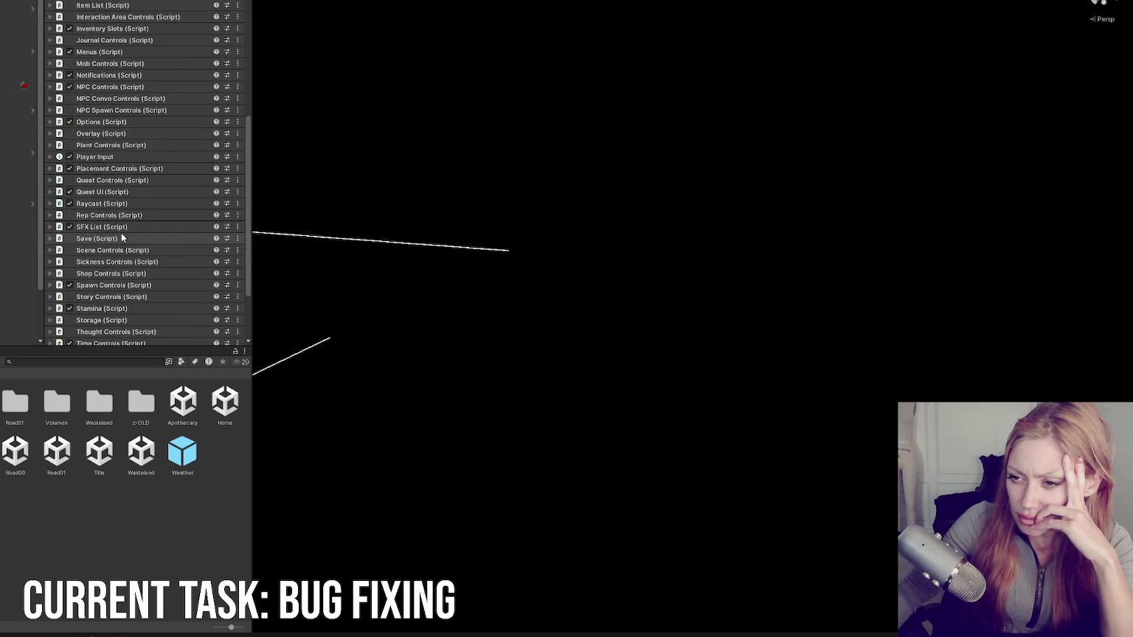
scroll(122, 237, "down", 1)
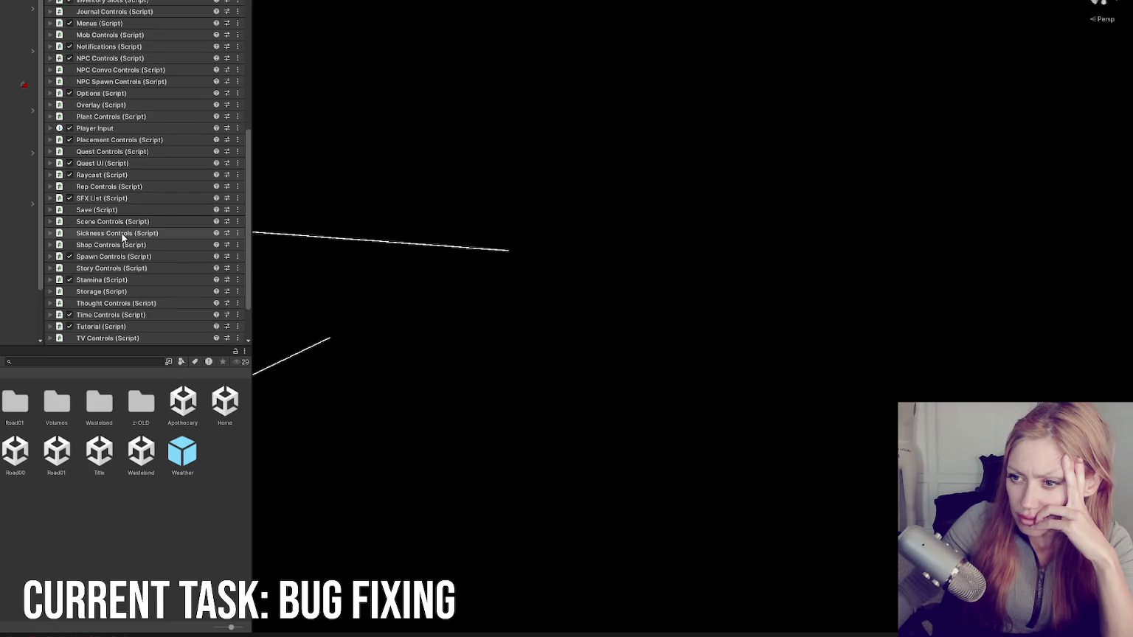
scroll(124, 237, "down", 2)
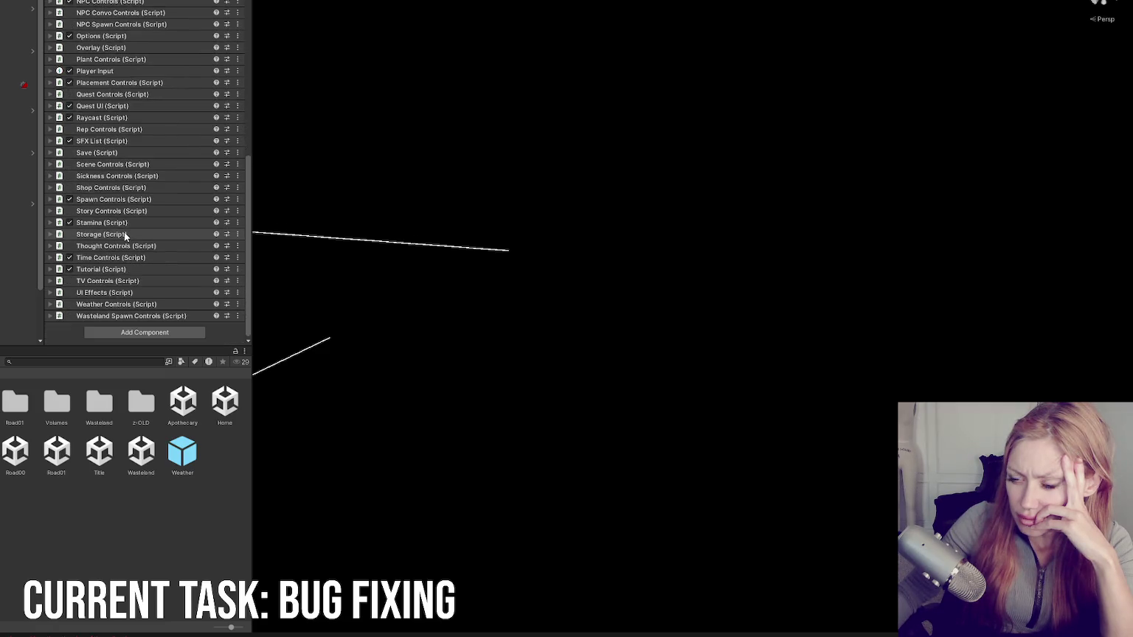
key("alt+Tab")
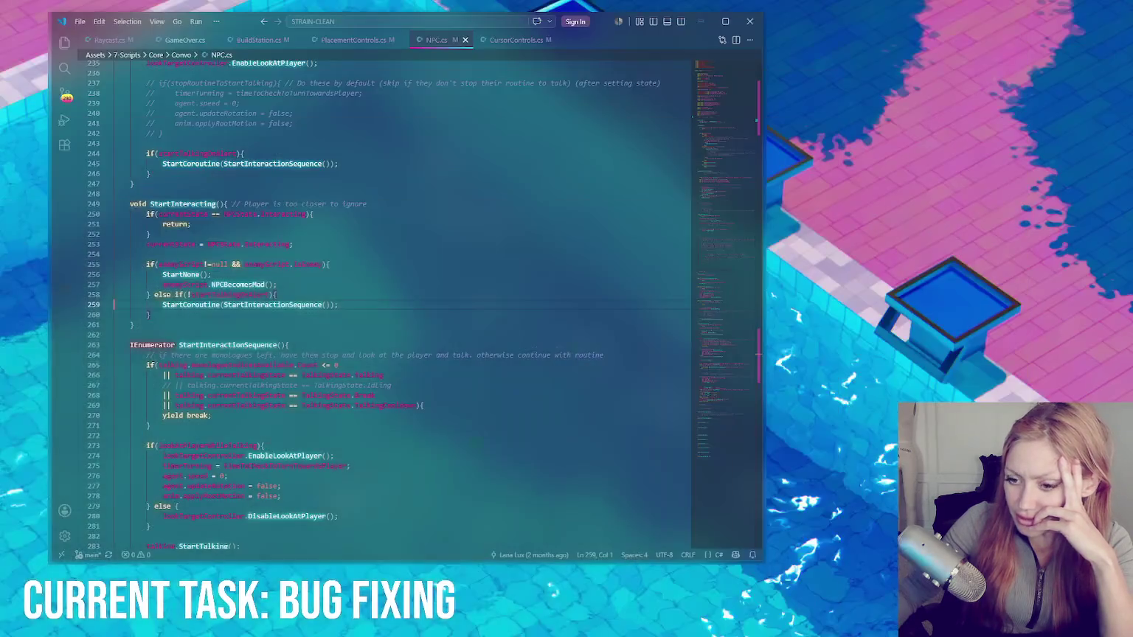
Step: Highlight the NPCBecomesMad call on line 257 and glance at PlacementControls.cs before returning to Unity
double_click(237, 284)
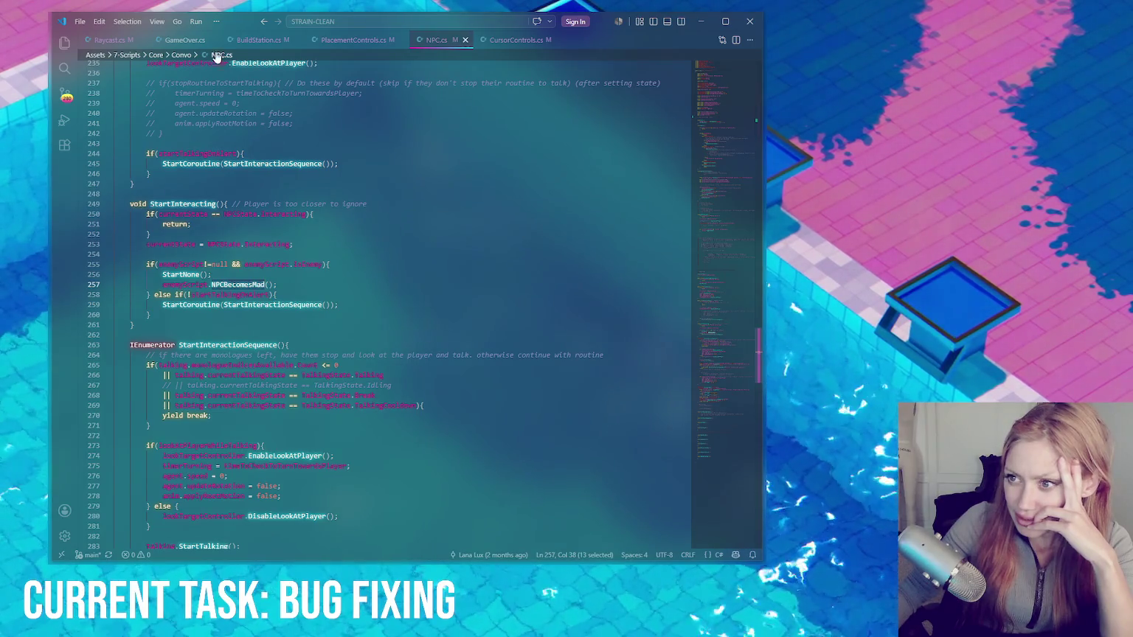
left_click(352, 46)
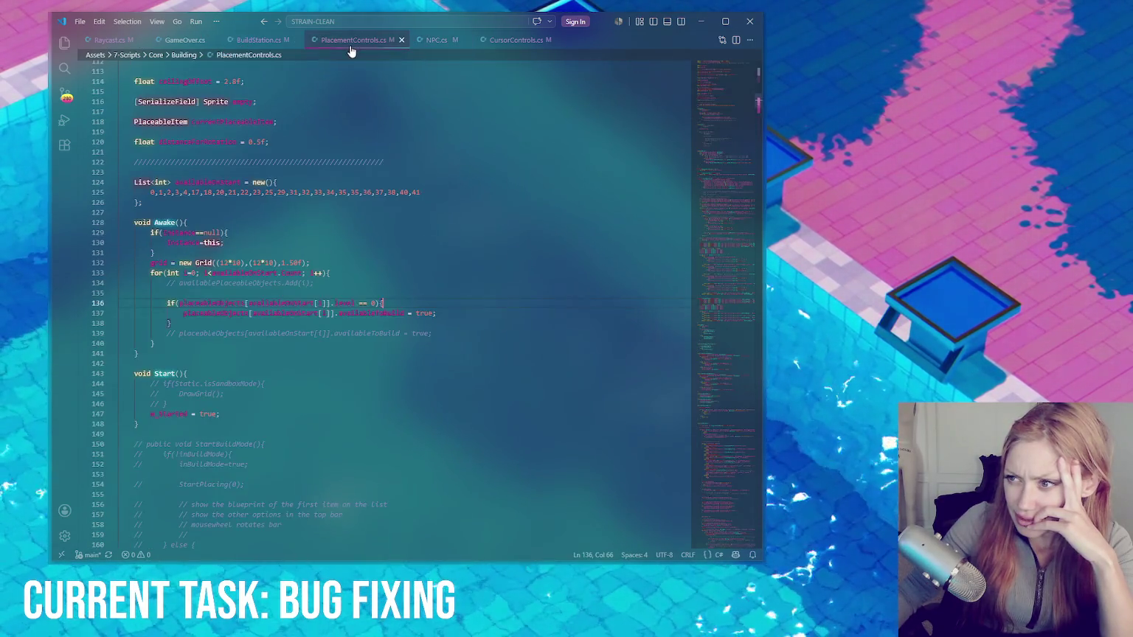
key("alt+Tab")
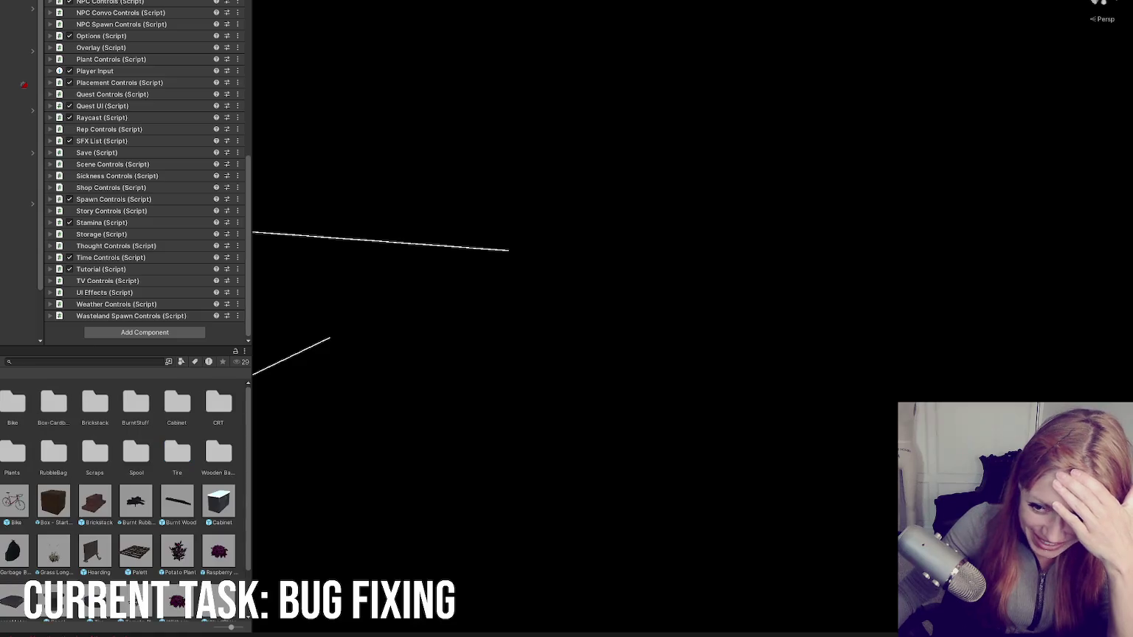
Step: Open Box - Starting Objects' Effort.cs, then expand its Effort Controls showing Default Time 0.3
left_click(50, 503)
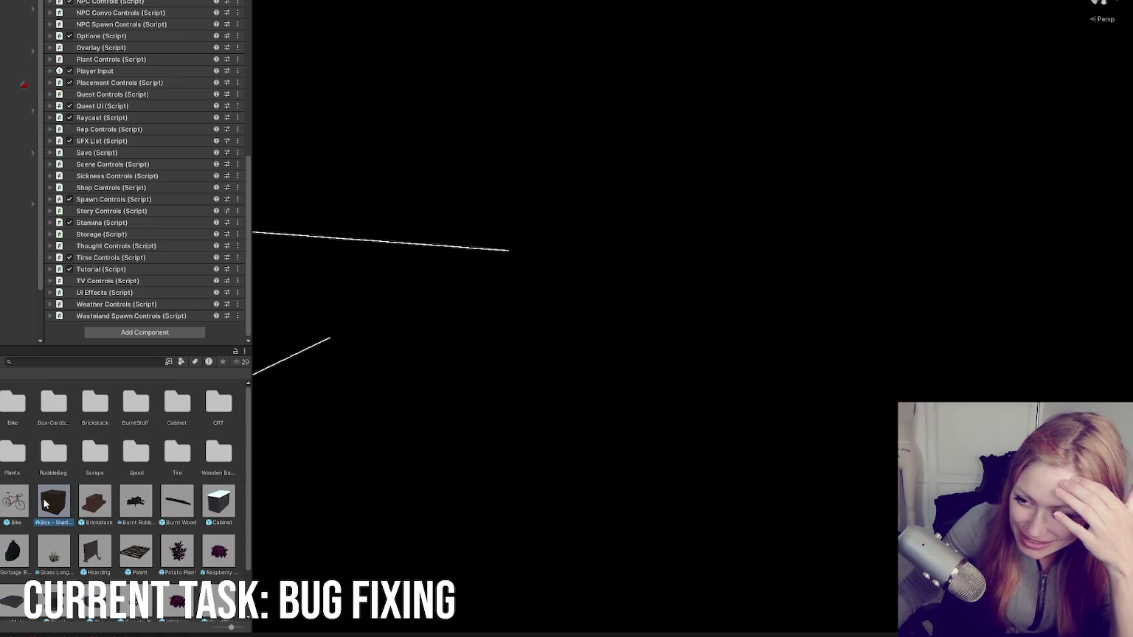
scroll(185, 122, "up", 6)
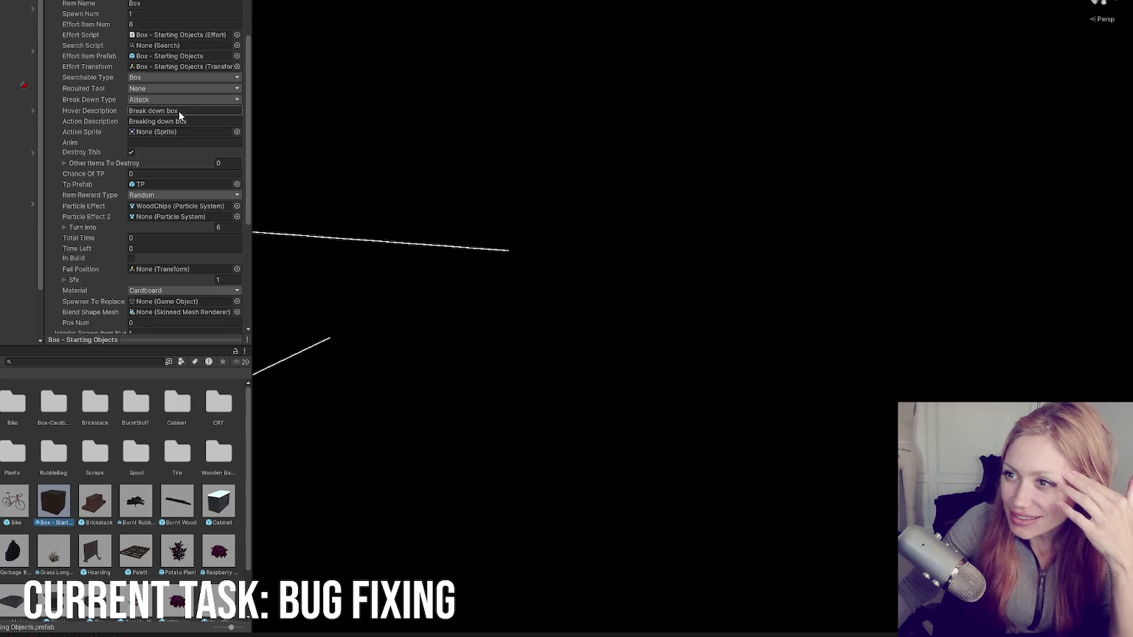
double_click(181, 35)
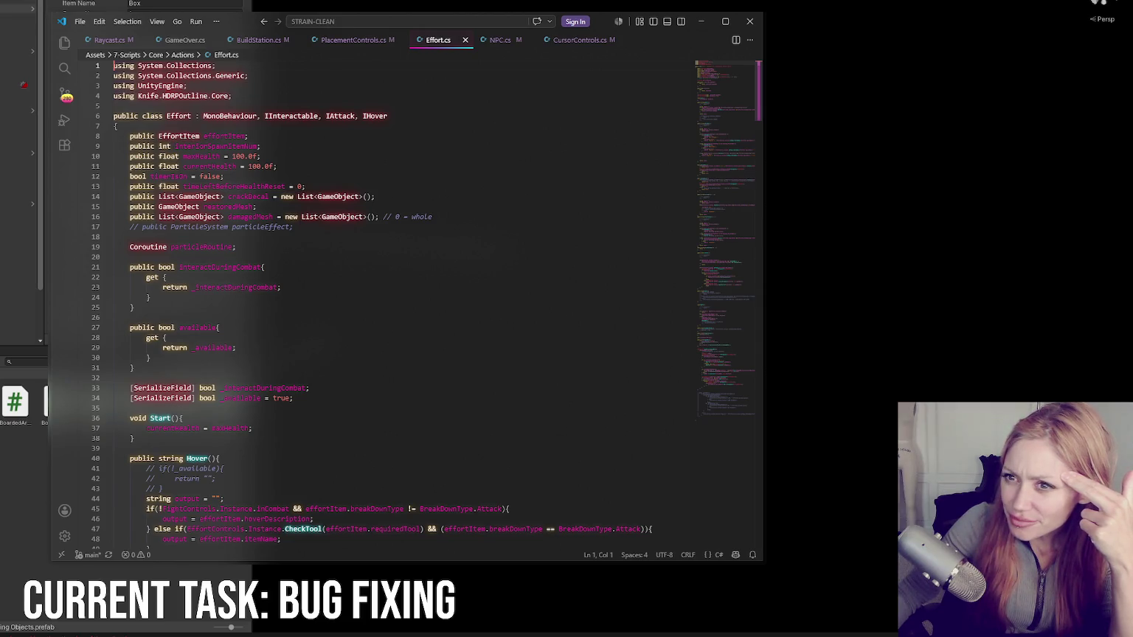
key("alt+Tab")
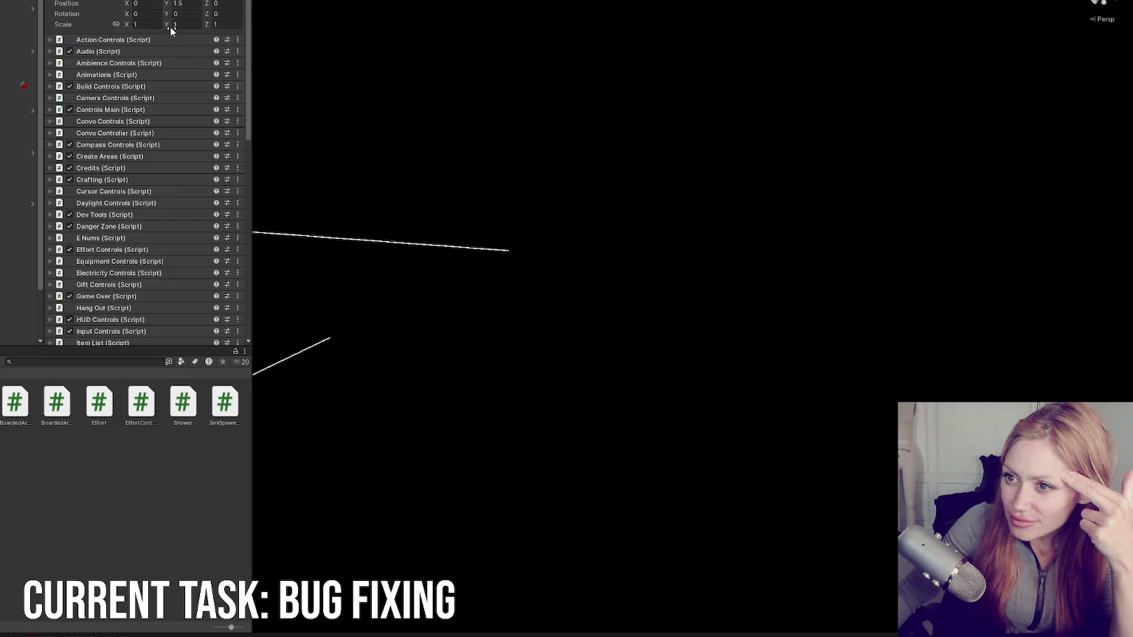
scroll(147, 158, "down", 10)
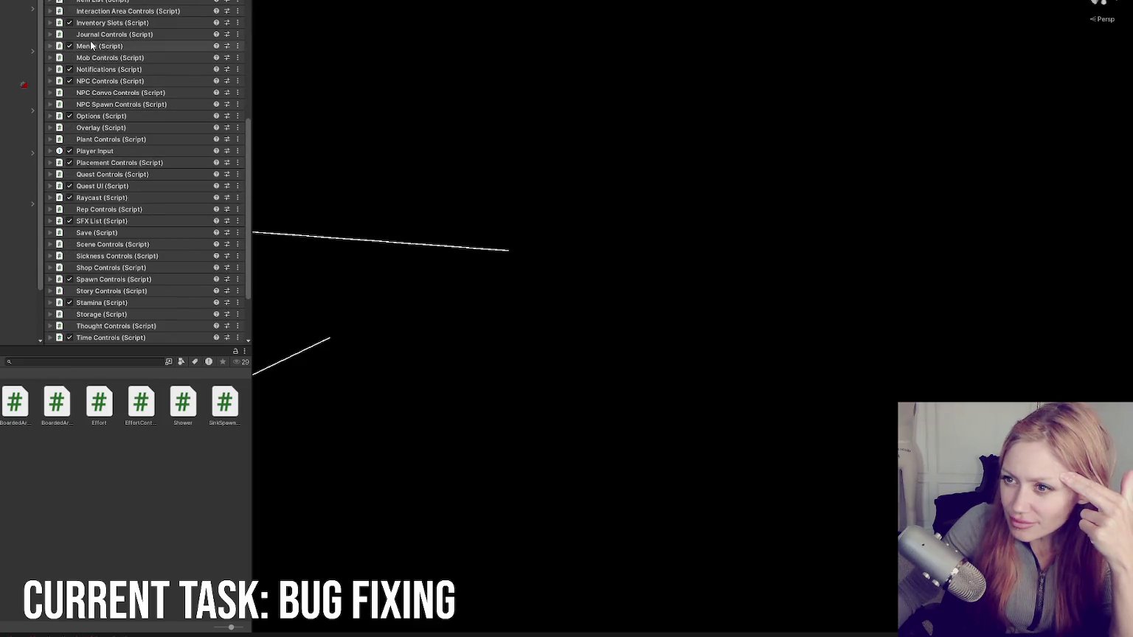
scroll(90, 47, "up", 5)
left_click(91, 49)
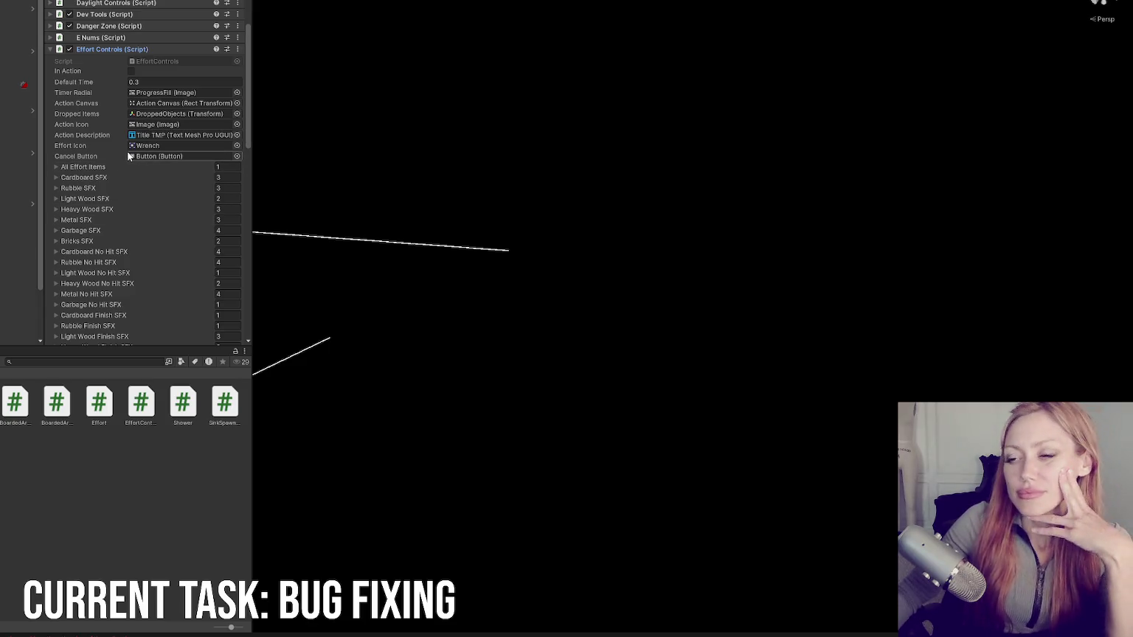
scroll(170, 143, "down", 5)
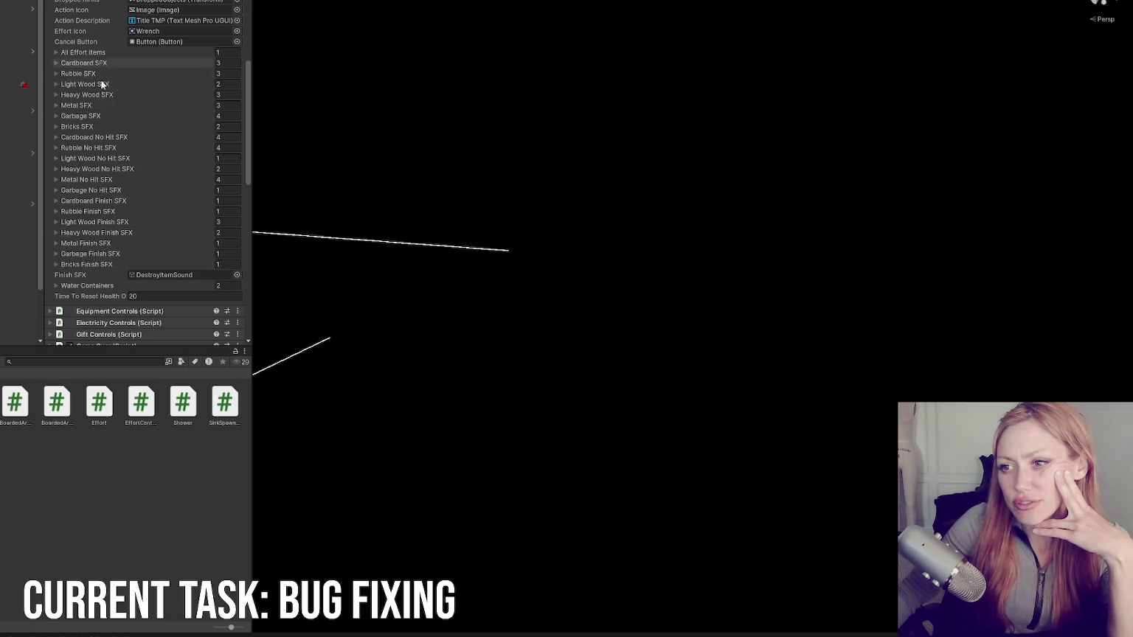
scroll(73, 48, "up", 4)
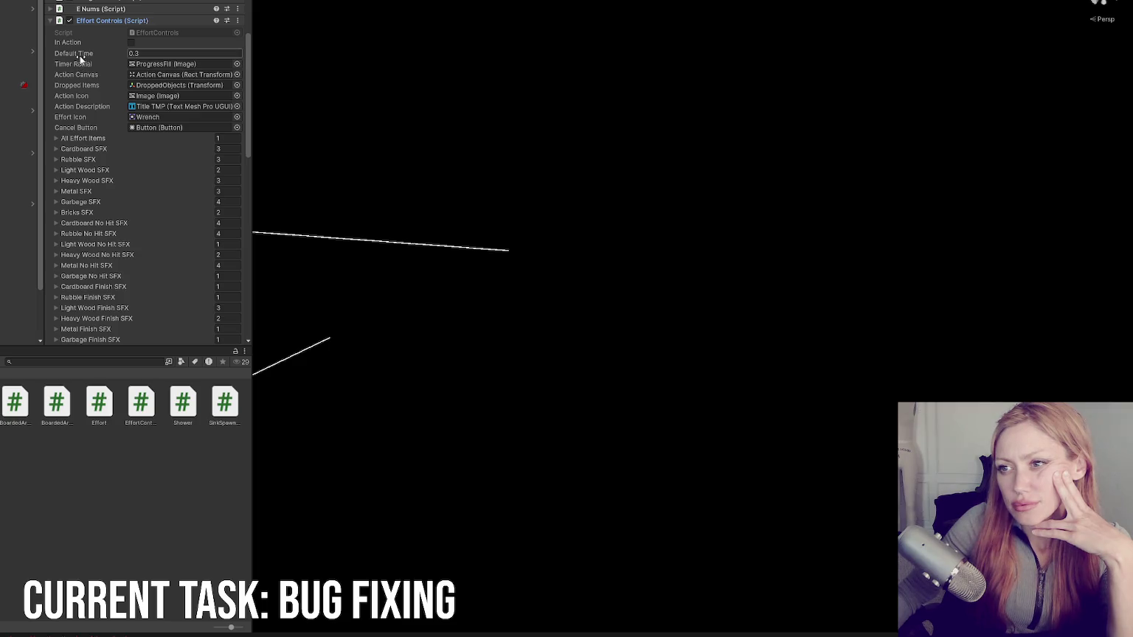
left_click(89, 138)
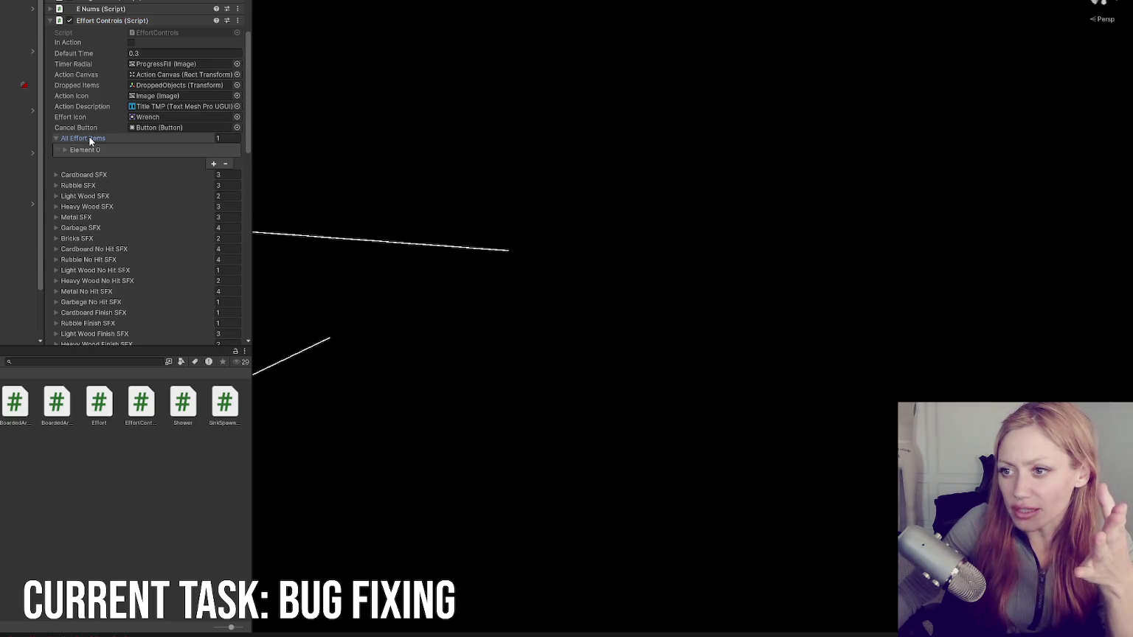
left_click(90, 141)
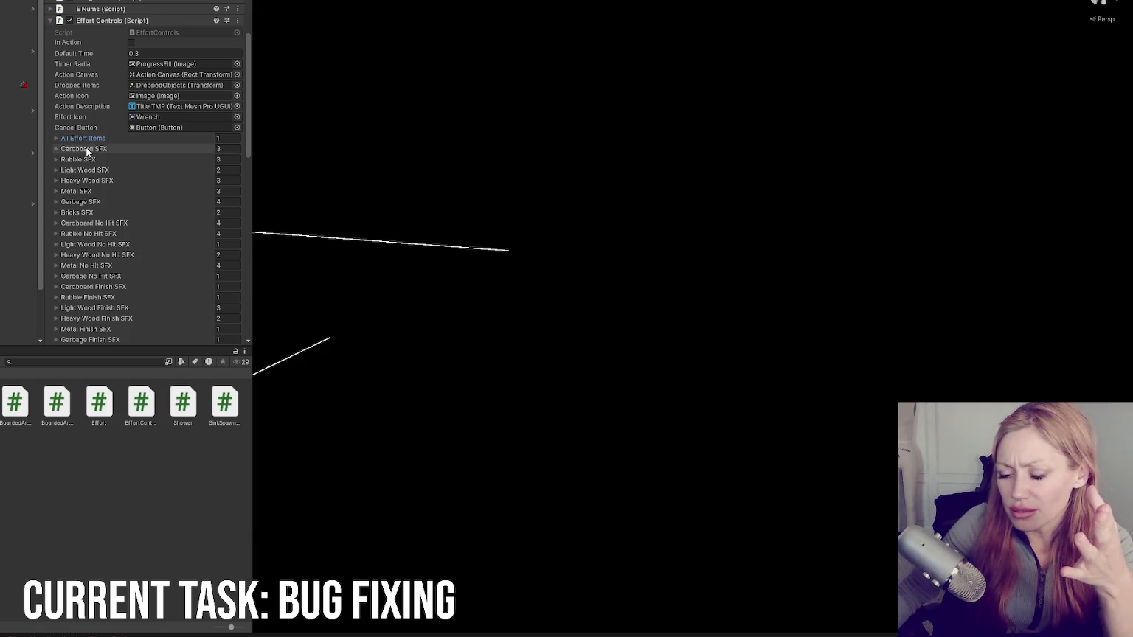
scroll(87, 151, "down", 3)
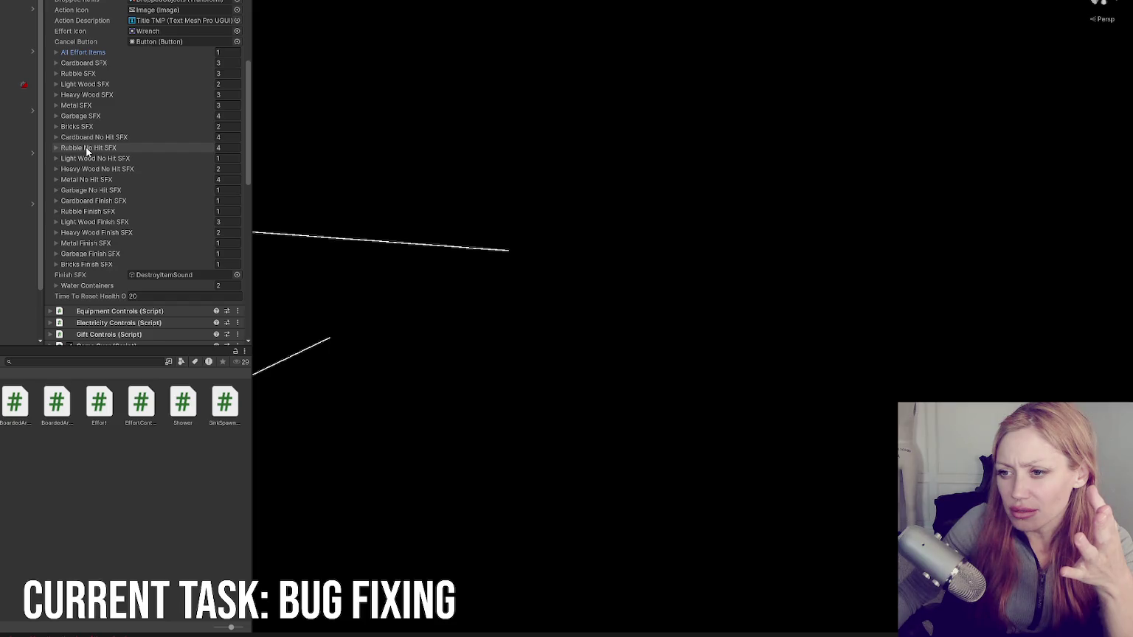
scroll(86, 152, "up", 3)
left_click(85, 140)
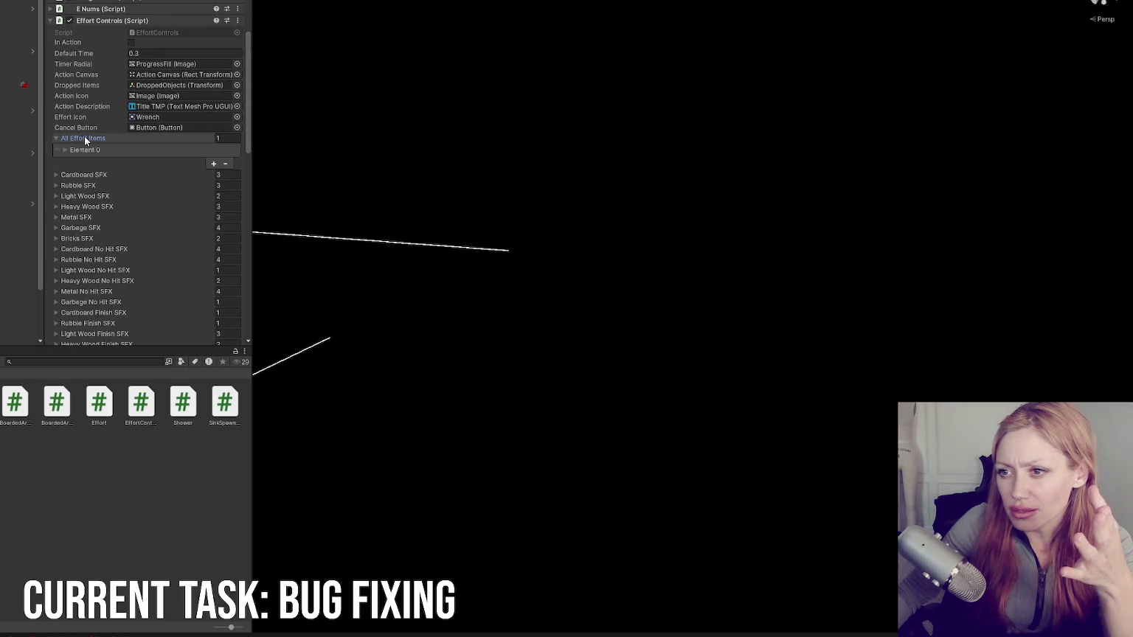
left_click(76, 147)
left_click(79, 151)
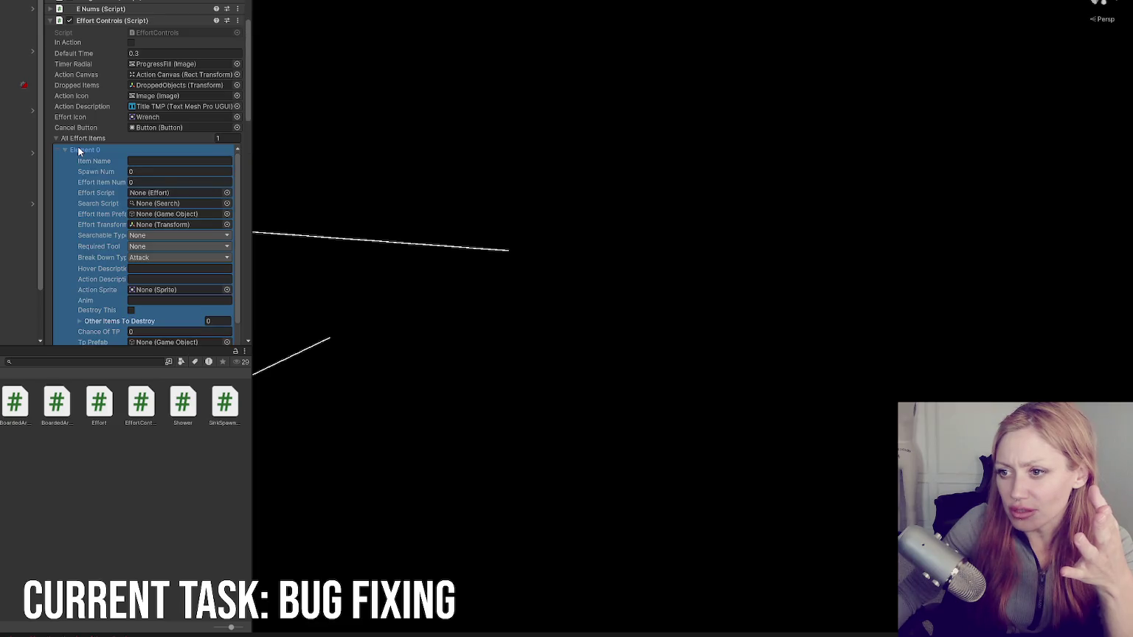
scroll(78, 151, "down", 4)
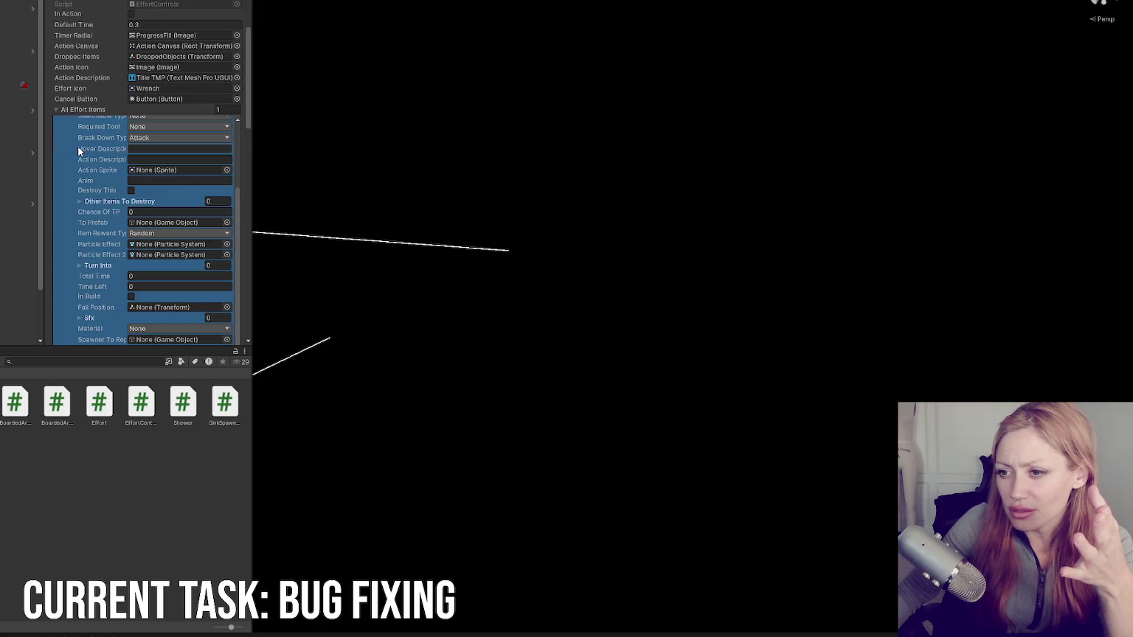
scroll(79, 151, "down", 3)
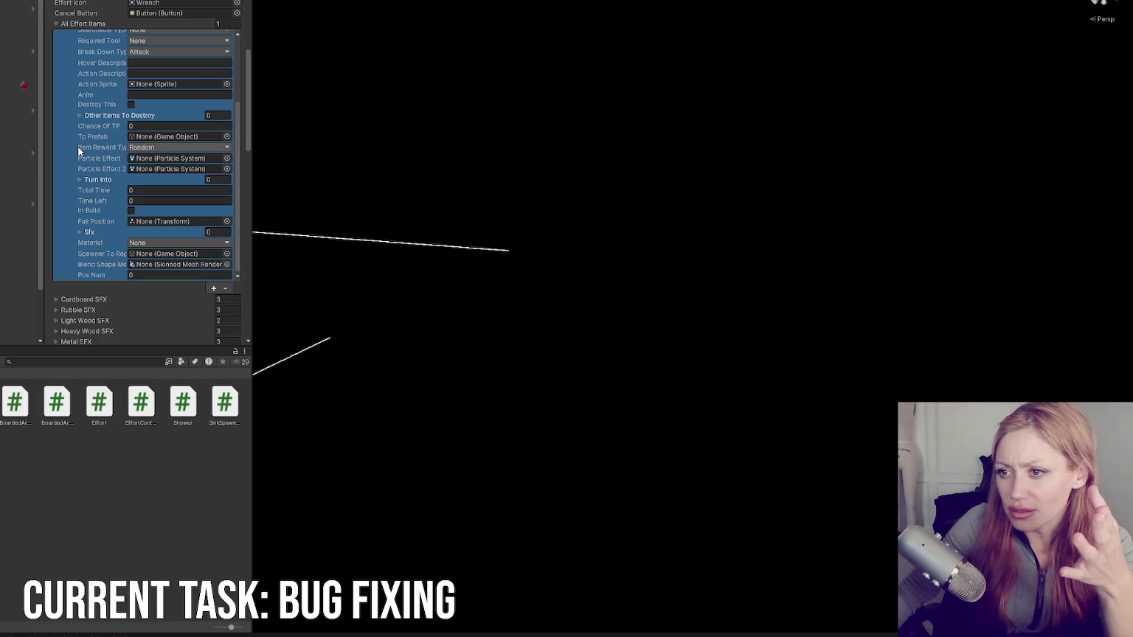
scroll(79, 151, "up", 5)
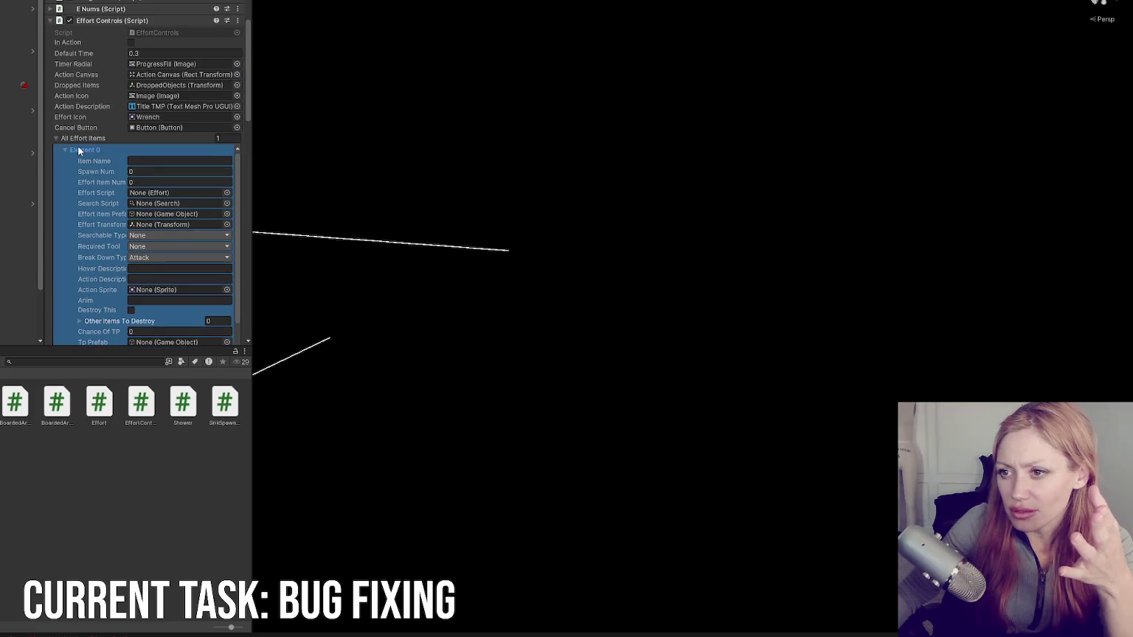
left_click(79, 150)
left_click(80, 140)
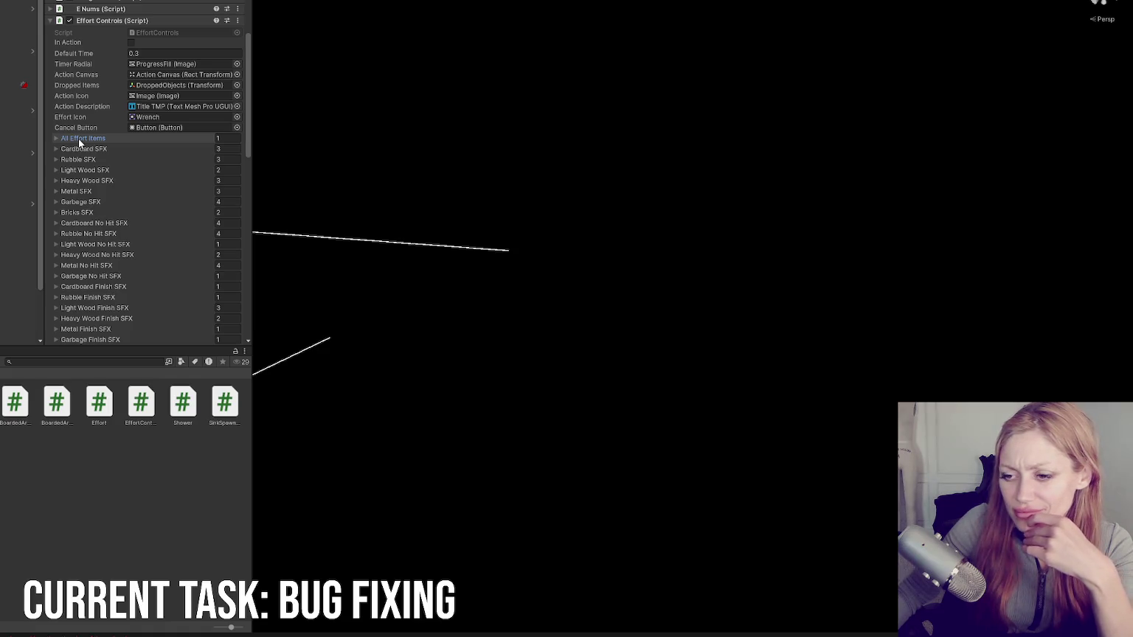
double_click(100, 402)
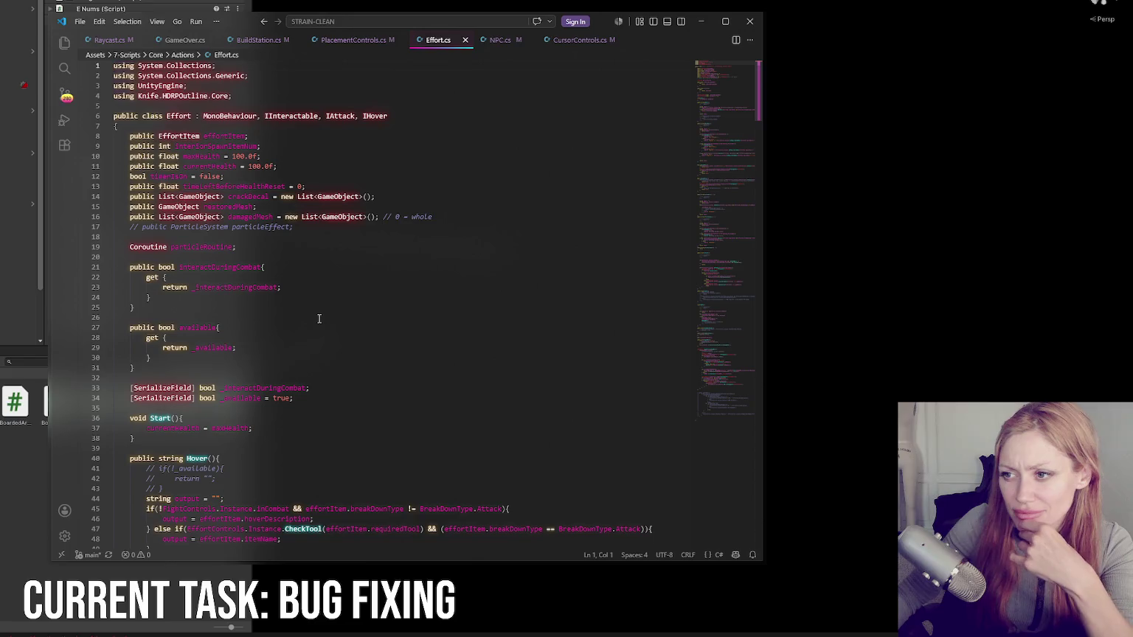
scroll(321, 314, "down", 10)
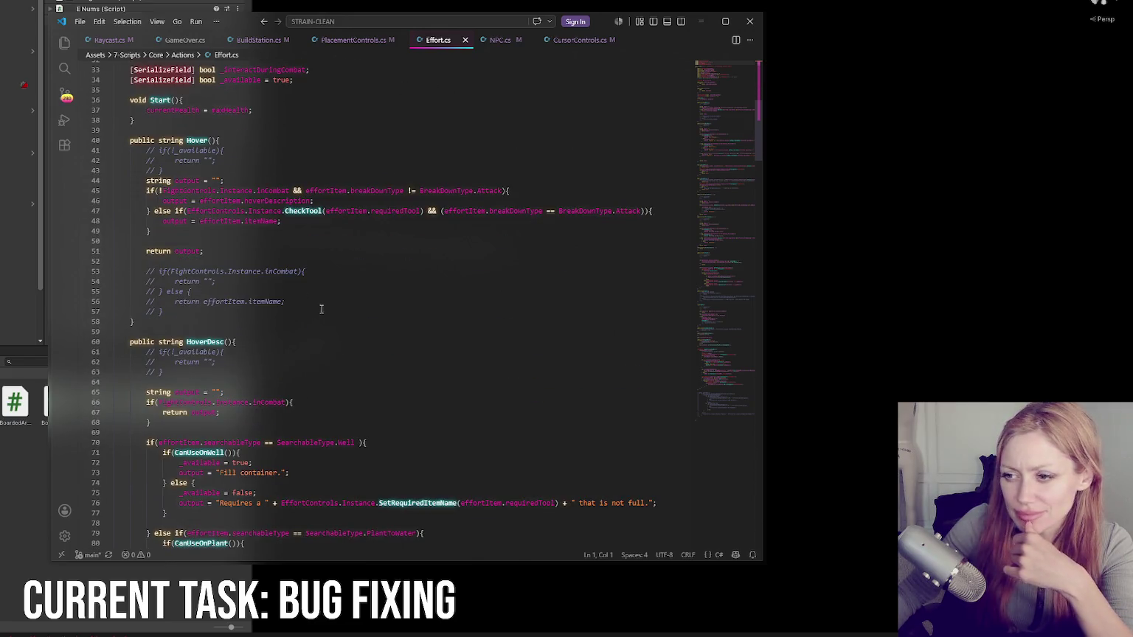
scroll(321, 308, "up", 10)
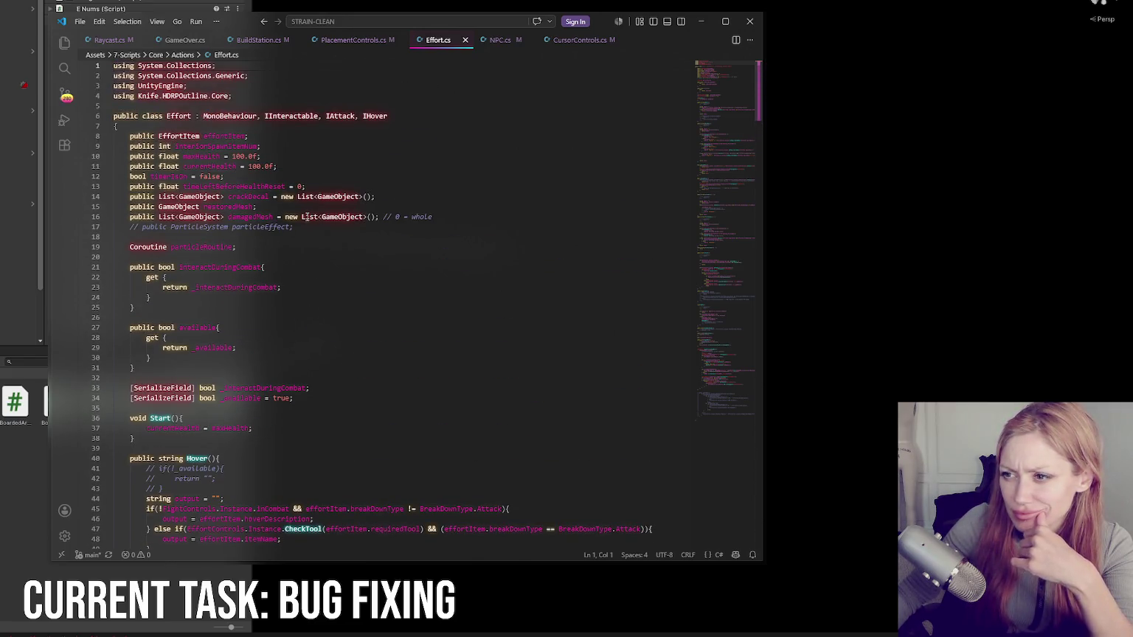
double_click(247, 135)
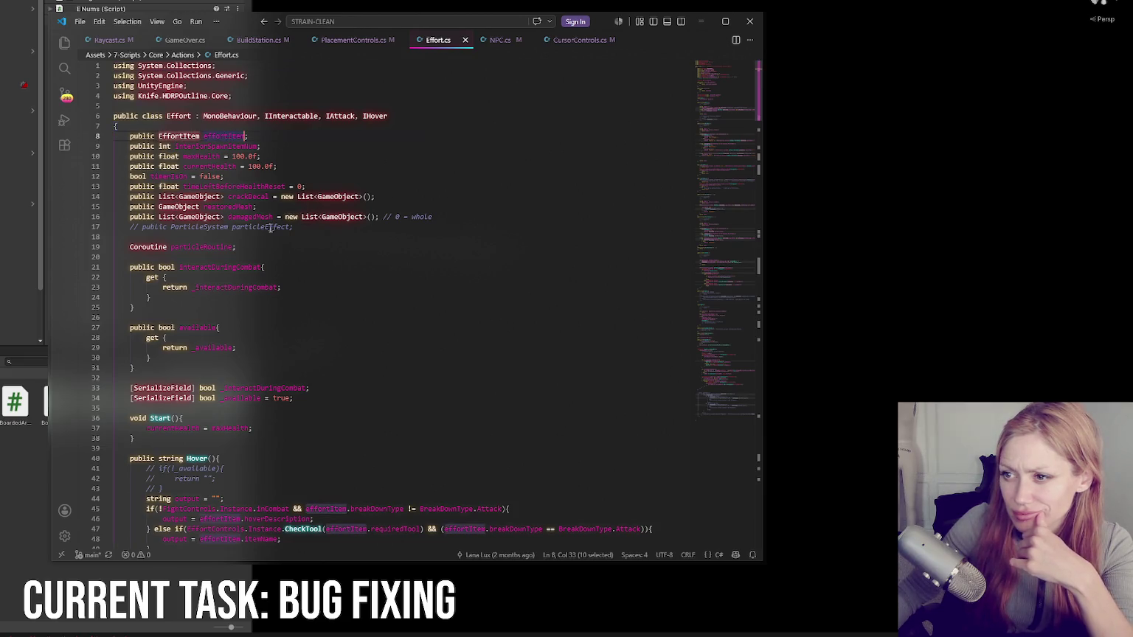
scroll(263, 231, "down", 8)
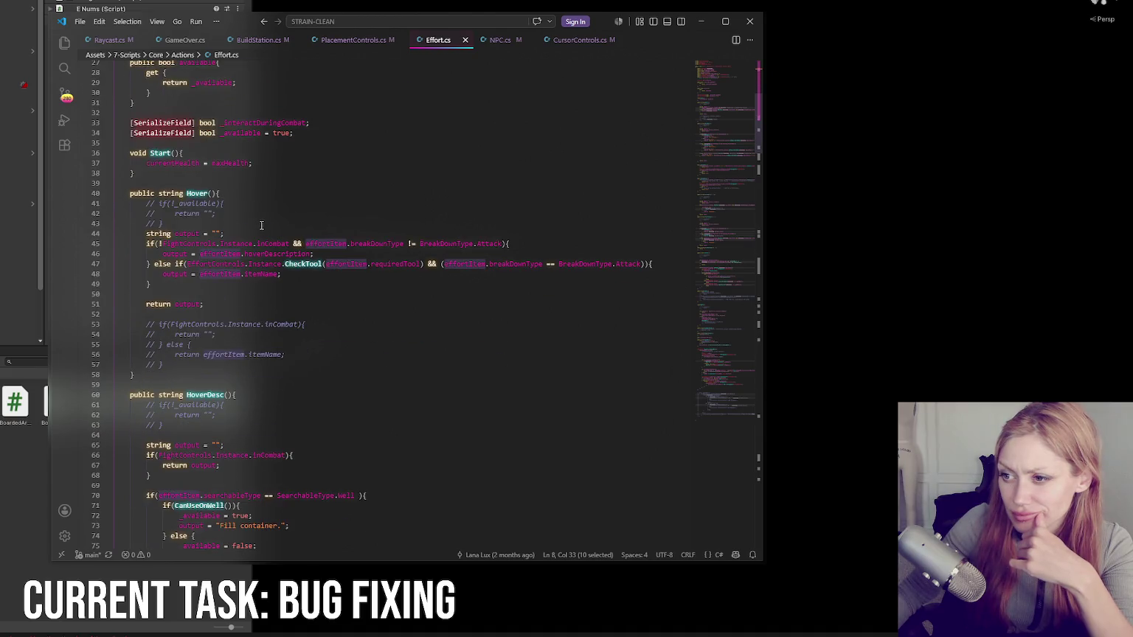
double_click(302, 264)
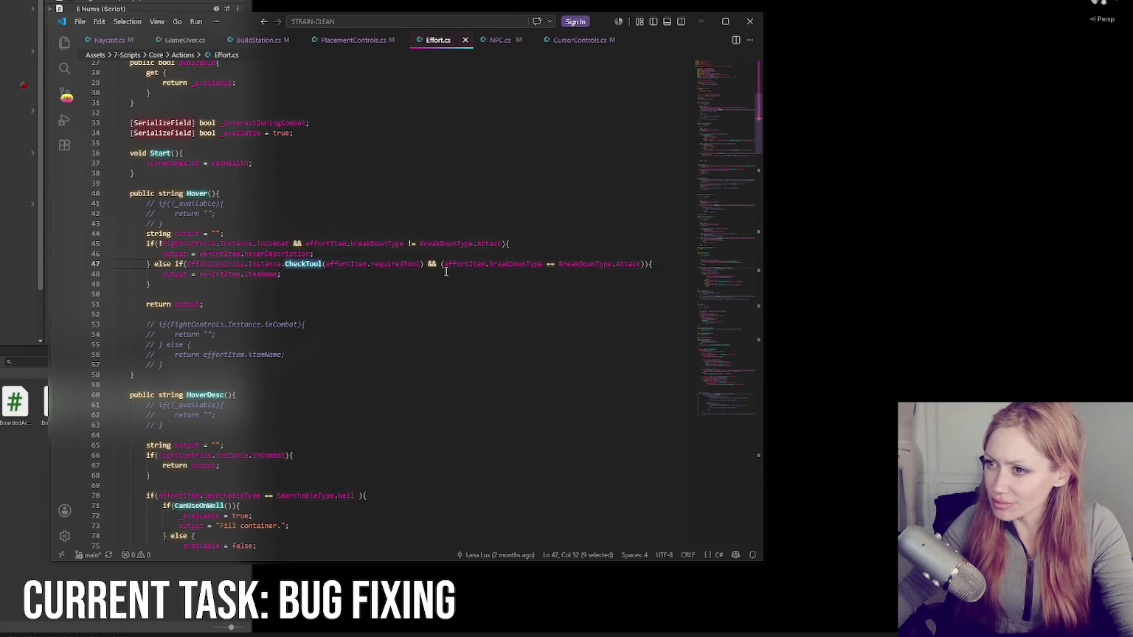
key("alt+Tab")
double_click(180, 31)
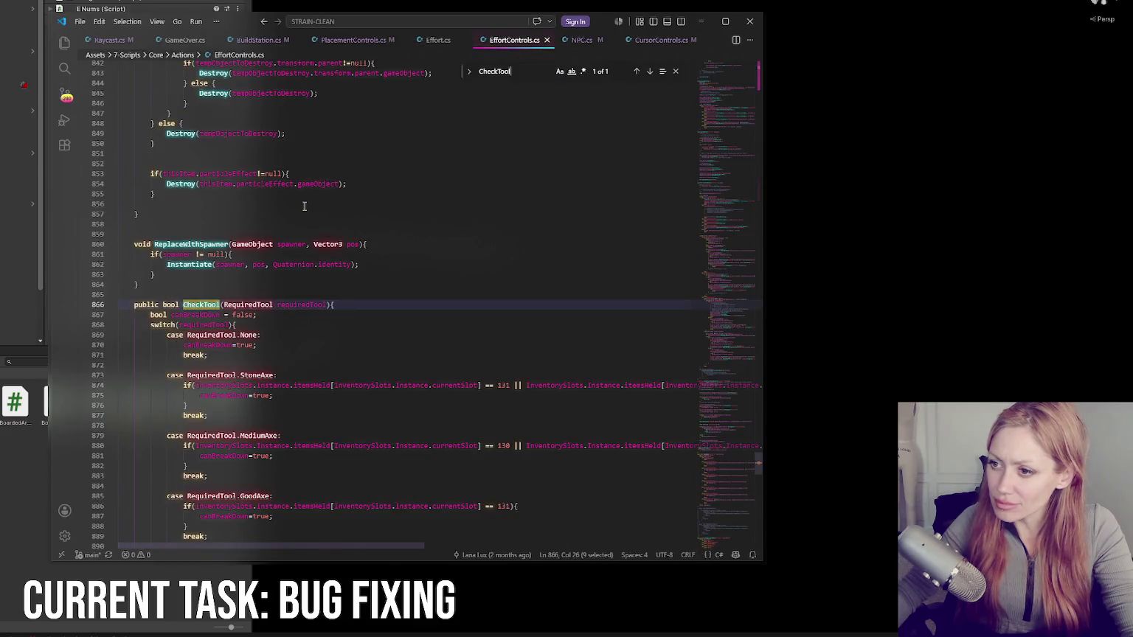
scroll(304, 210, "down", 5)
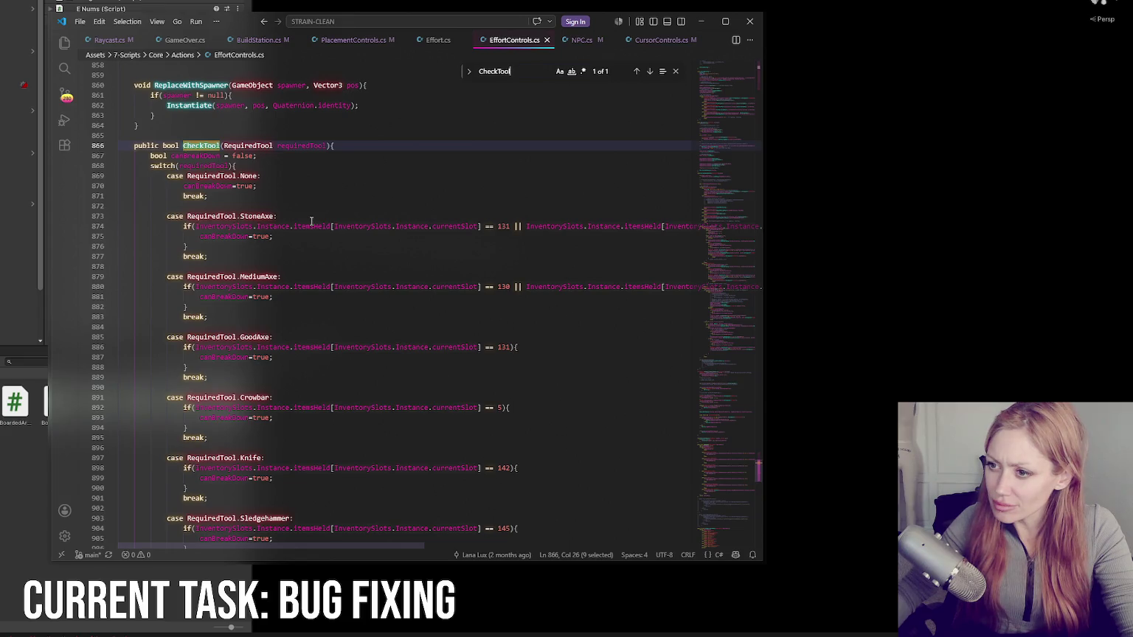
scroll(312, 221, "down", 5)
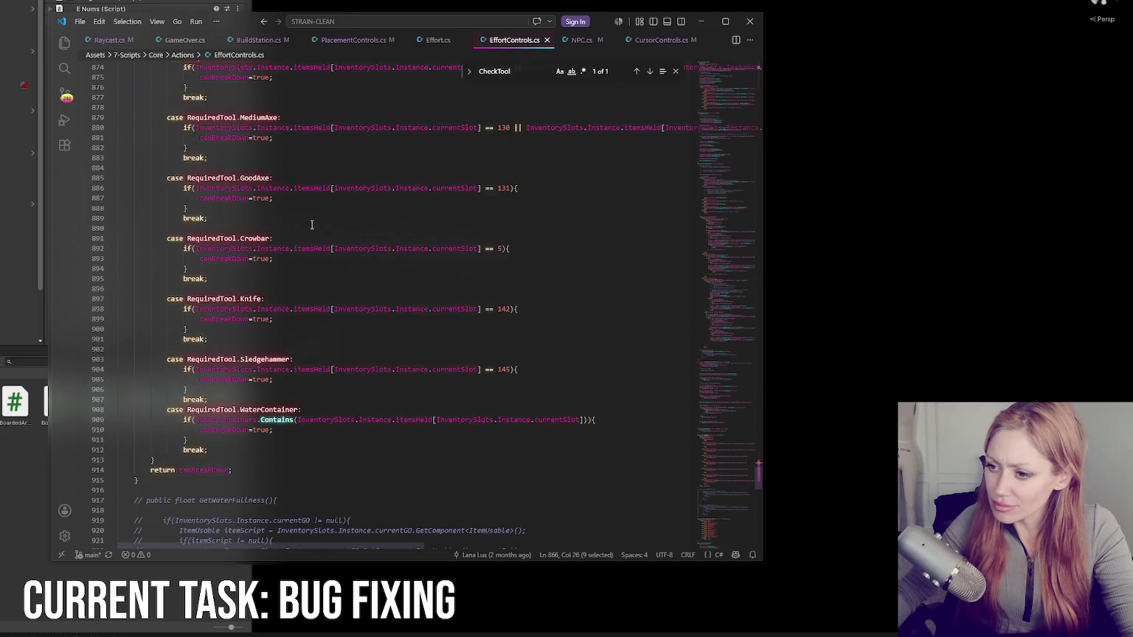
scroll(311, 225, "up", 5)
scroll(312, 225, "down", 6)
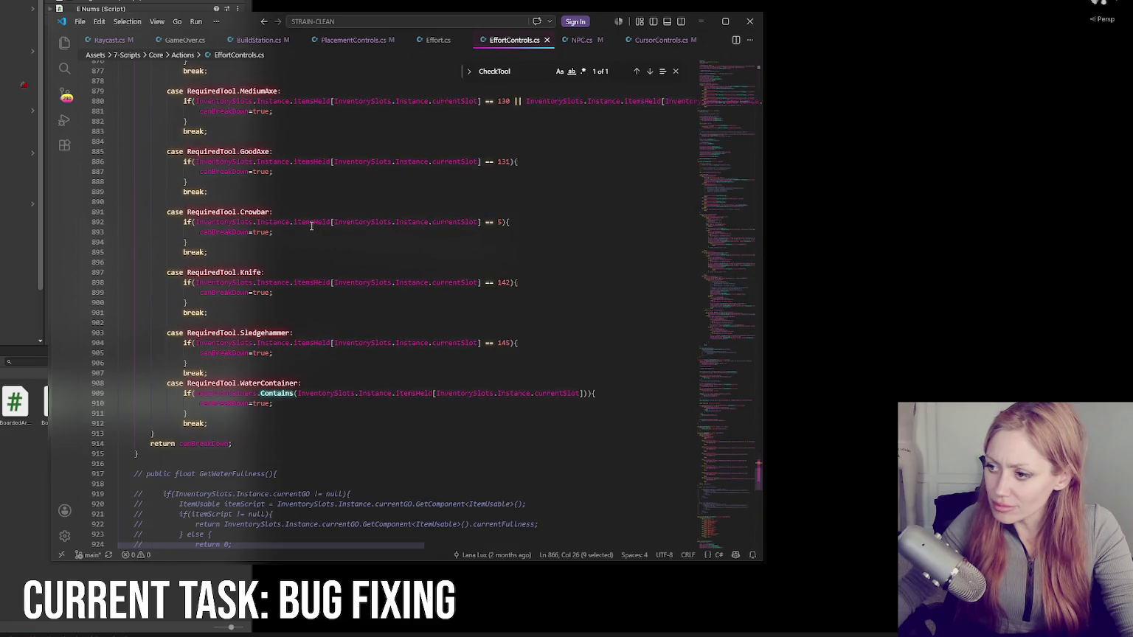
scroll(312, 226, "down", 20)
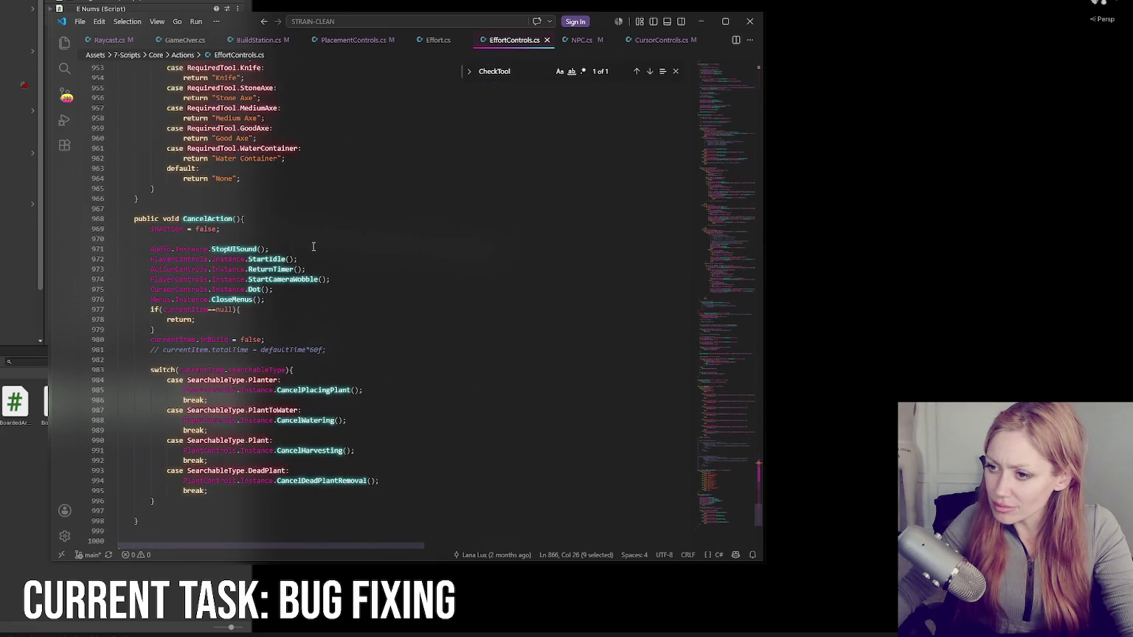
scroll(314, 247, "down", 6)
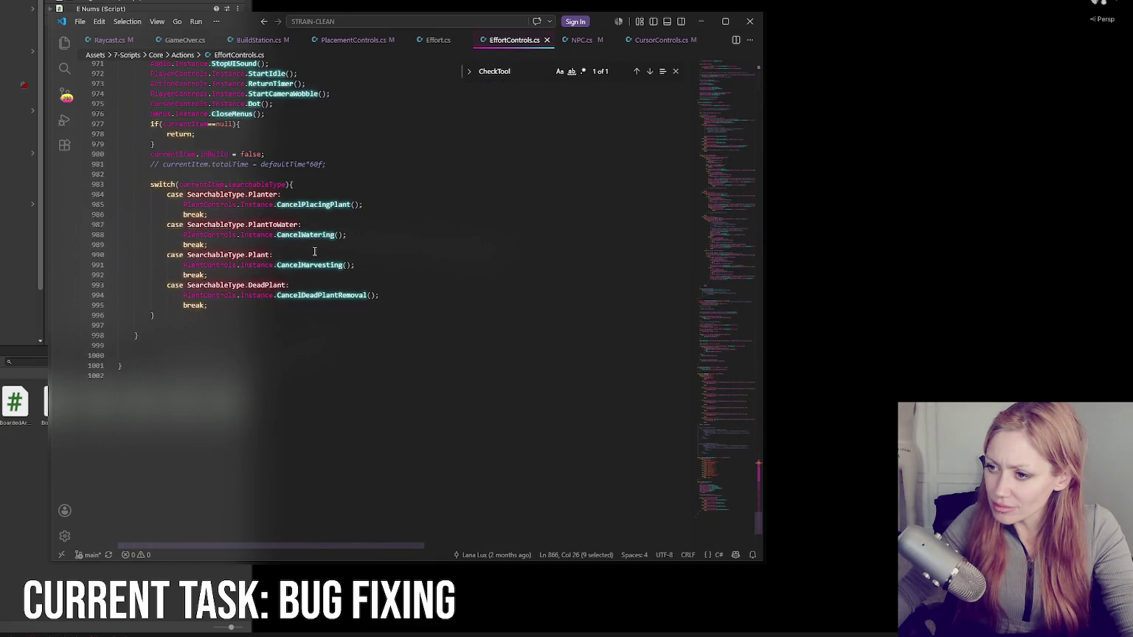
left_click(734, 460)
left_click(738, 111)
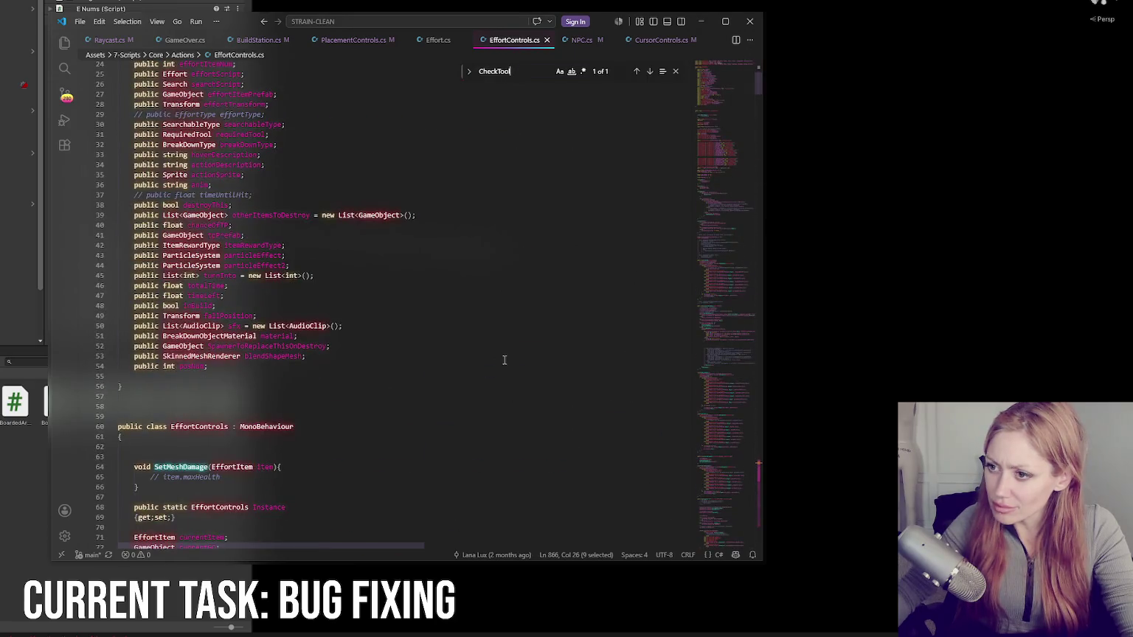
scroll(502, 350, "up", 5)
scroll(500, 352, "down", 15)
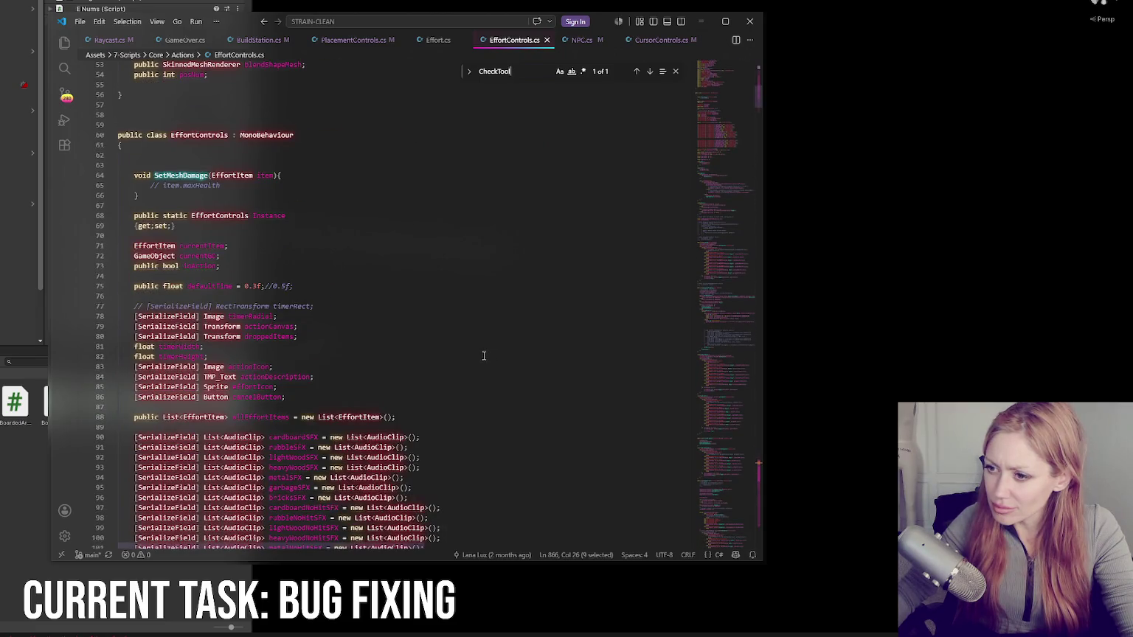
scroll(480, 357, "down", 4)
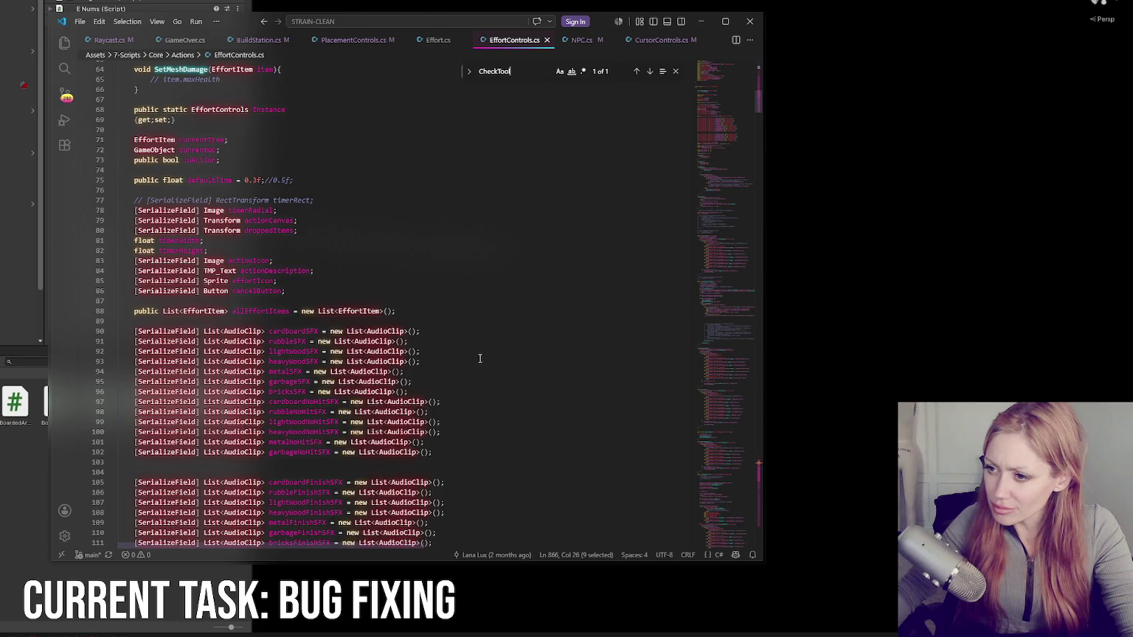
scroll(480, 359, "down", 3)
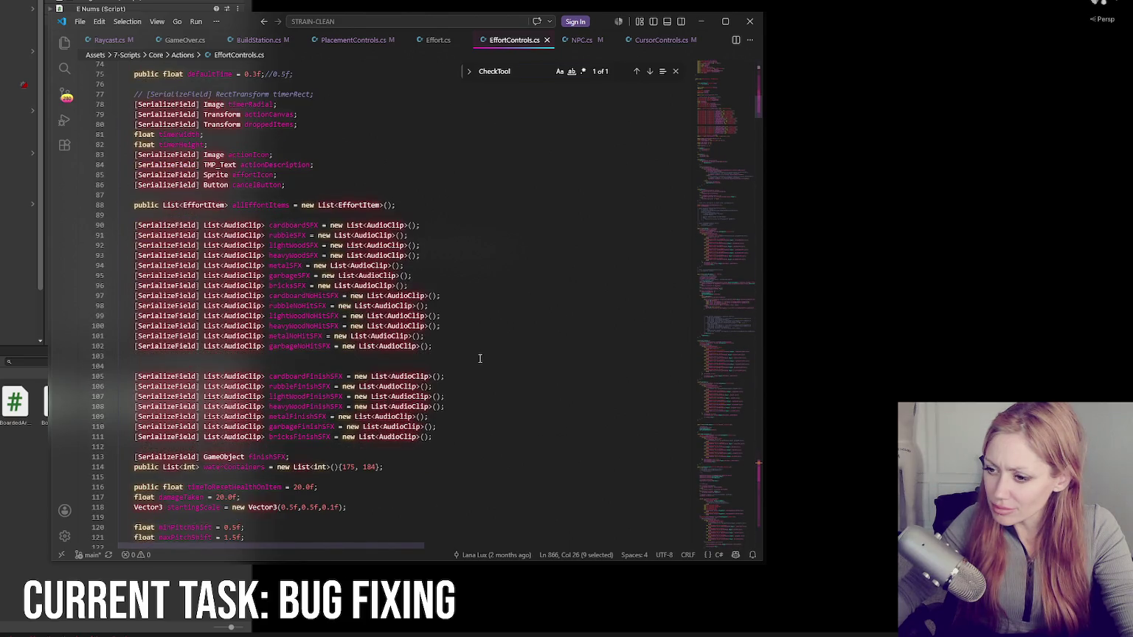
scroll(480, 359, "down", 3)
key("alt+Tab")
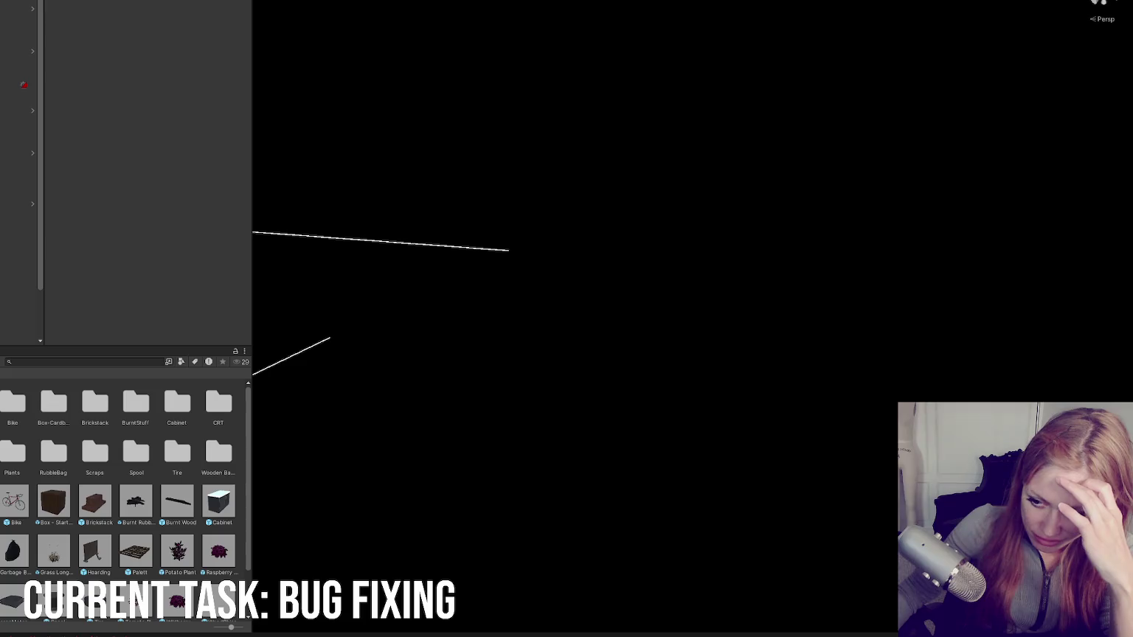
Step: Check effort item IDs of the cardboard box, Raspberry Bush Full, Hoarding and RubbleBag prefabs
scroll(96, 551, "down", 2)
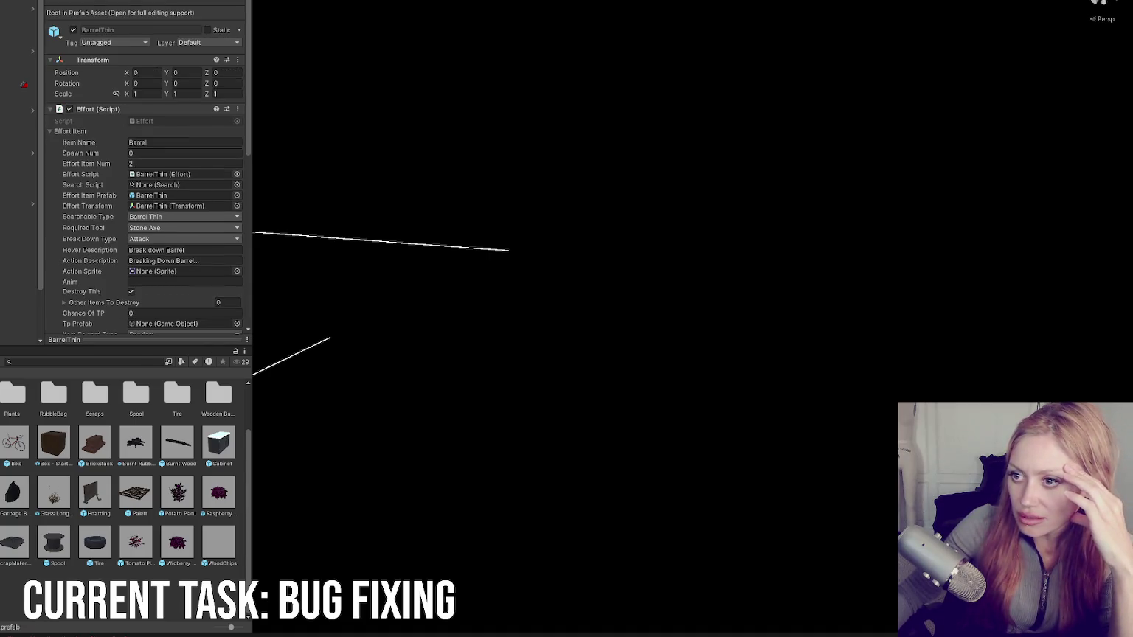
left_click(51, 444)
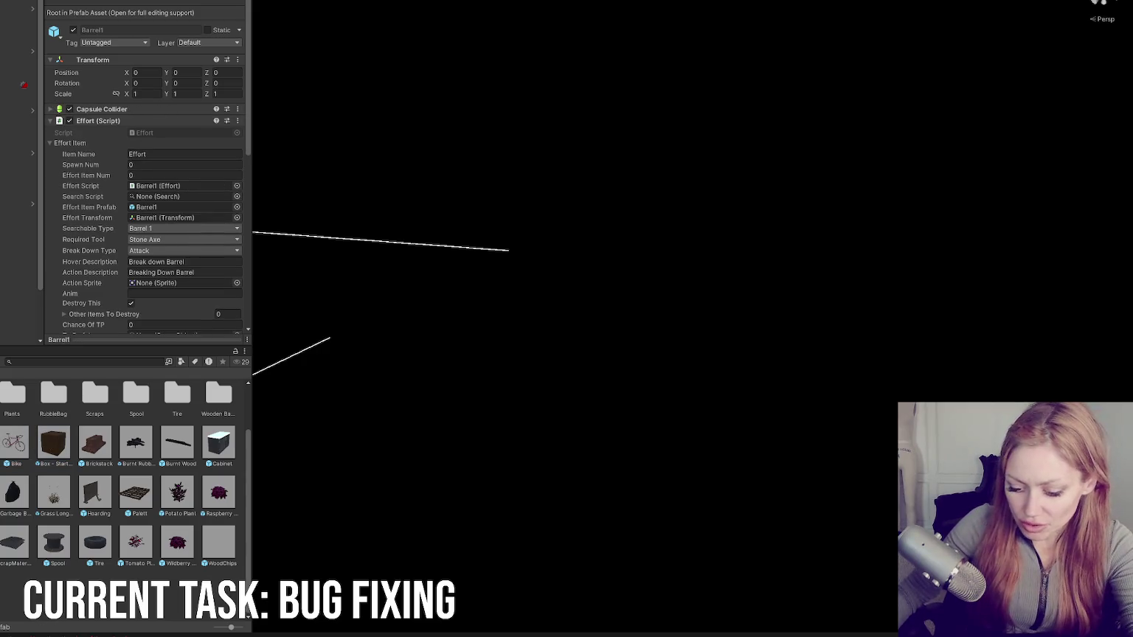
key("Right")
key("Right")
key("Right")
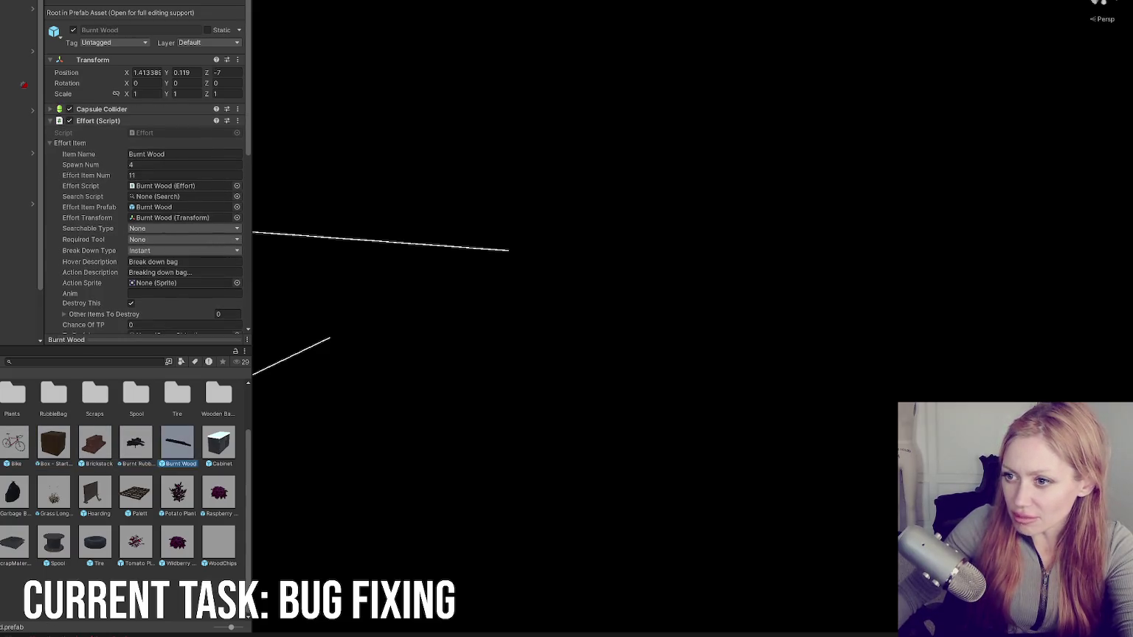
key("Down")
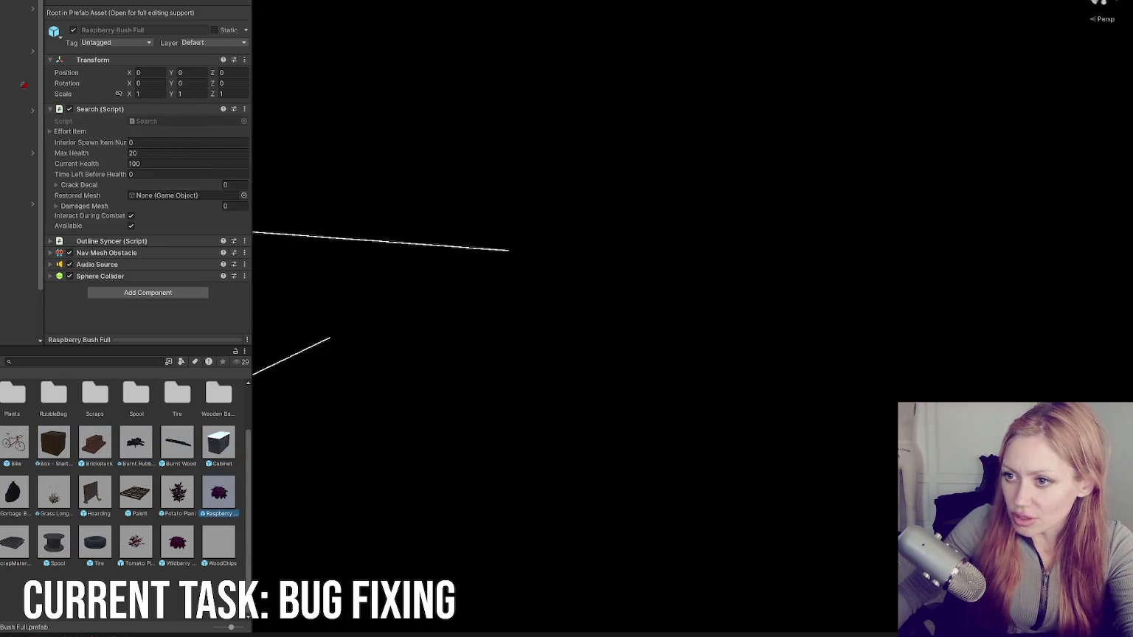
key("Left")
key("Left")
key("Left")
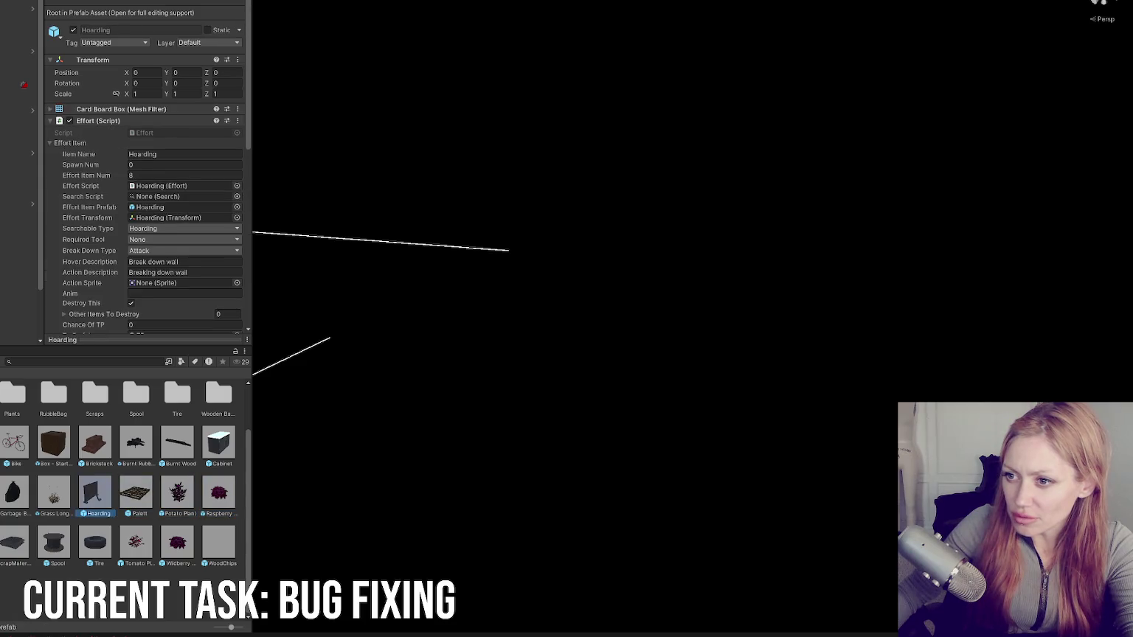
key("Left")
key("Left")
key("Up")
key("Right")
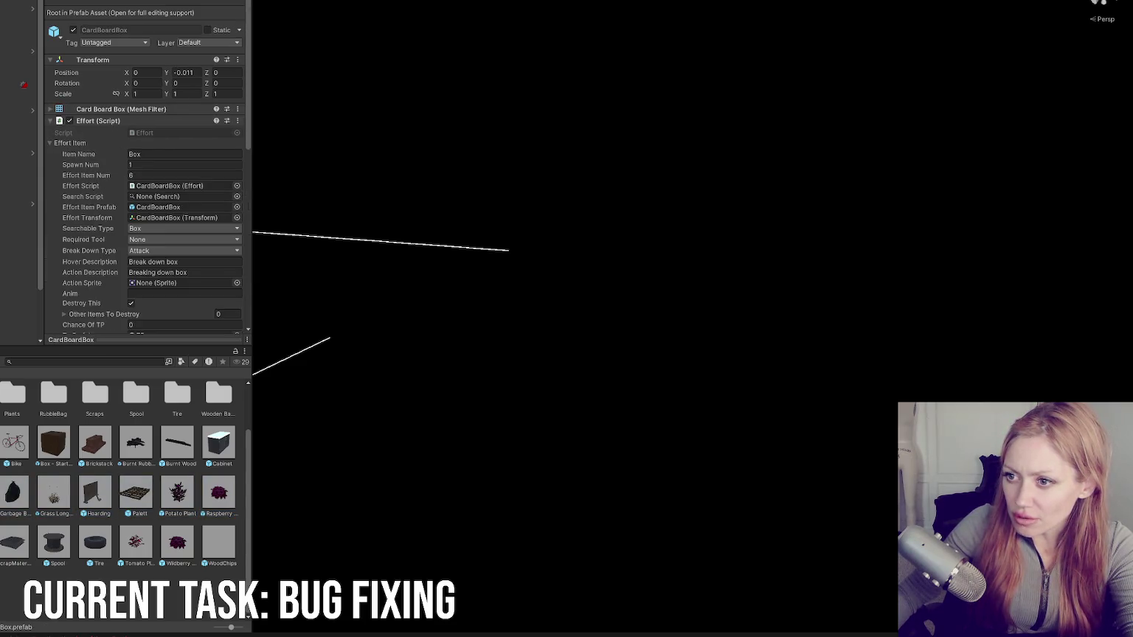
key("Up")
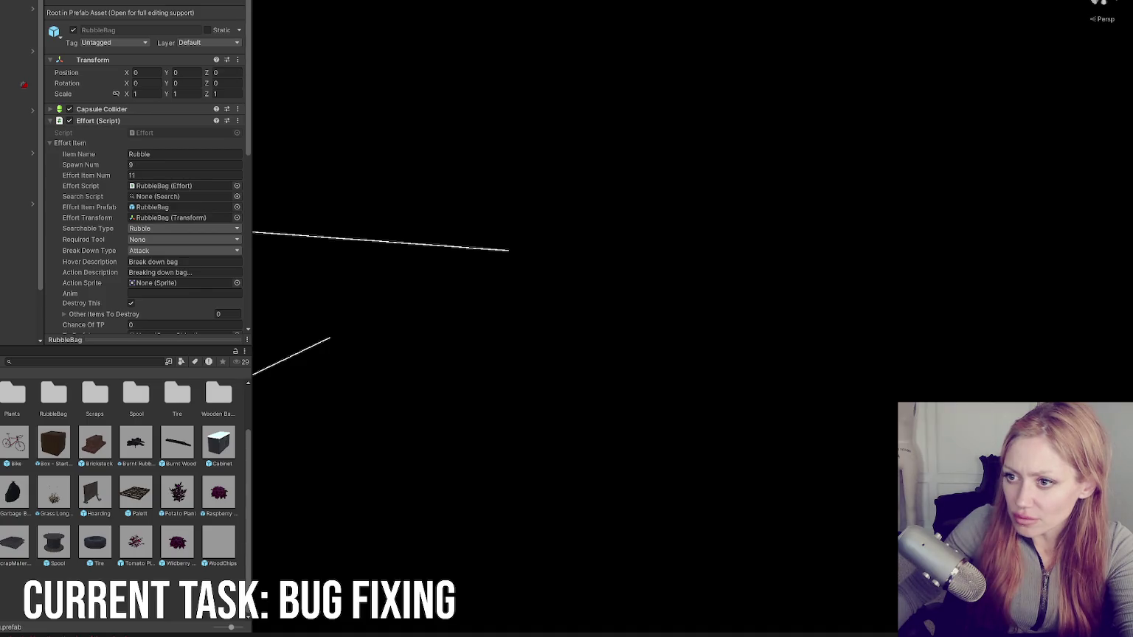
Step: Read item numbers of ScrapMaterials (12), Spool (13), Tomato Plant, WoodChips and WoodenBarricade
key("Right")
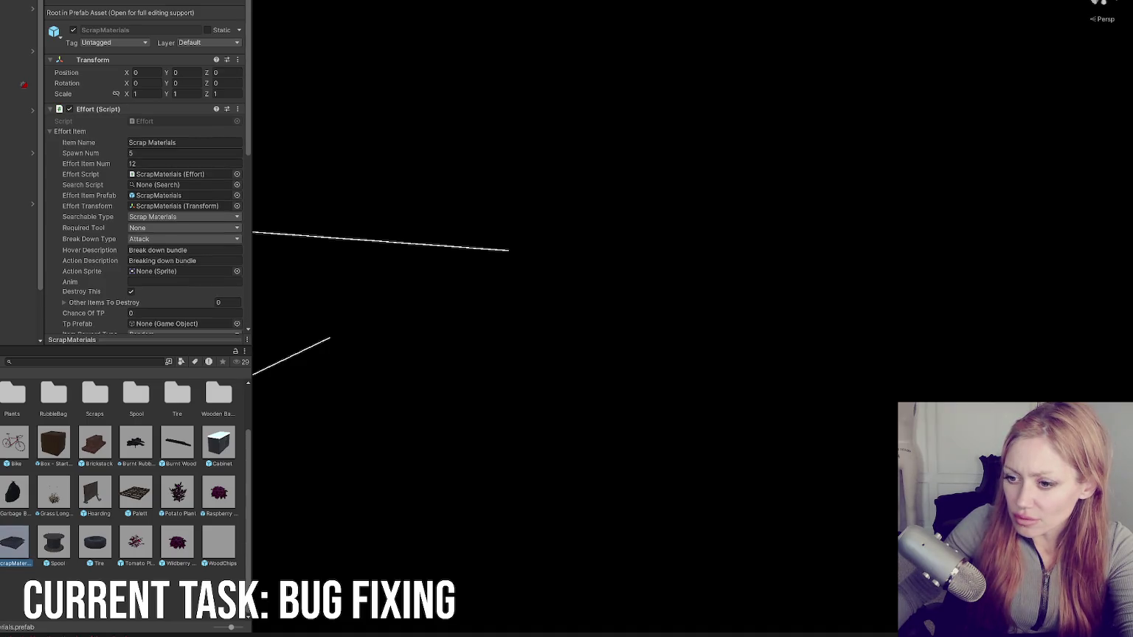
key("Right")
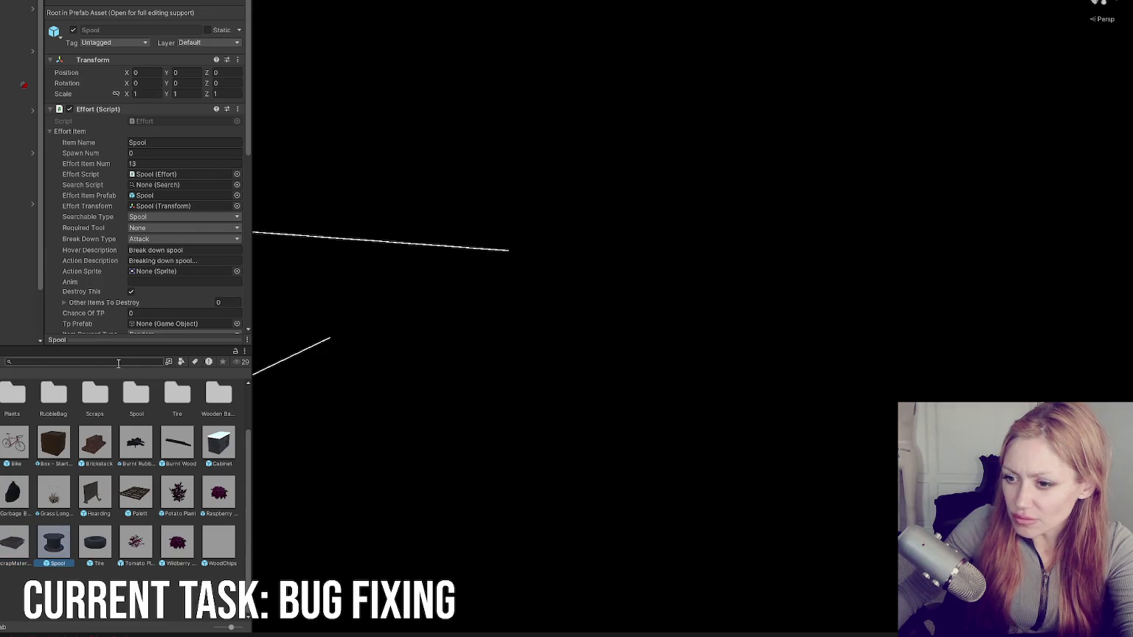
key("Right")
key("Right")
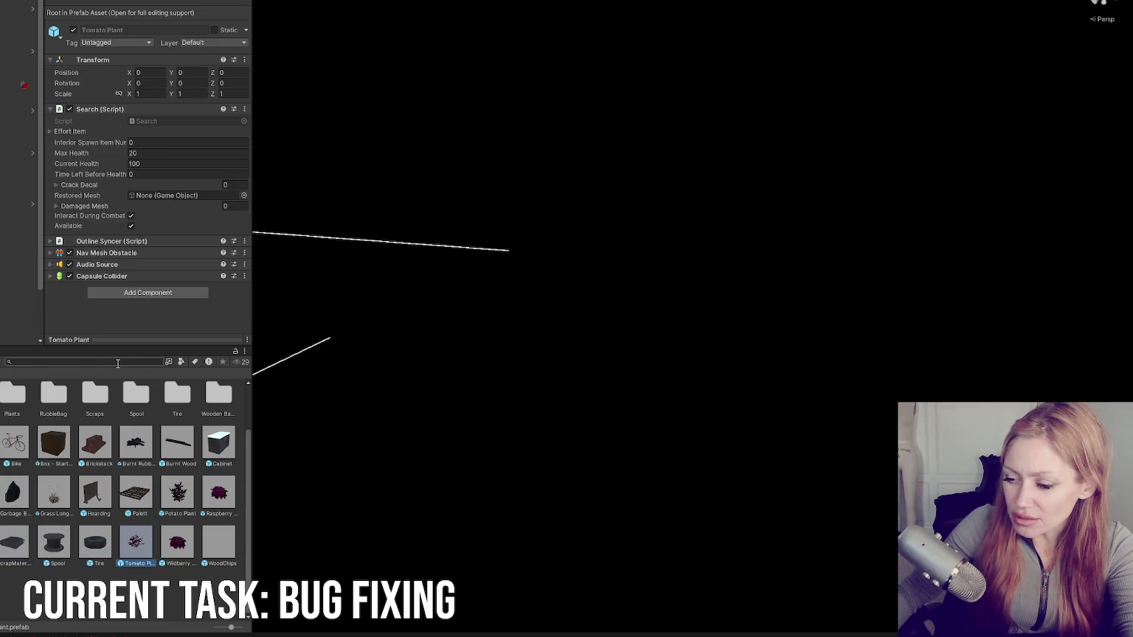
key("Right")
key("Right")
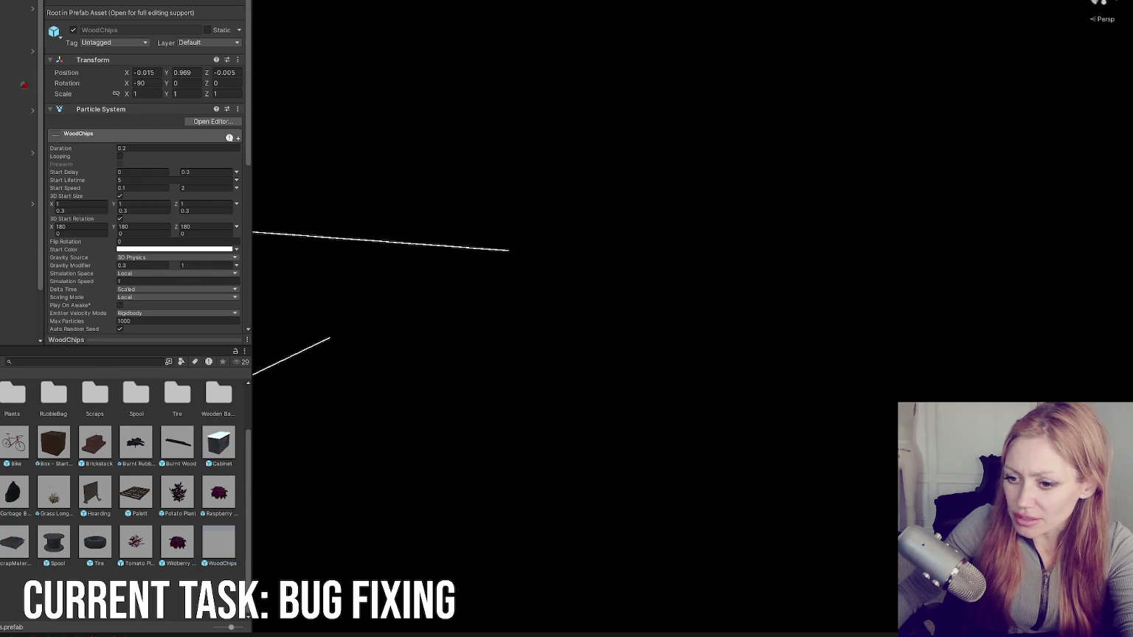
key("Right")
left_click(169, 174)
Step: Set WoodenBarricade's Effort Item Num to 15, then open the Wasteland scene and select its terrain
type("25")
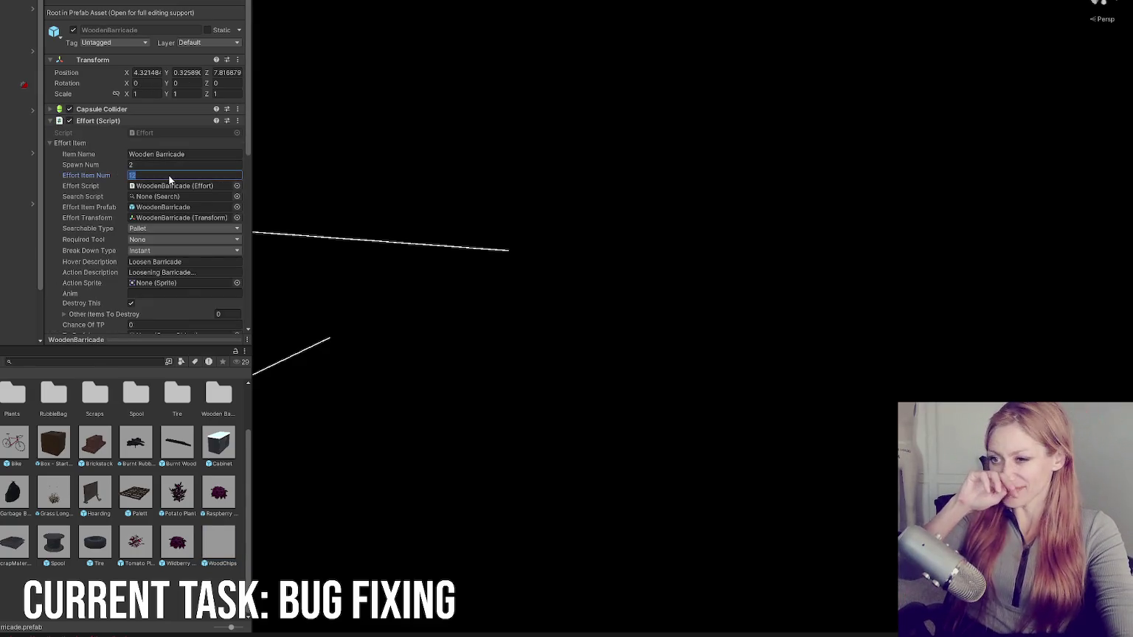
key("BackSpace")
key("BackSpace")
type("15")
key("Return")
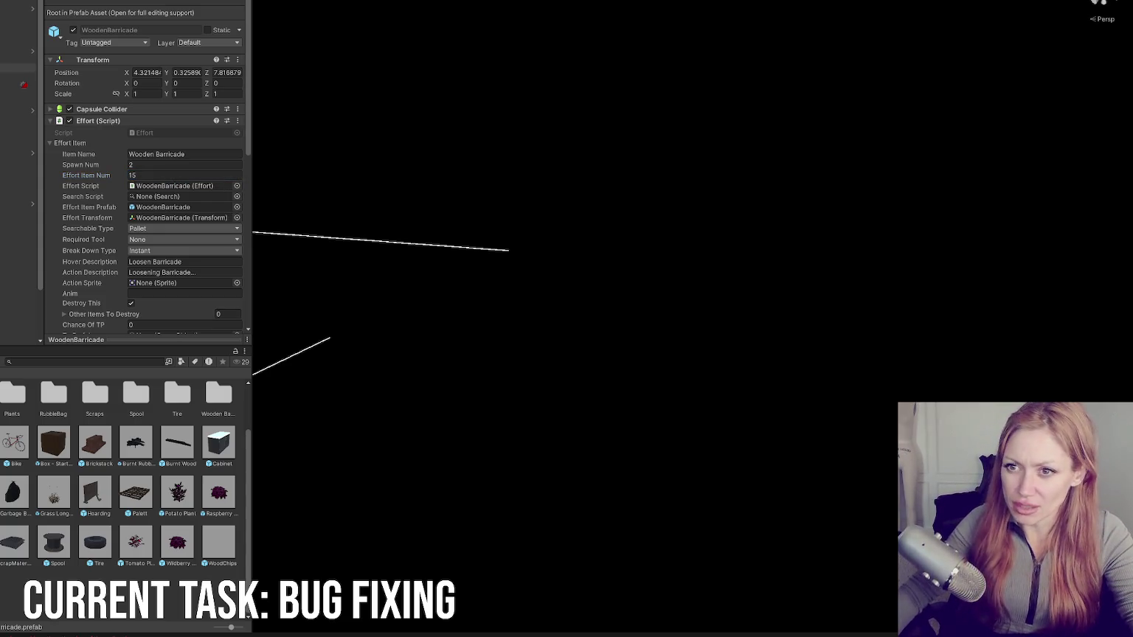
double_click(141, 451)
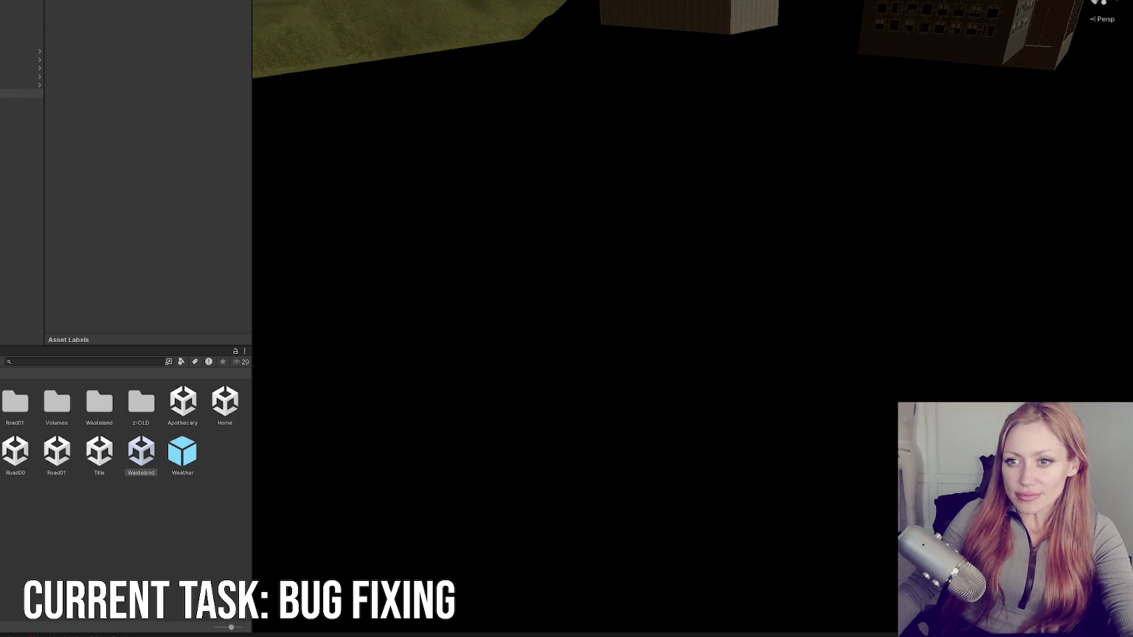
left_click(19, 93)
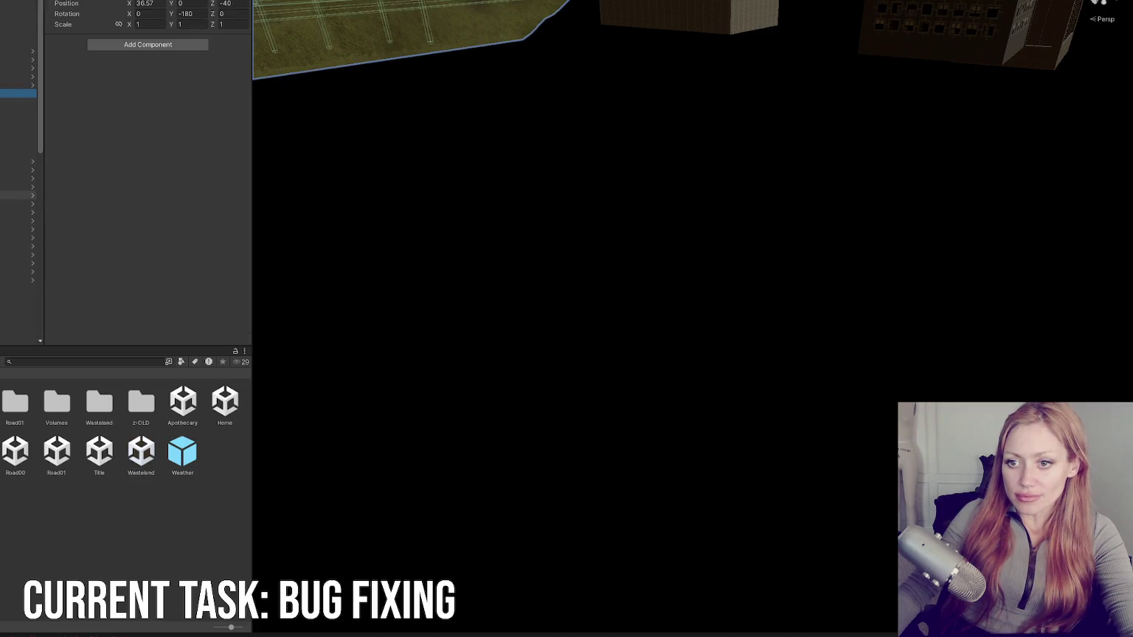
Step: Frame Streetlight 1 and orbit the view to look along the walled path
left_click(372, 204)
key("f")
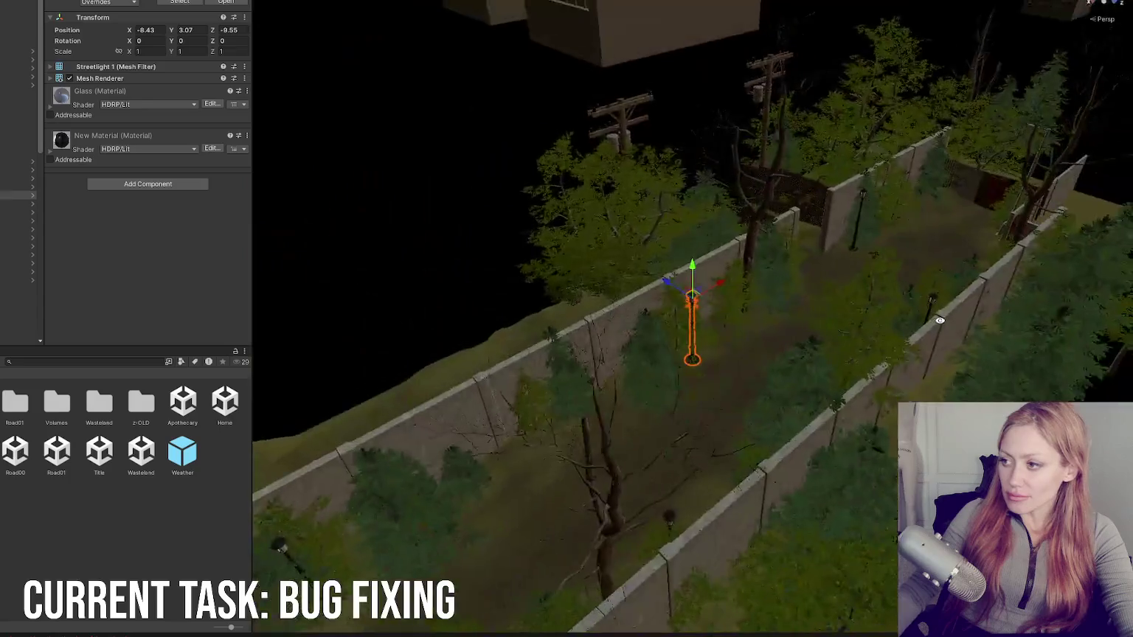
left_click_drag(940, 321, 458, 323)
mouse_move(815, 236)
left_mouse_down()
mouse_move(636, 266)
mouse_move(431, 253)
mouse_move(706, 188)
left_mouse_up()
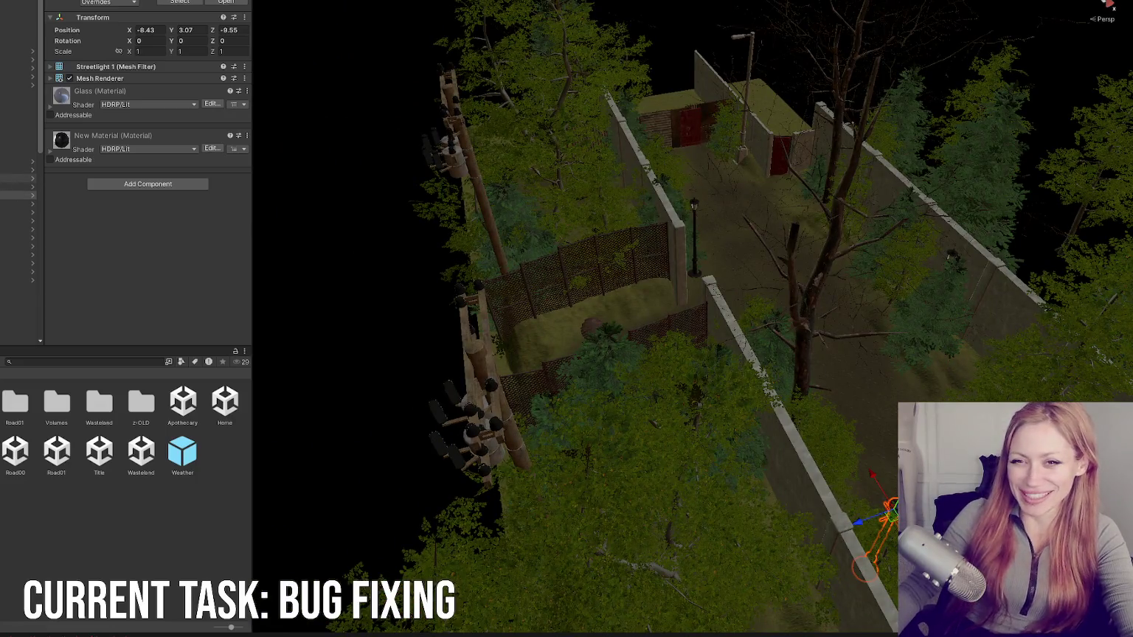
scroll(3, 99, "down", 4)
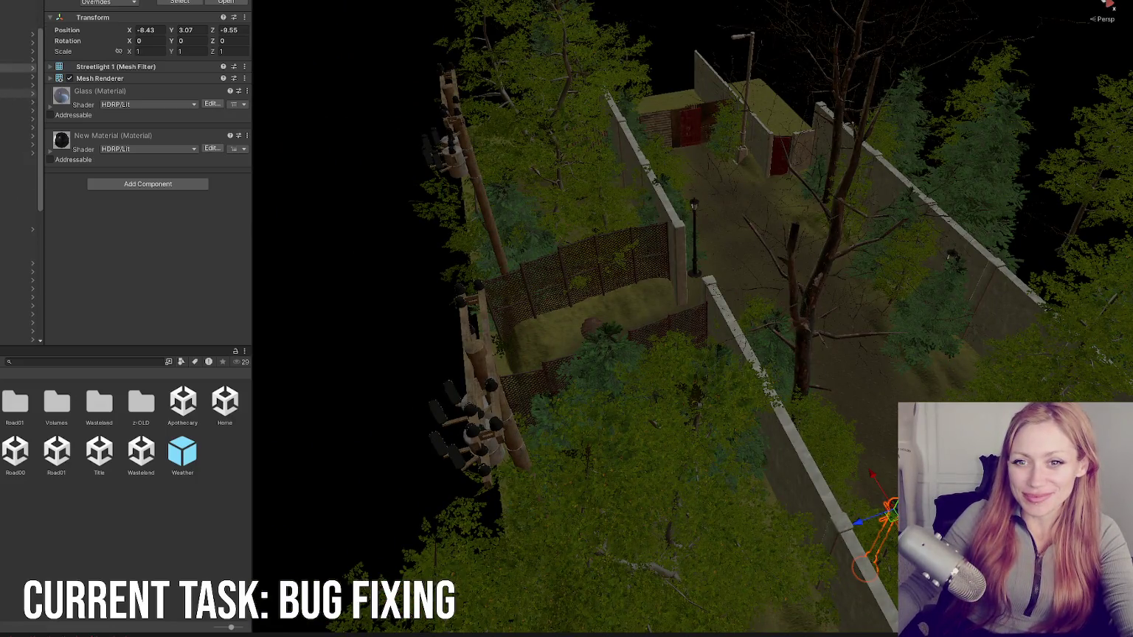
scroll(2, 102, "up", 4)
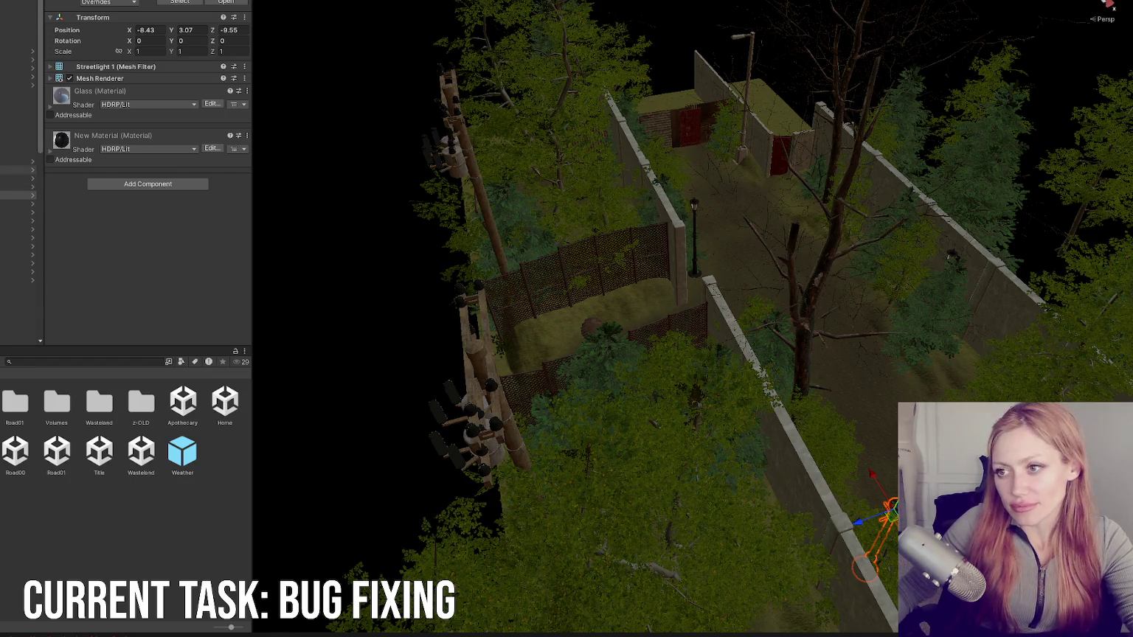
left_click(19, 147)
Step: Select the road and its parent group, view the gate and utility pole, and check the Console
left_click(19, 85)
left_click(18, 101)
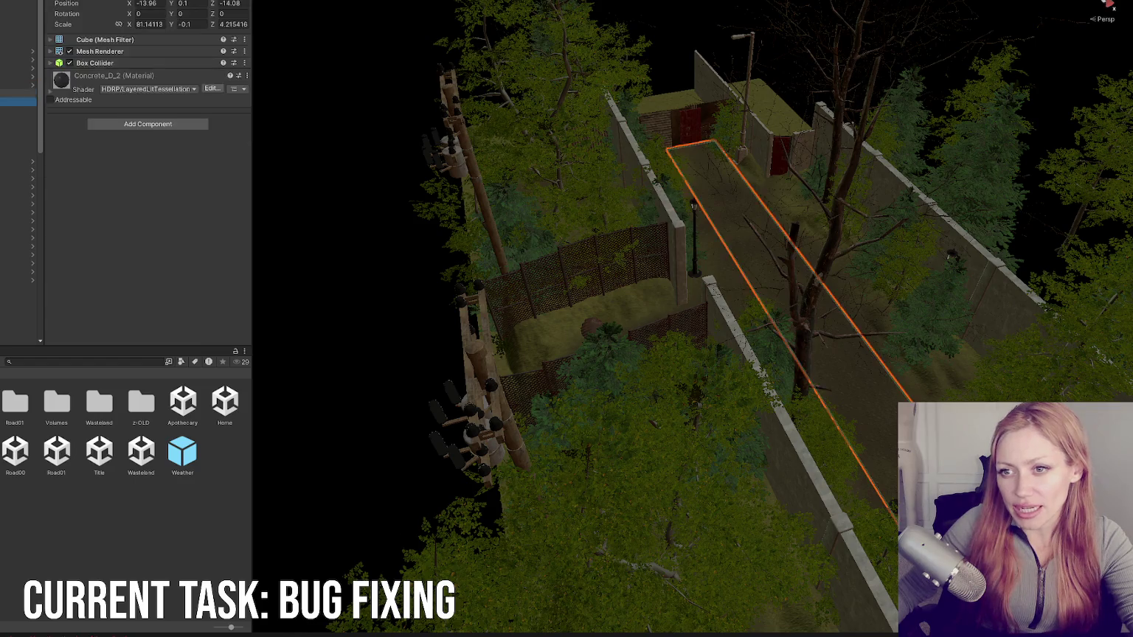
left_click(19, 93)
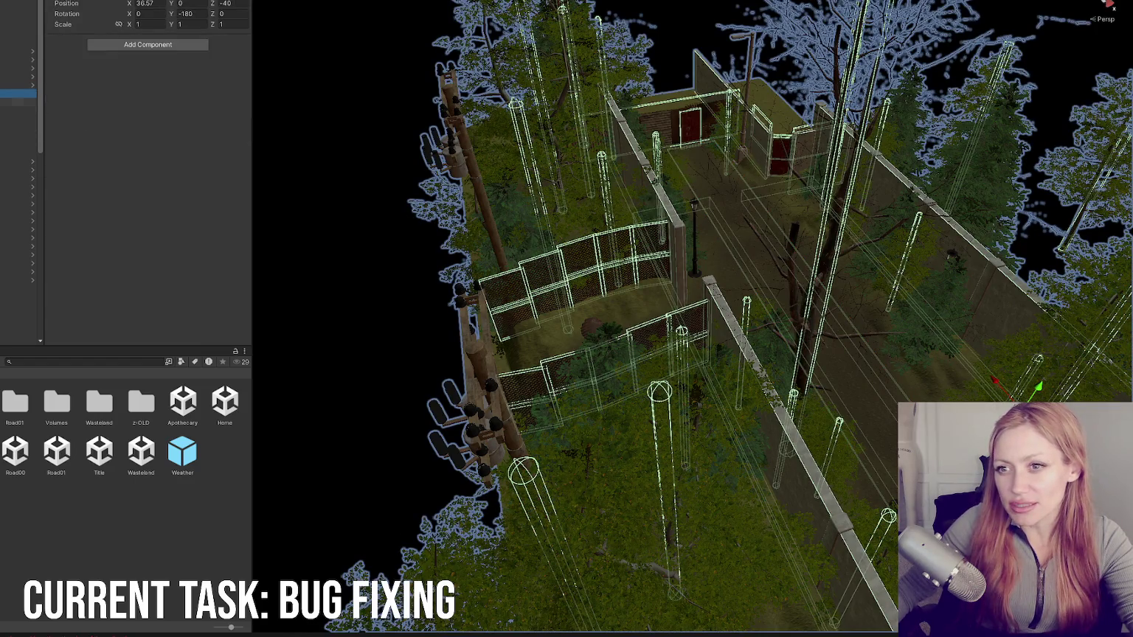
key("Left")
mouse_move(446, 188)
left_mouse_down()
mouse_move(750, 232)
mouse_move(372, 207)
mouse_move(751, 264)
mouse_move(1085, 169)
mouse_move(1014, 179)
left_mouse_up()
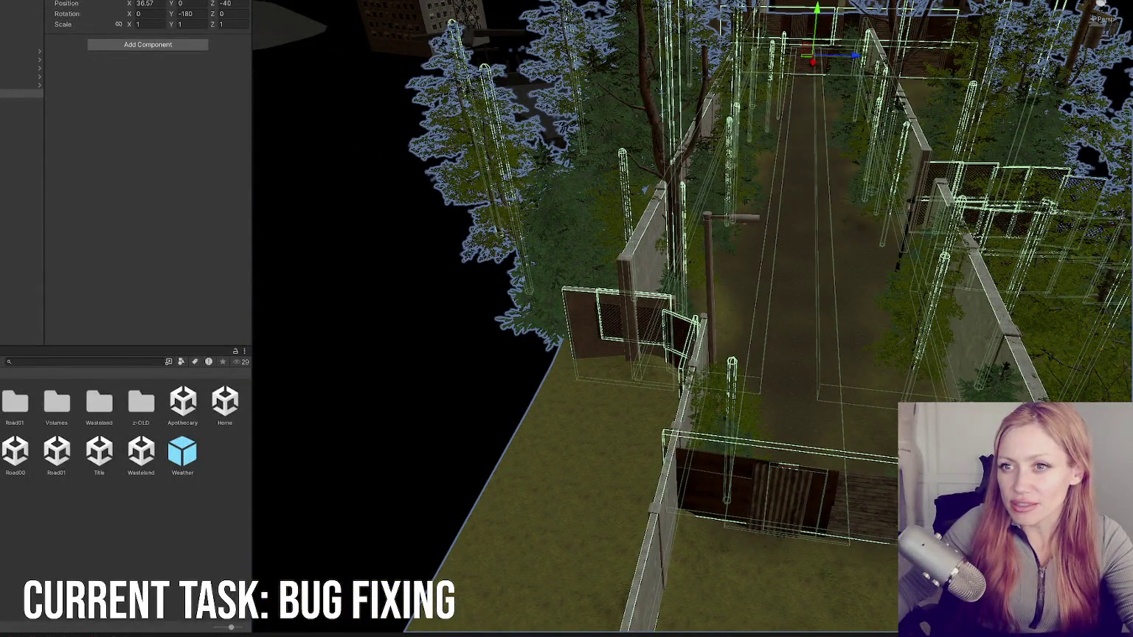
left_click(699, 372)
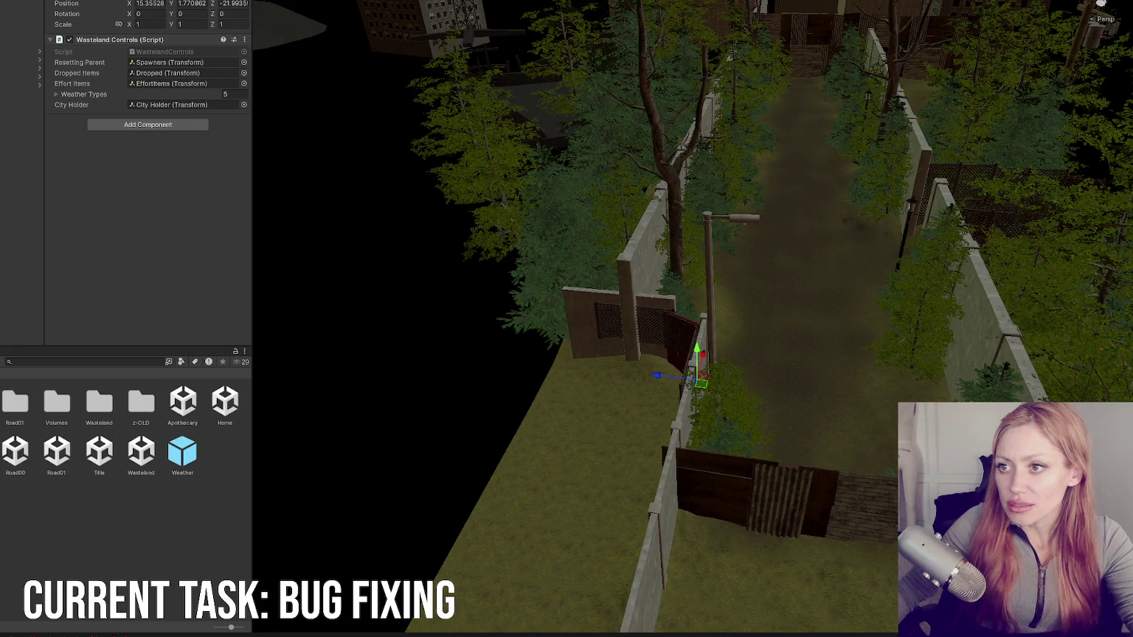
left_click_drag(699, 373, 423, 228)
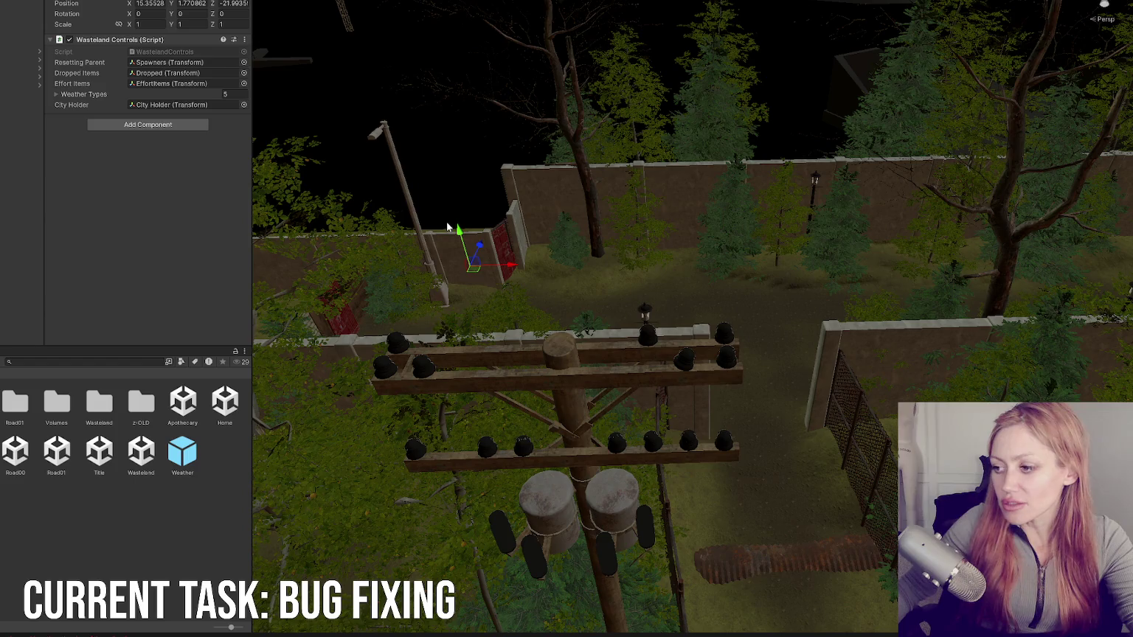
key("ctrl+shift+c")
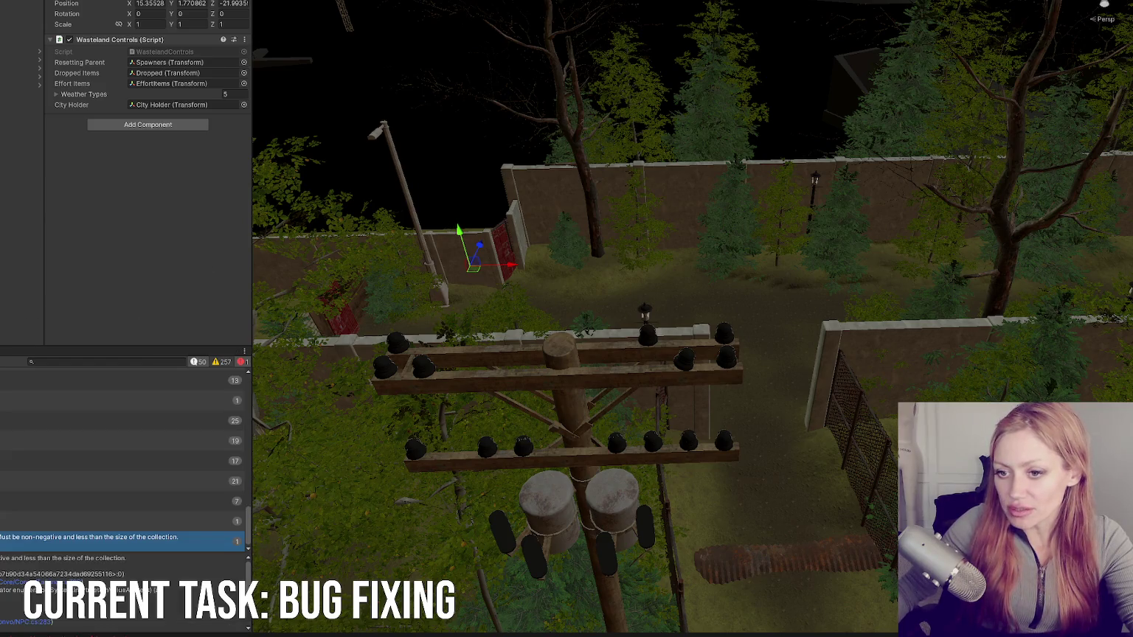
key("ctrl+5")
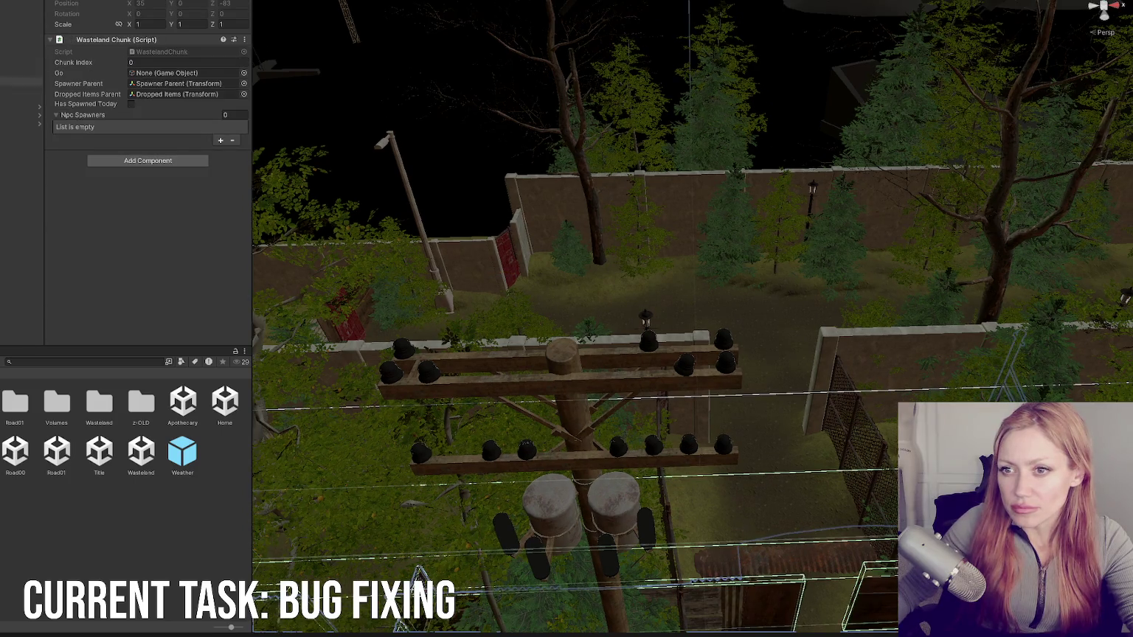
Step: Change the item spawner's Items To Spawn Element 0 from 2 to 15
left_click(22, 106)
left_click(22, 13)
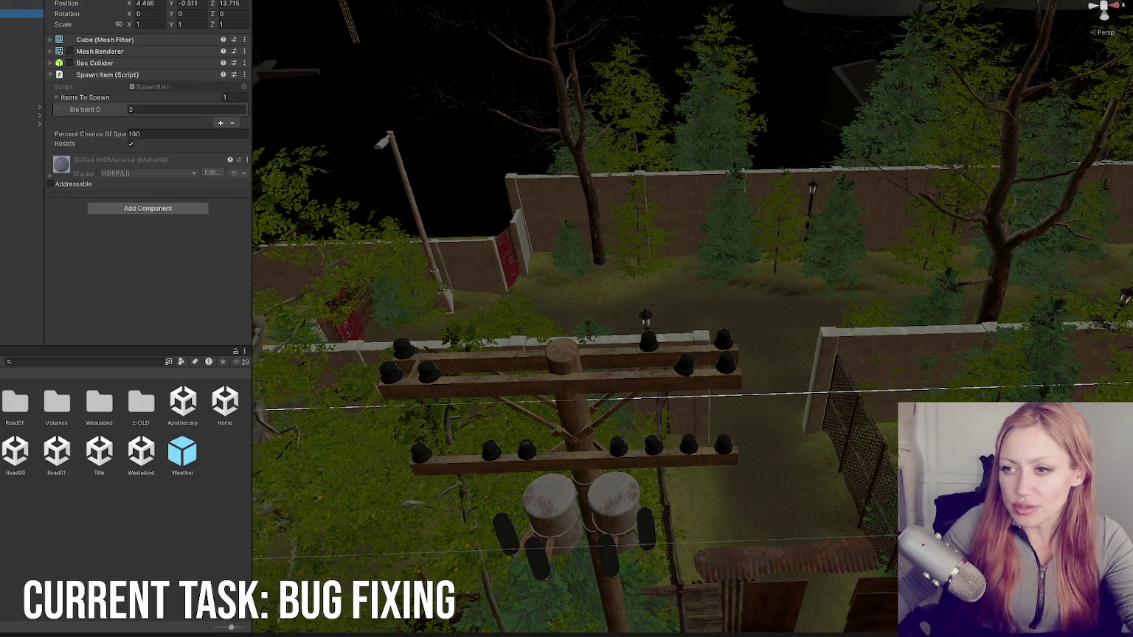
left_click(172, 80)
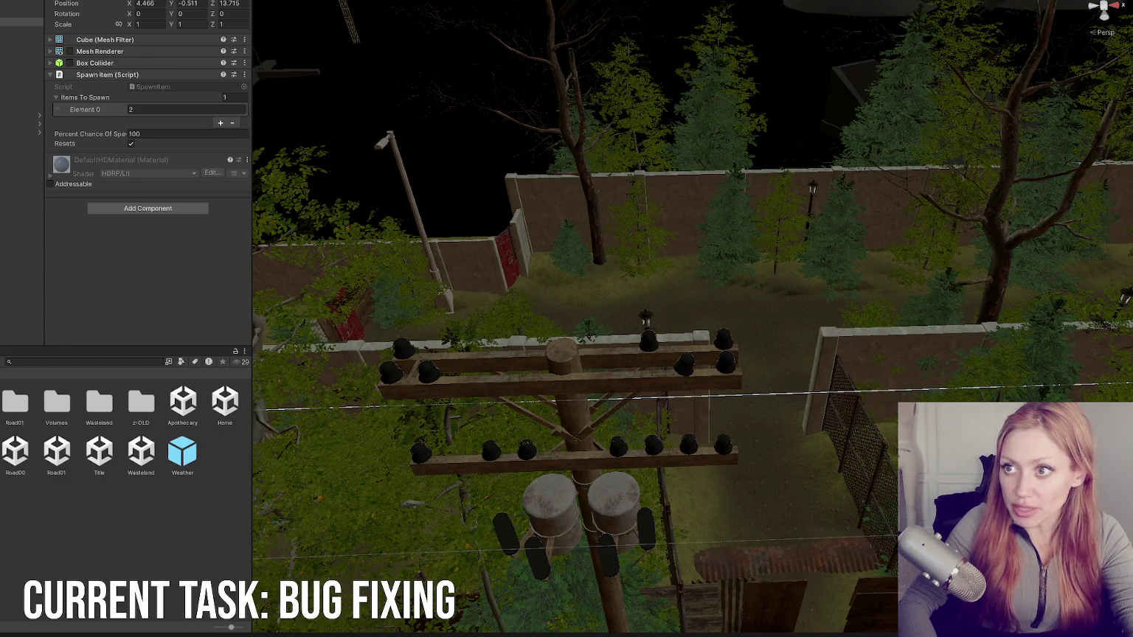
left_click(159, 110)
type("15")
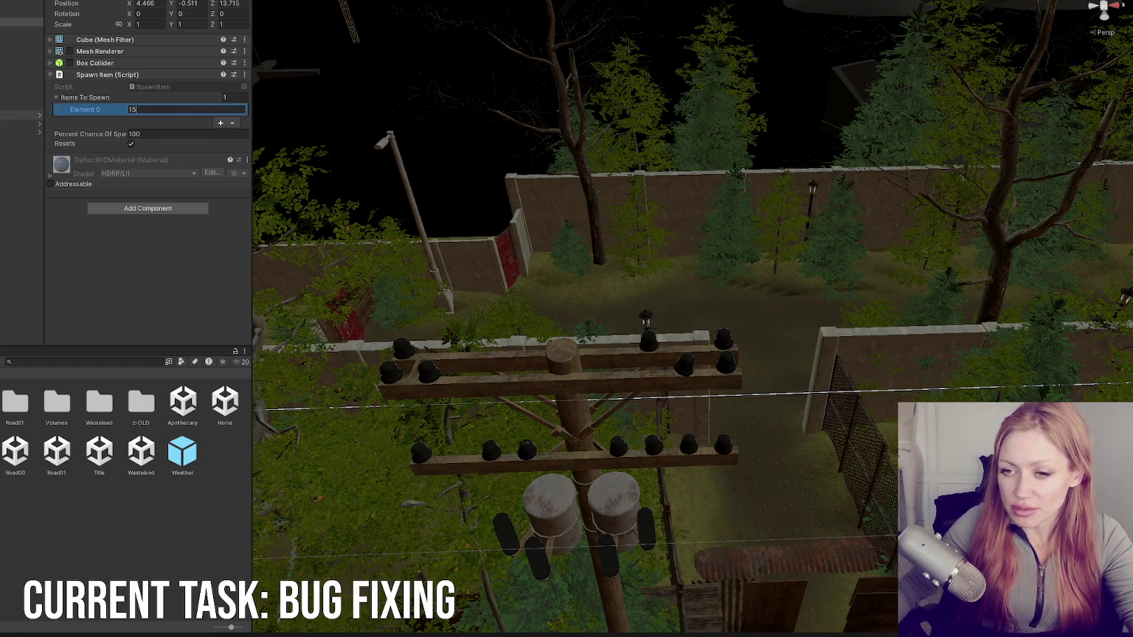
left_click(22, 113)
left_click(23, 22)
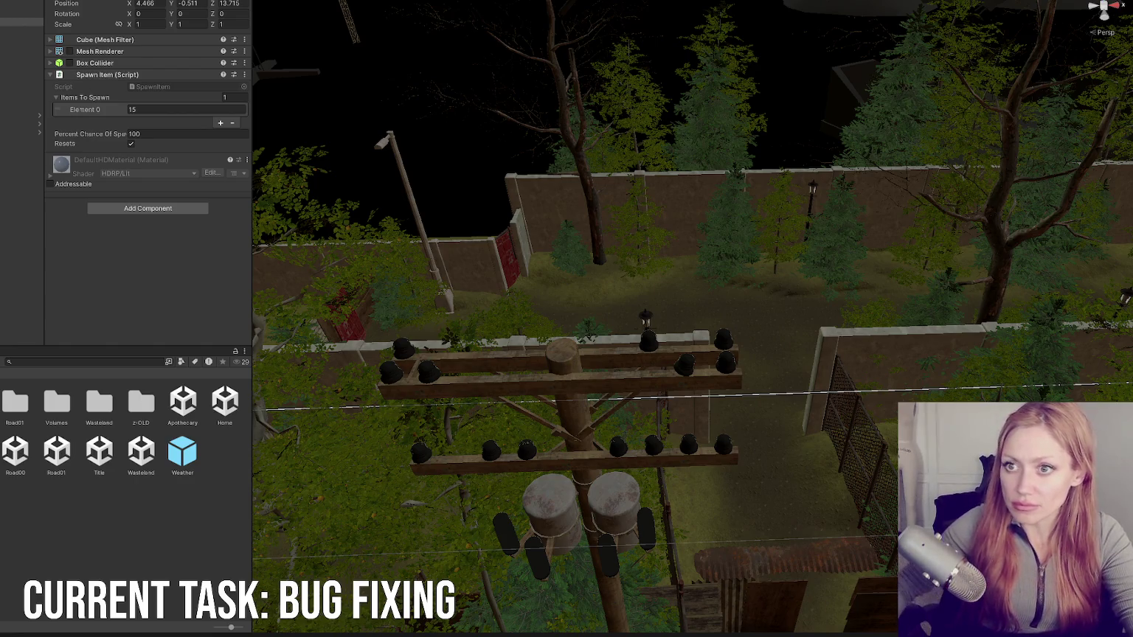
Step: Frame the Spawn Item cube and slide it along X to -4.32
left_click(22, 14)
double_click(23, 23)
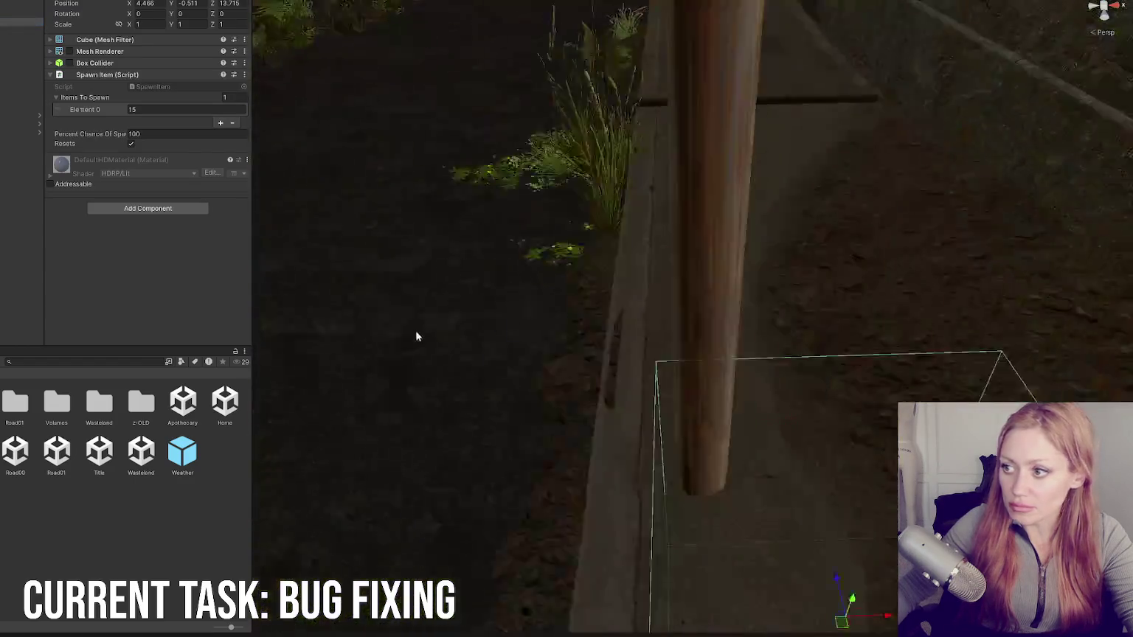
scroll(495, 328, "down", 10)
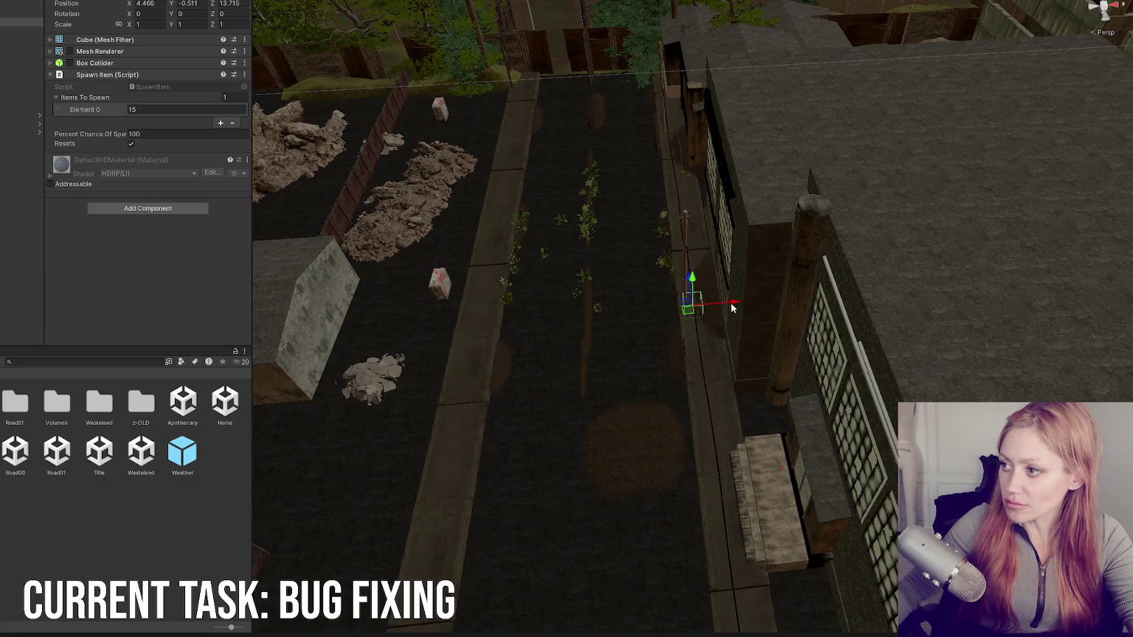
left_click_drag(733, 308, 568, 318)
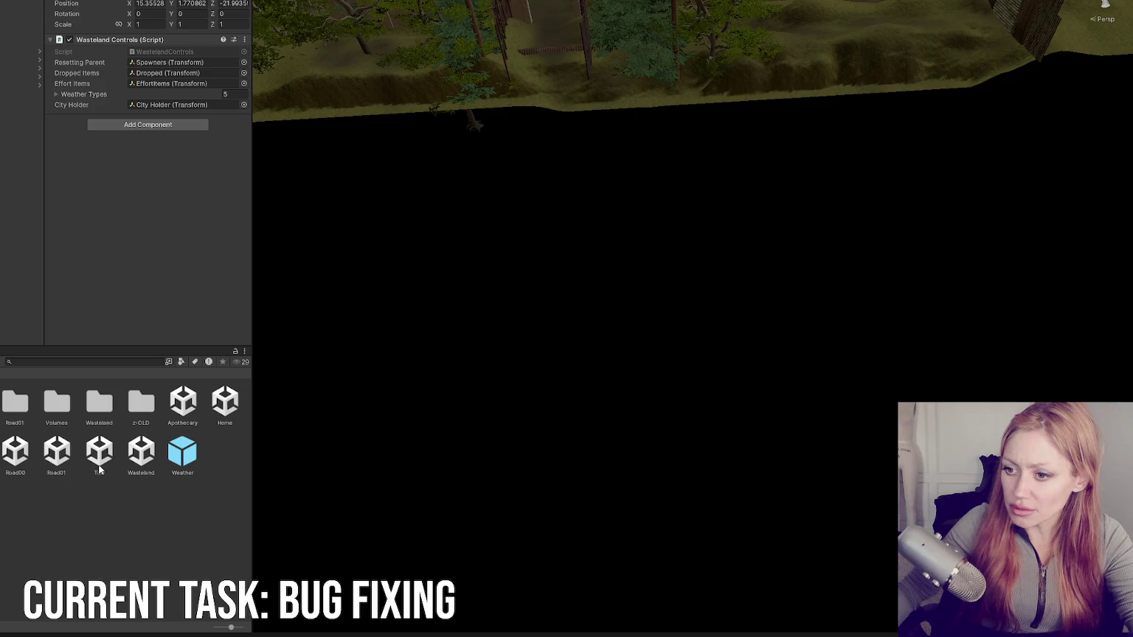
Step: Open the Title scene, widen the Game view and start the game in DEV MODE
double_click(100, 470)
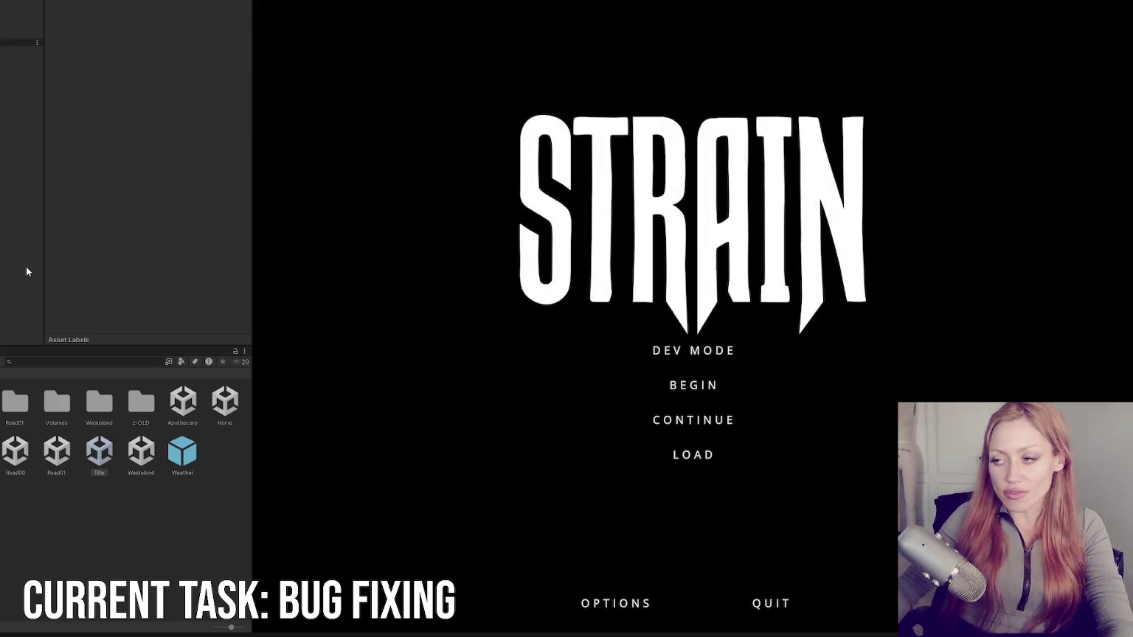
left_click_drag(254, 246, 3, 264)
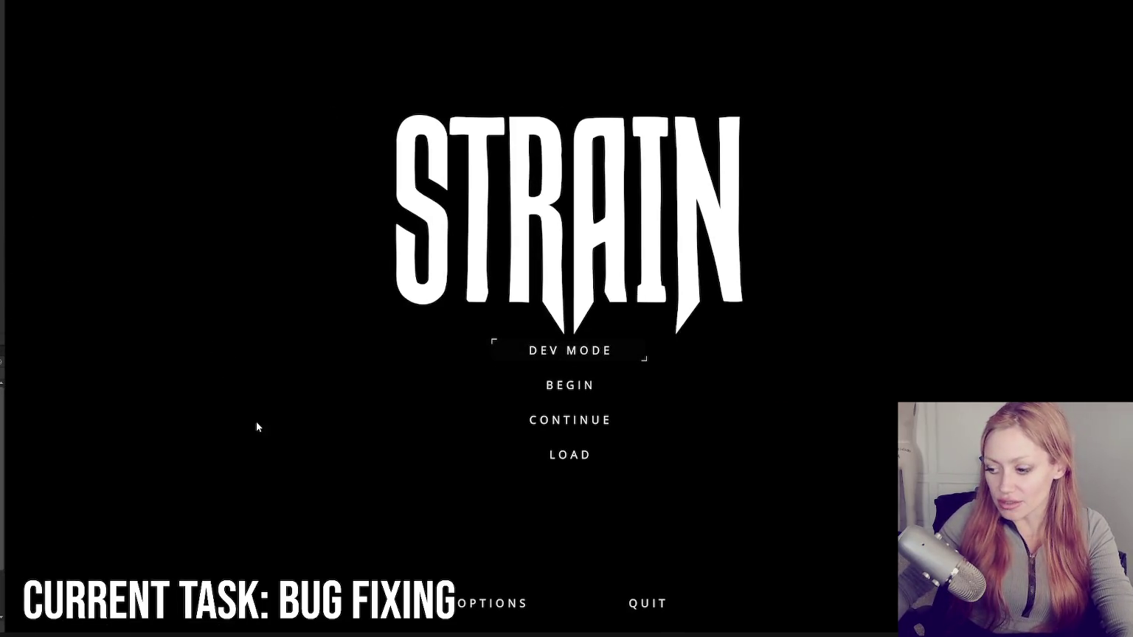
left_click(582, 350)
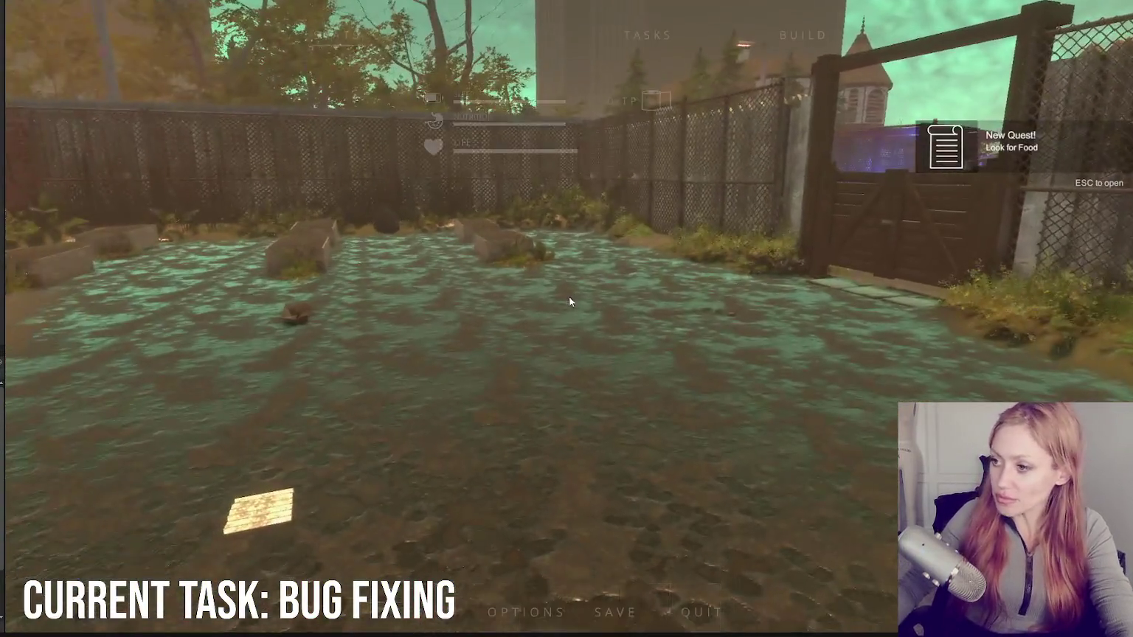
Step: Browse the BUILD item grid, close it and walk toward the yard's fence corner
left_click(793, 38)
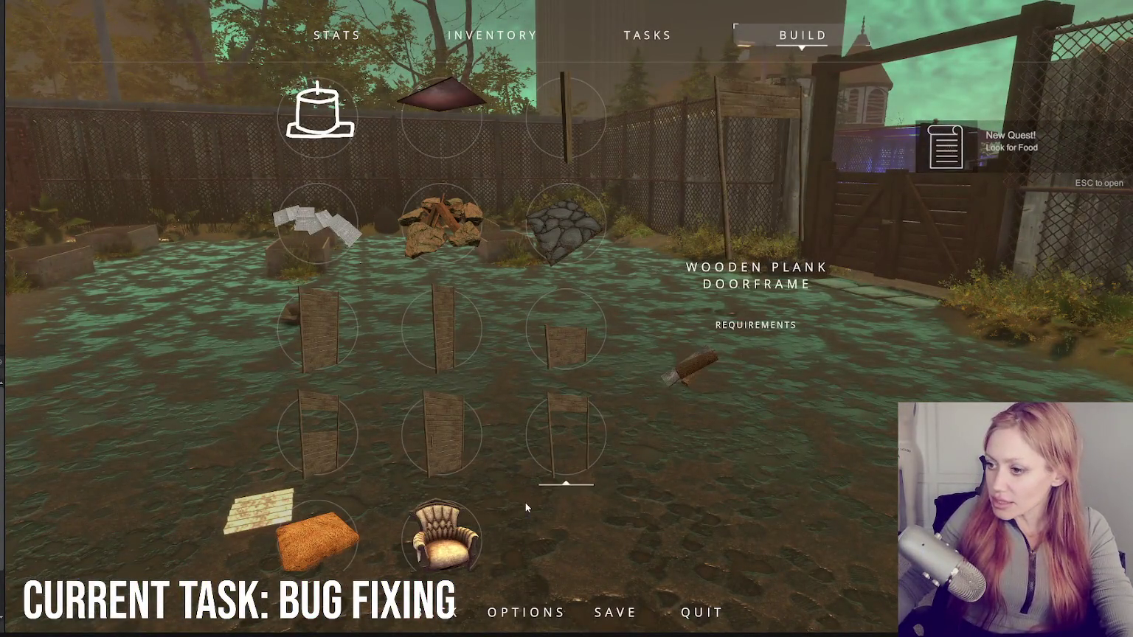
scroll(459, 314, "down", 1)
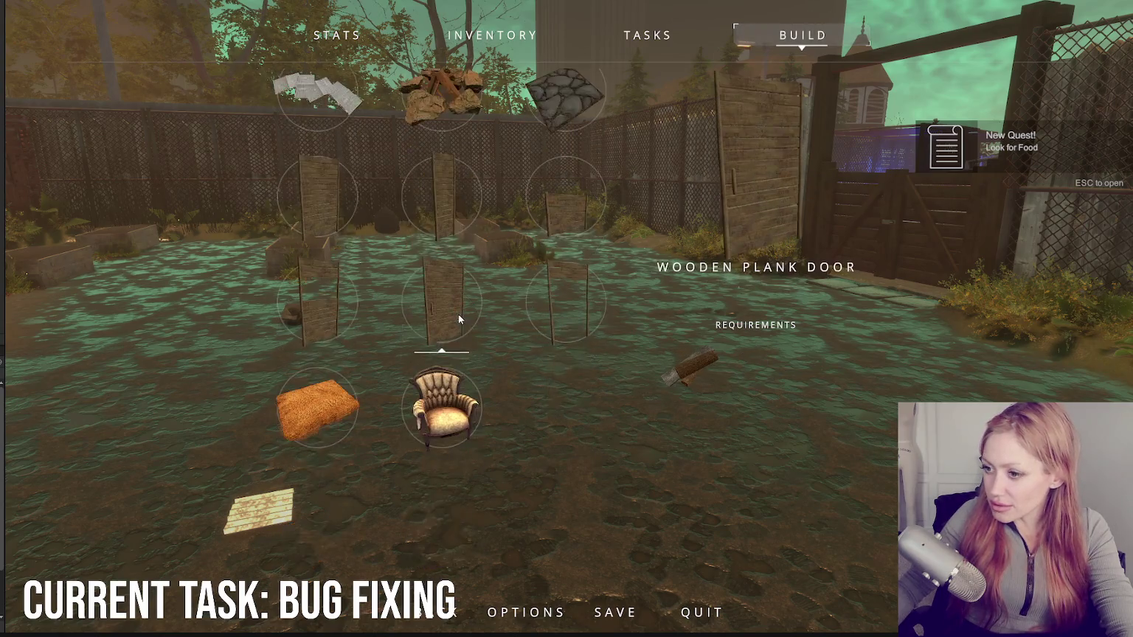
scroll(458, 309, "up", 1)
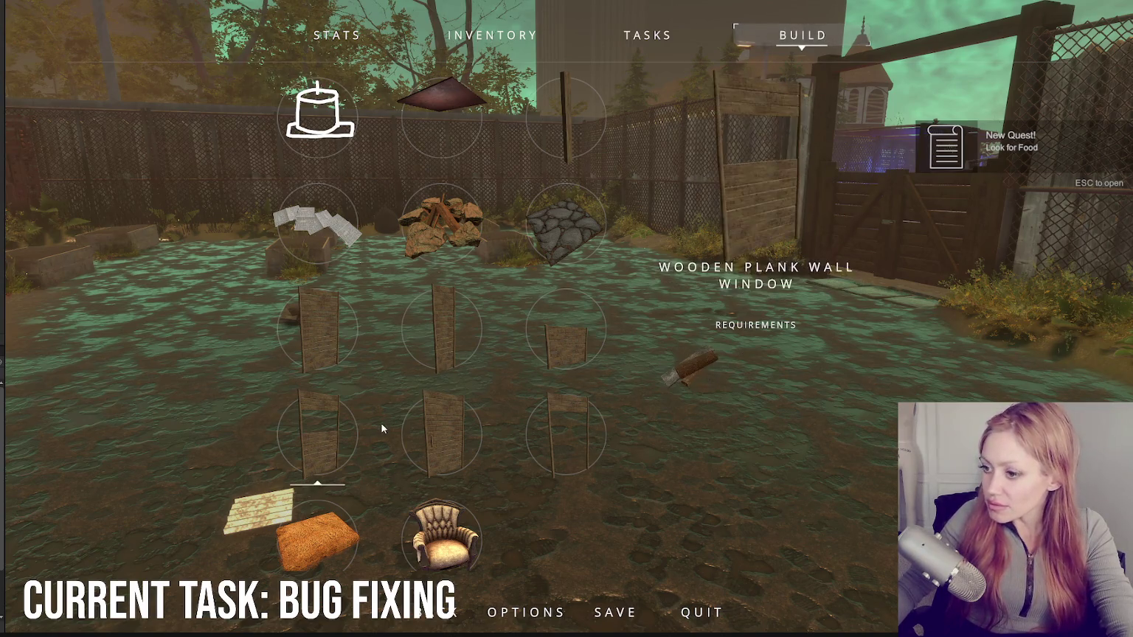
left_click(463, 398)
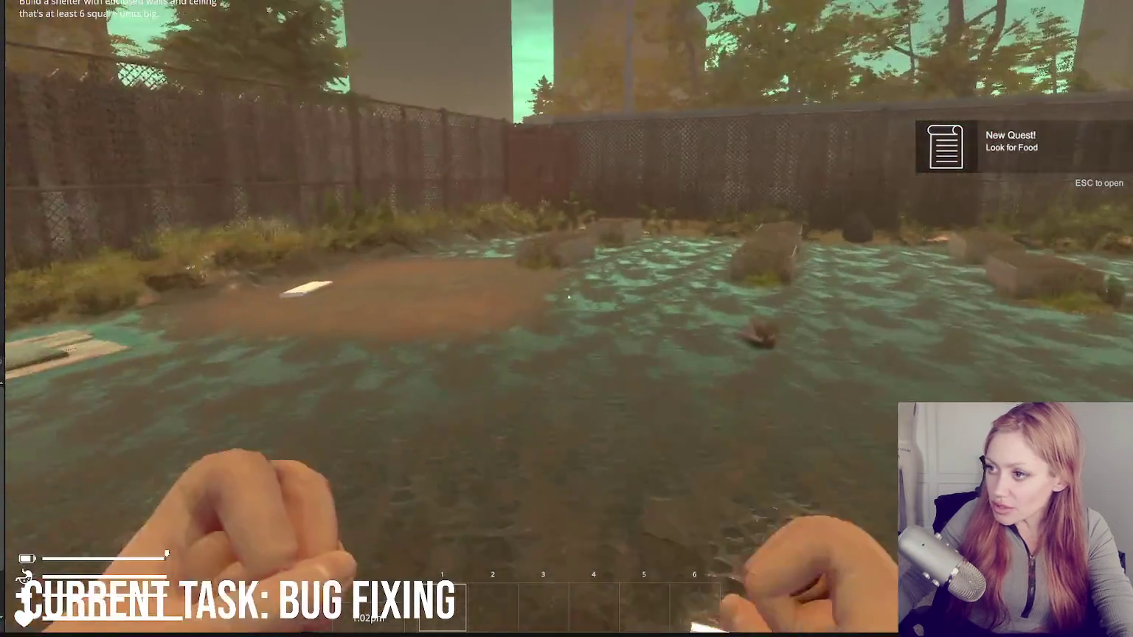
key("w")
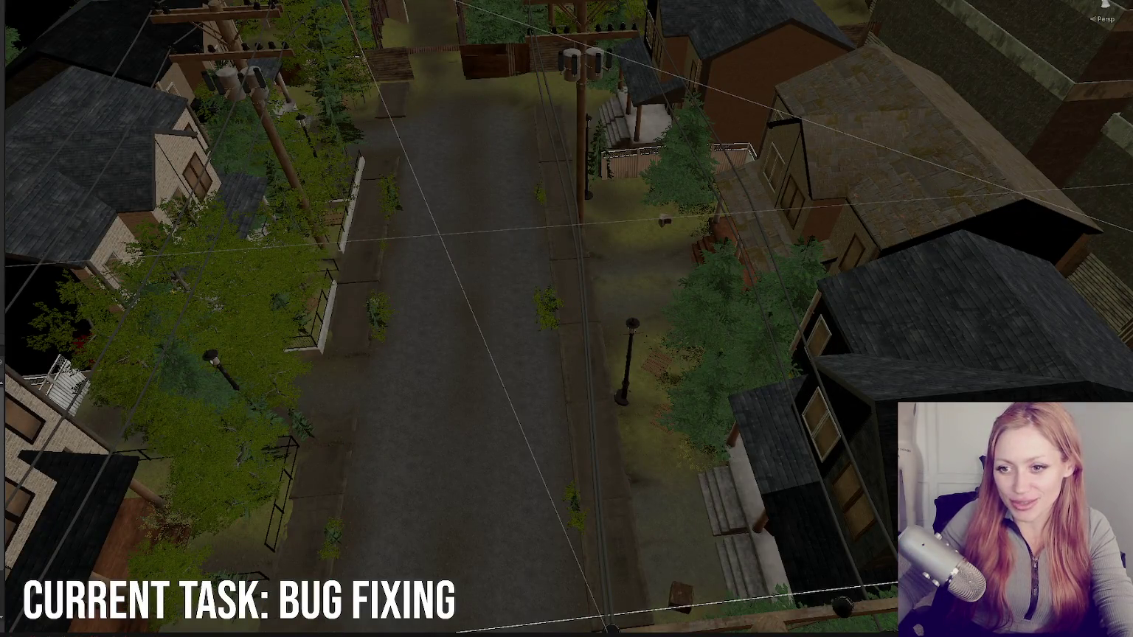
key("alt+Tab")
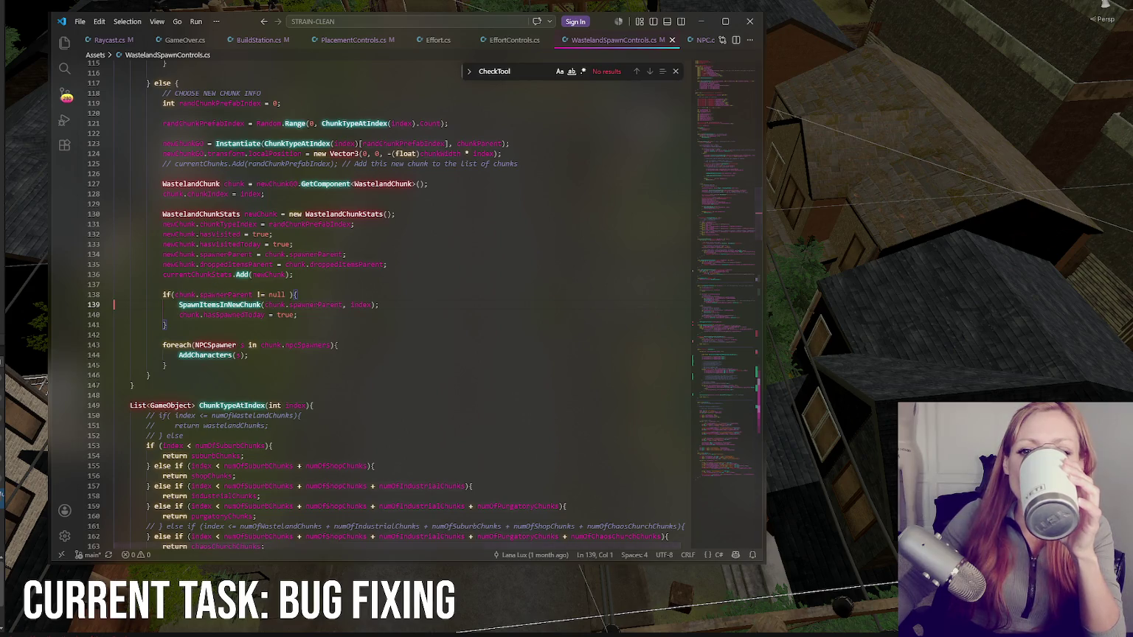
Step: Review SpawnItemsInNewChunk in WastelandSpawnControls.cs, save it, then frame the selected object in Unity
key("alt+Tab")
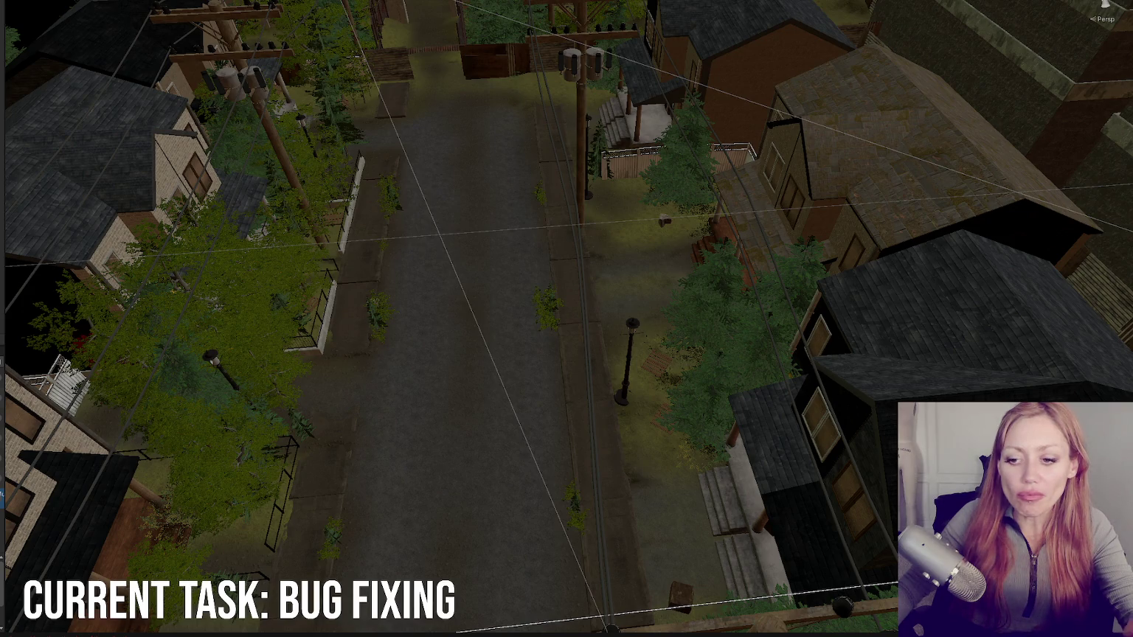
key("alt+Tab")
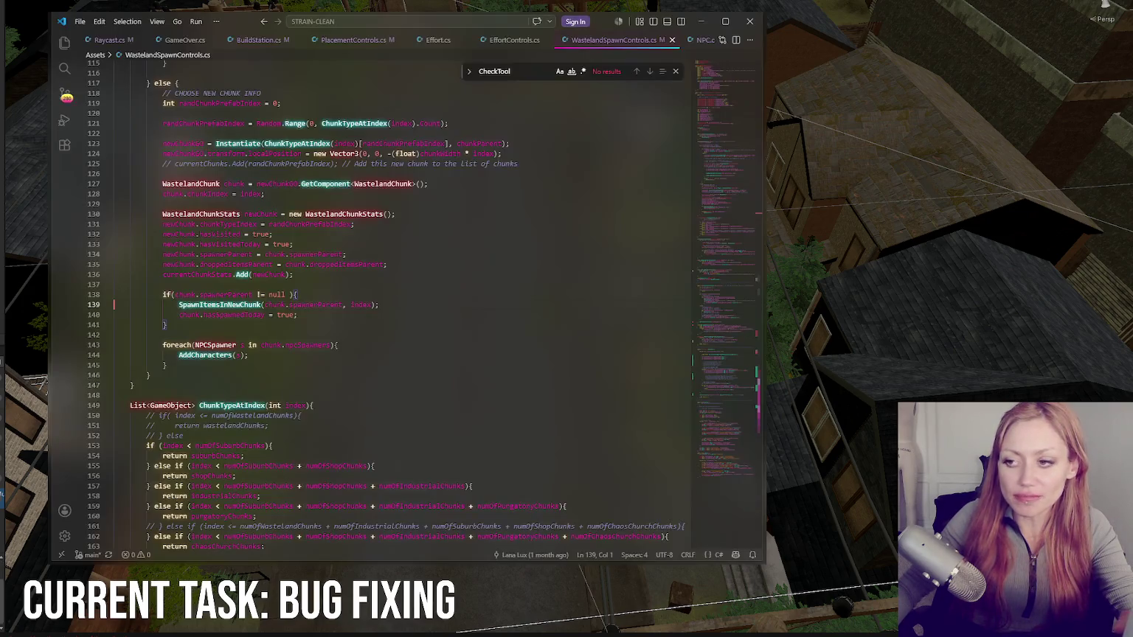
key("alt+Tab")
key("alt+Tab")
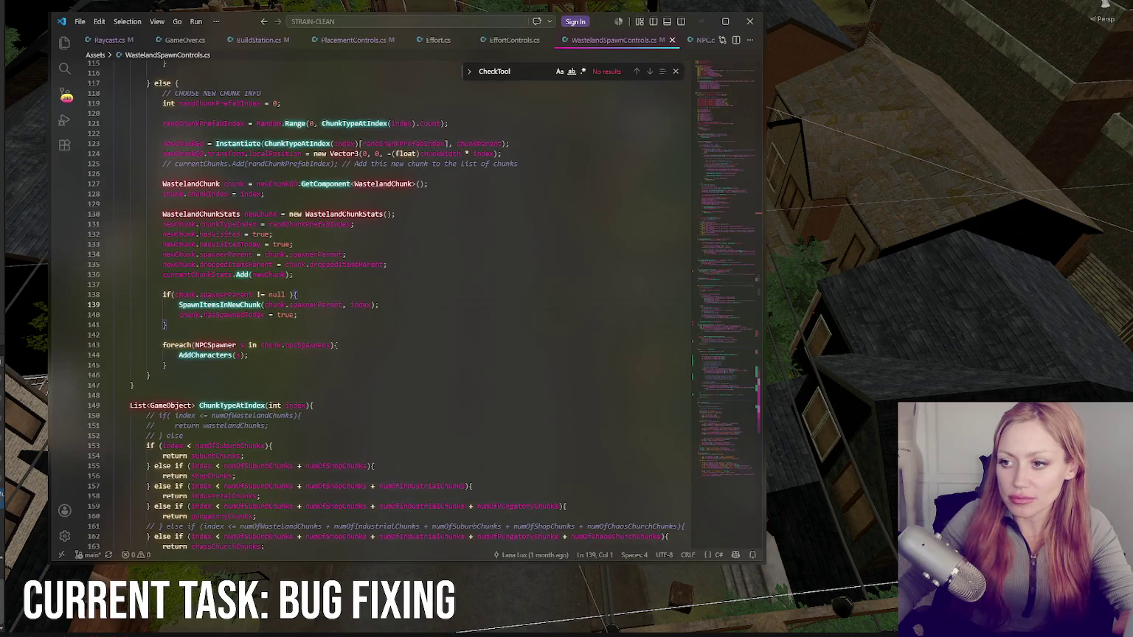
key("alt+Tab")
key("alt+Tab")
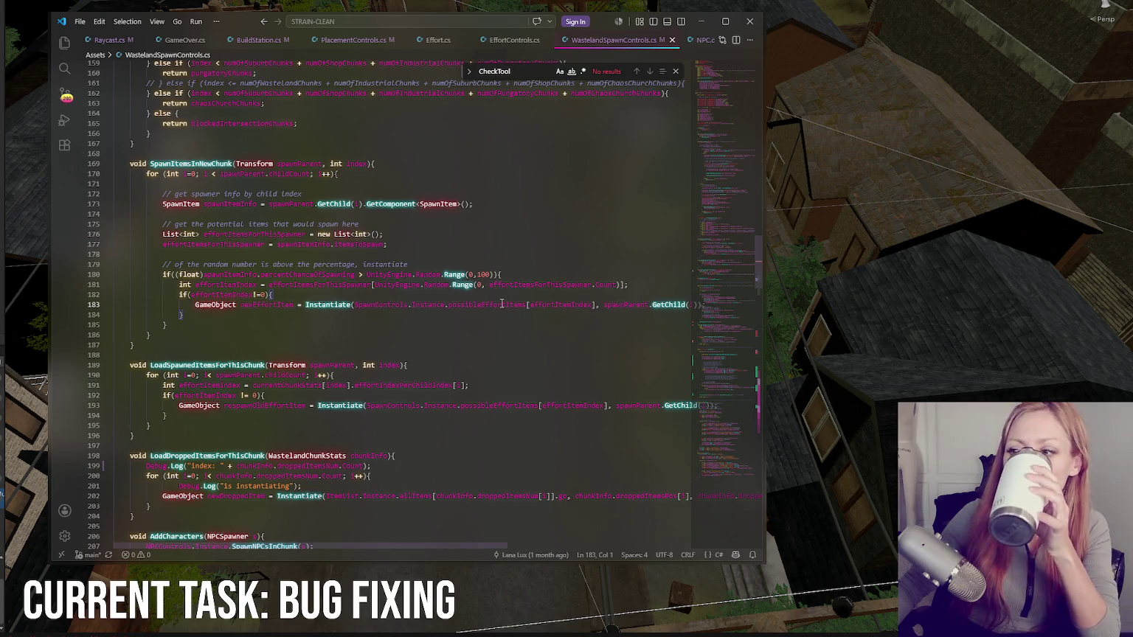
key("alt+Tab")
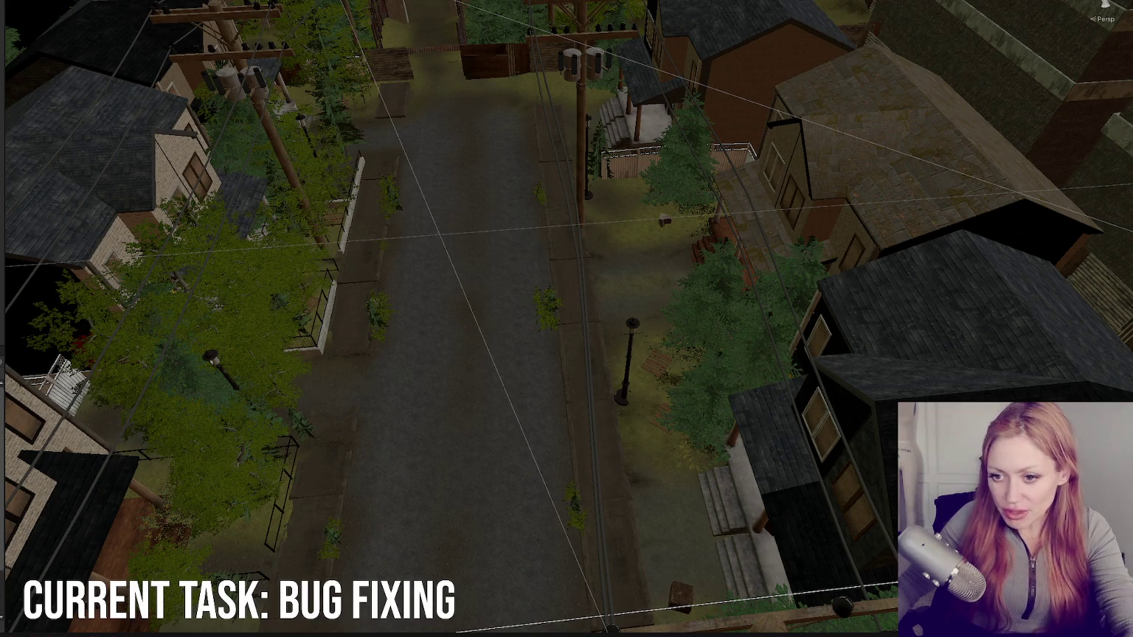
key("f")
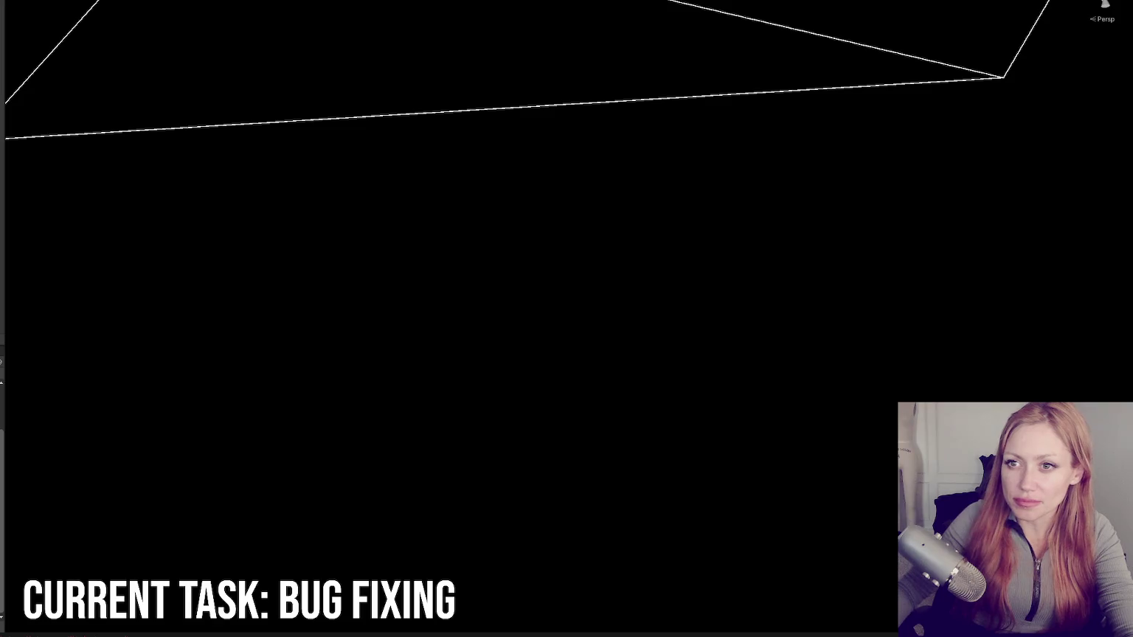
Step: Add an eleventh Possible Effort Items slot and put WoodenBarricade into Element 10
left_click_drag(97, 59, 129, 60)
scroll(53, 132, "down", 8)
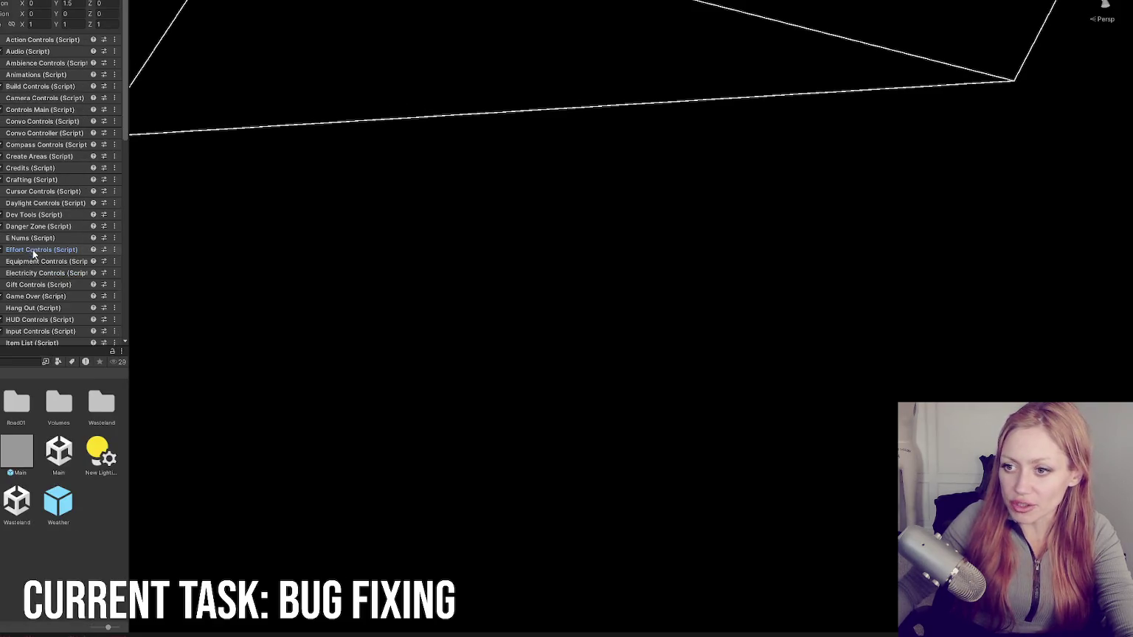
left_click(96, 200)
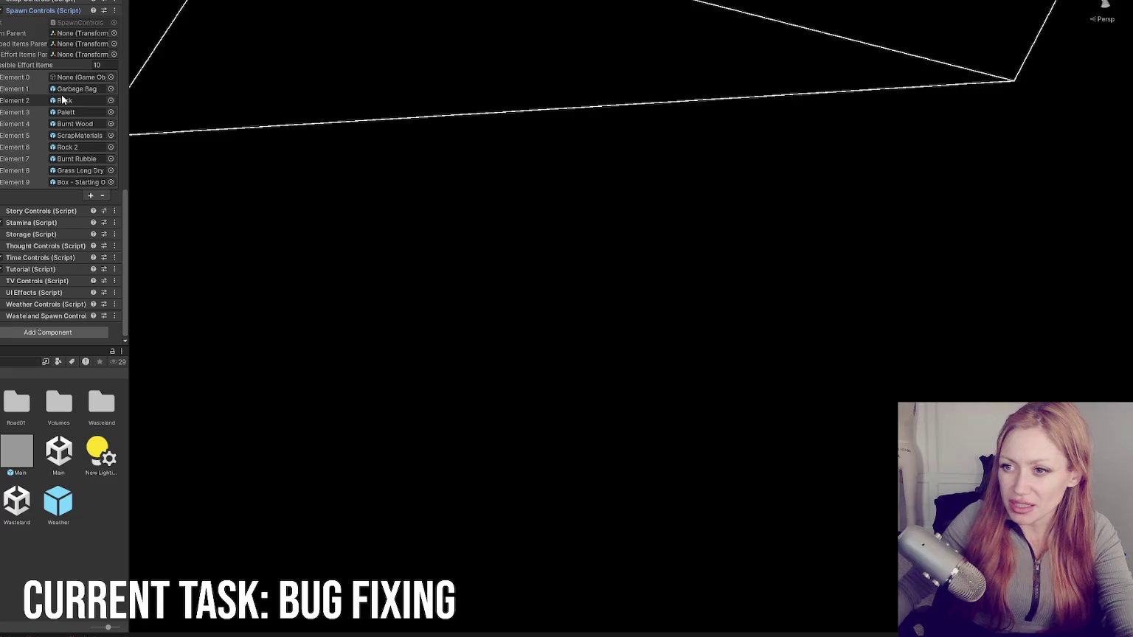
left_click(95, 197)
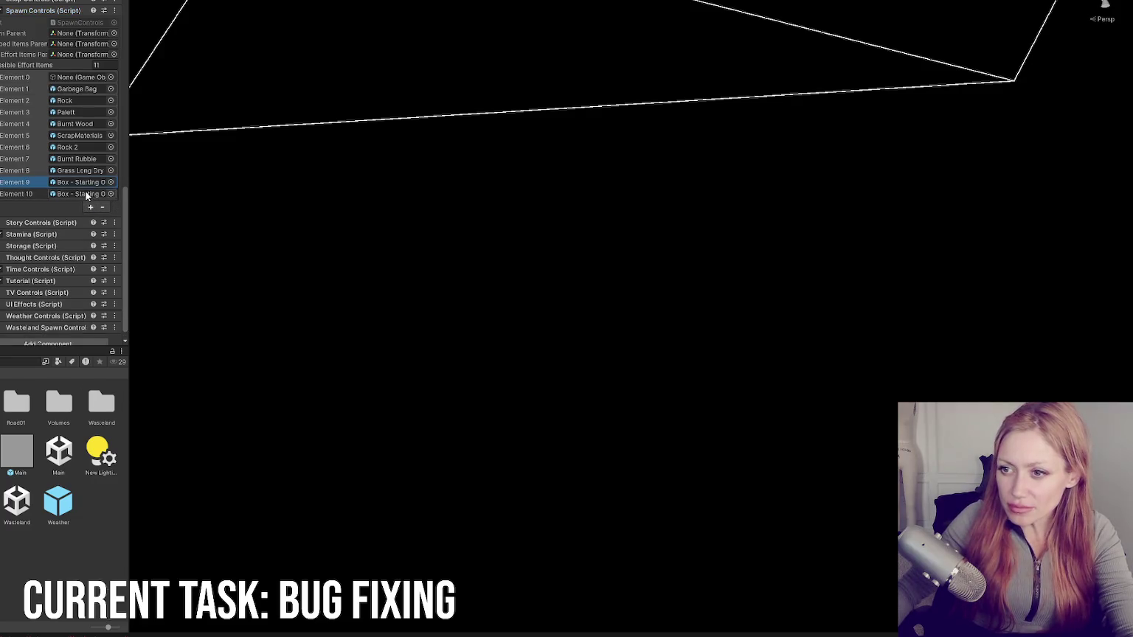
scroll(39, 477, "down", 3)
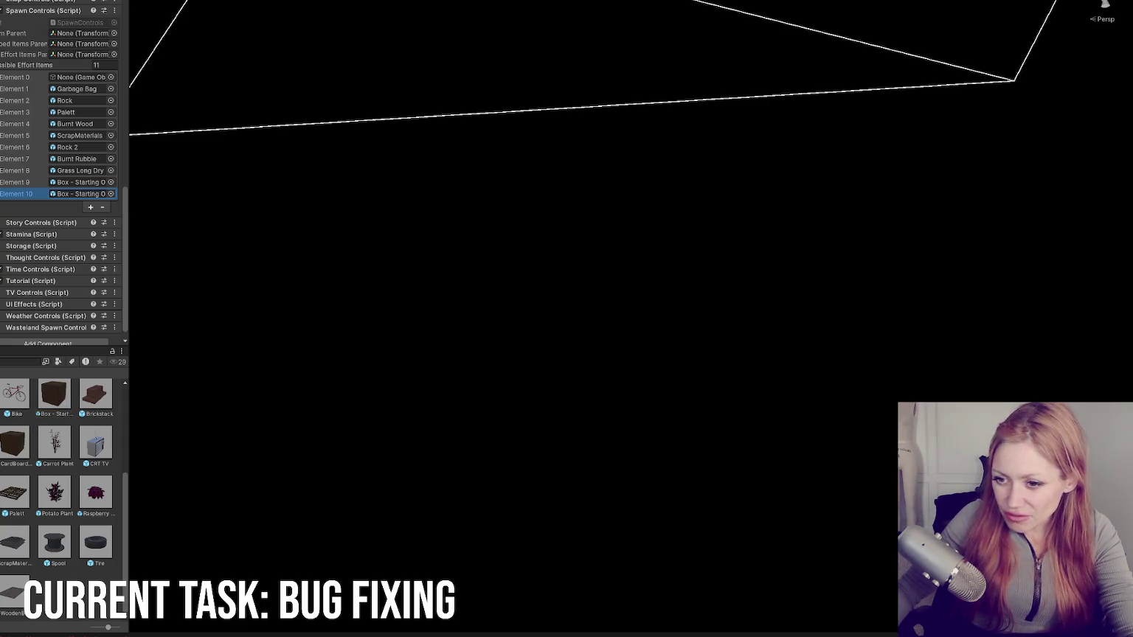
left_click_drag(15, 594, 82, 193)
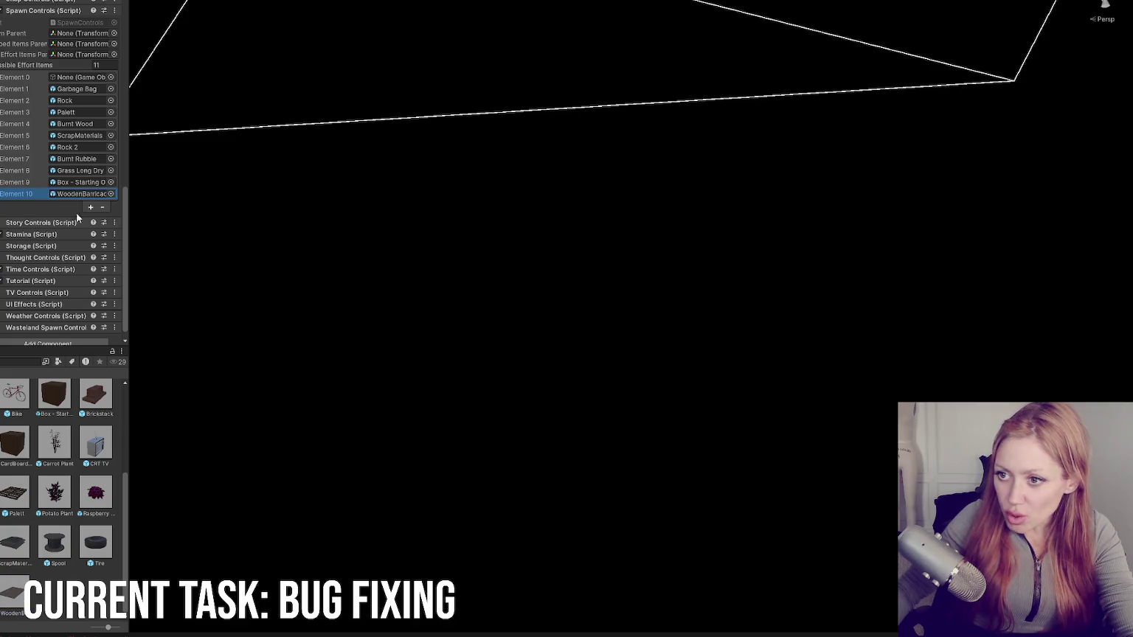
Step: In the WoodenBarricade prefab, set Effort Item Num to 10 and Spawn Num to 0
double_click(14, 592)
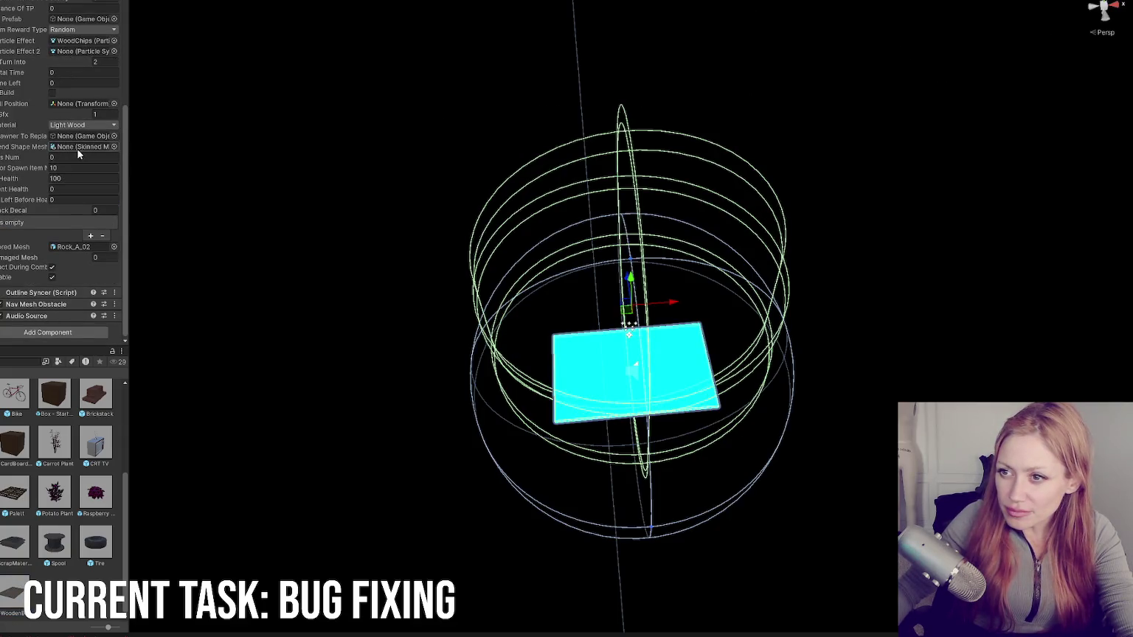
scroll(79, 152, "up", 5)
left_click(69, 58)
type("1")
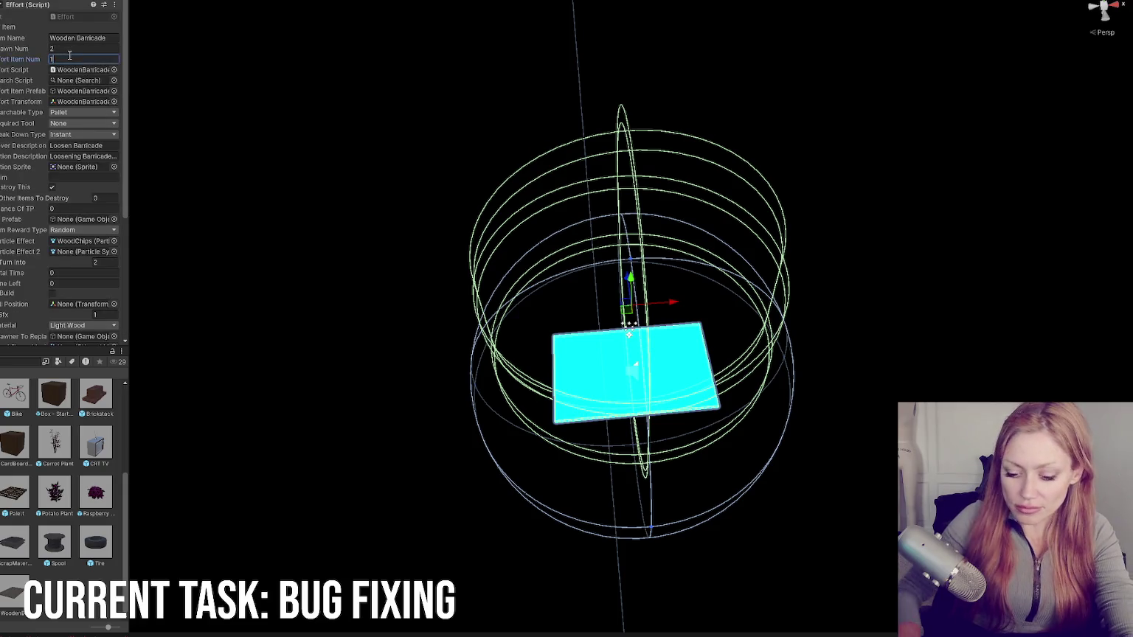
type("0")
left_click(78, 50)
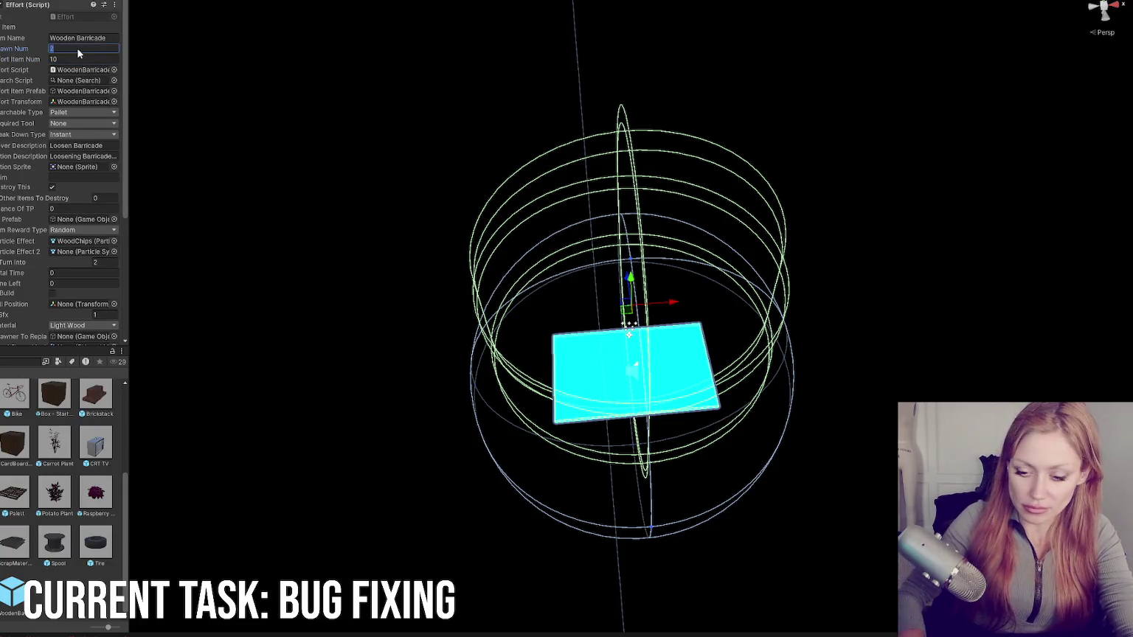
type("0")
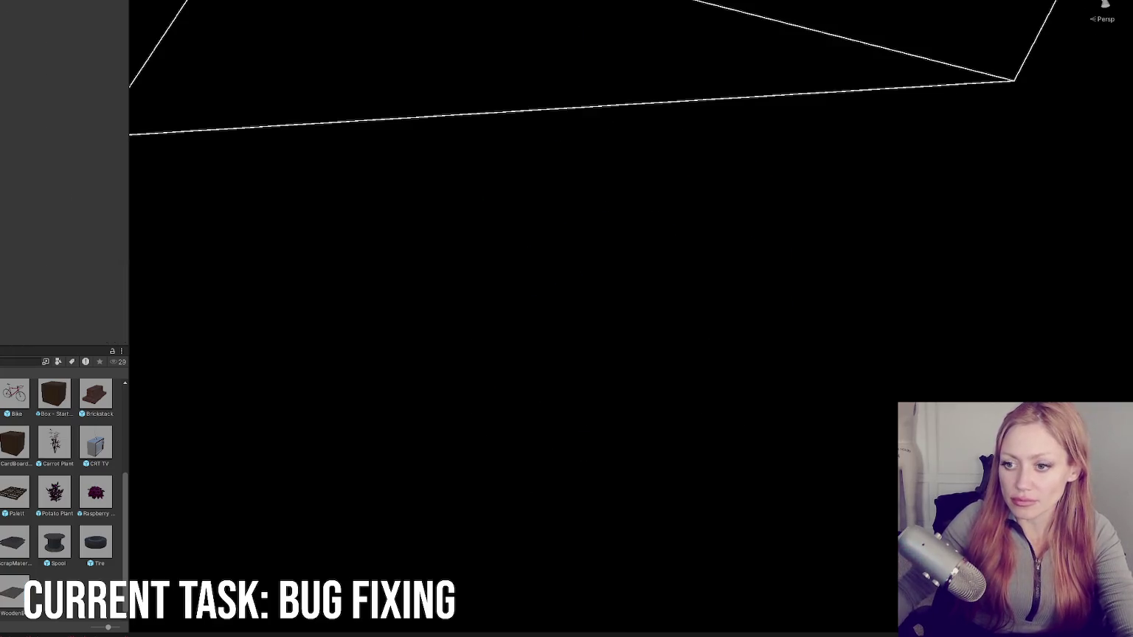
Step: Save the scene, widen the Game view, start a DEV MODE play-test and open the pause menu
left_click(425, 303)
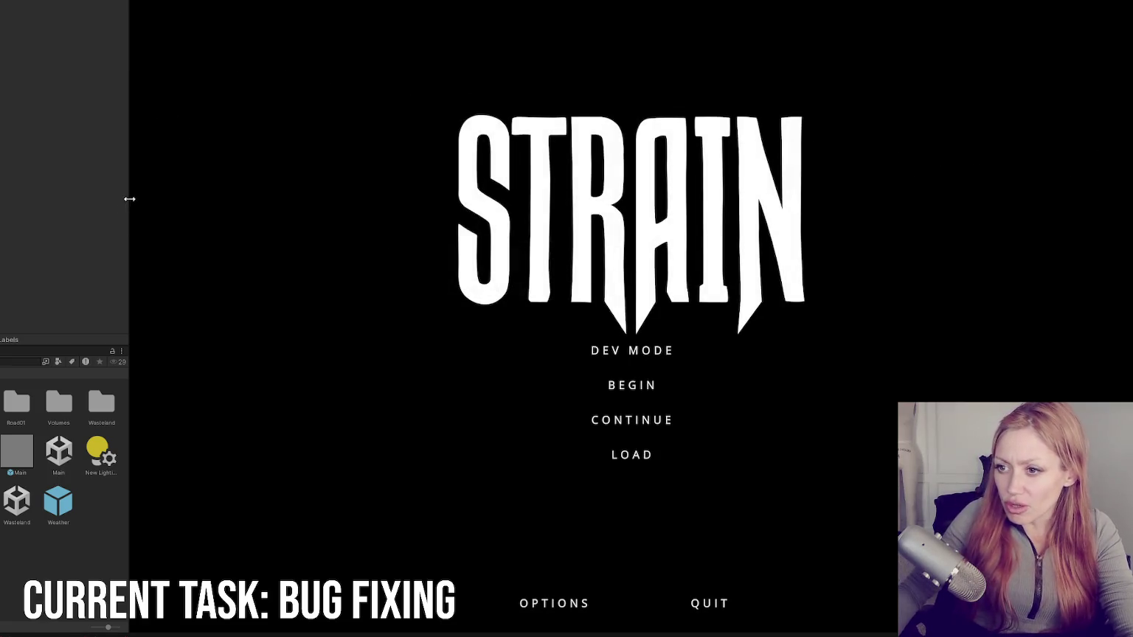
left_click_drag(131, 196, 0, 196)
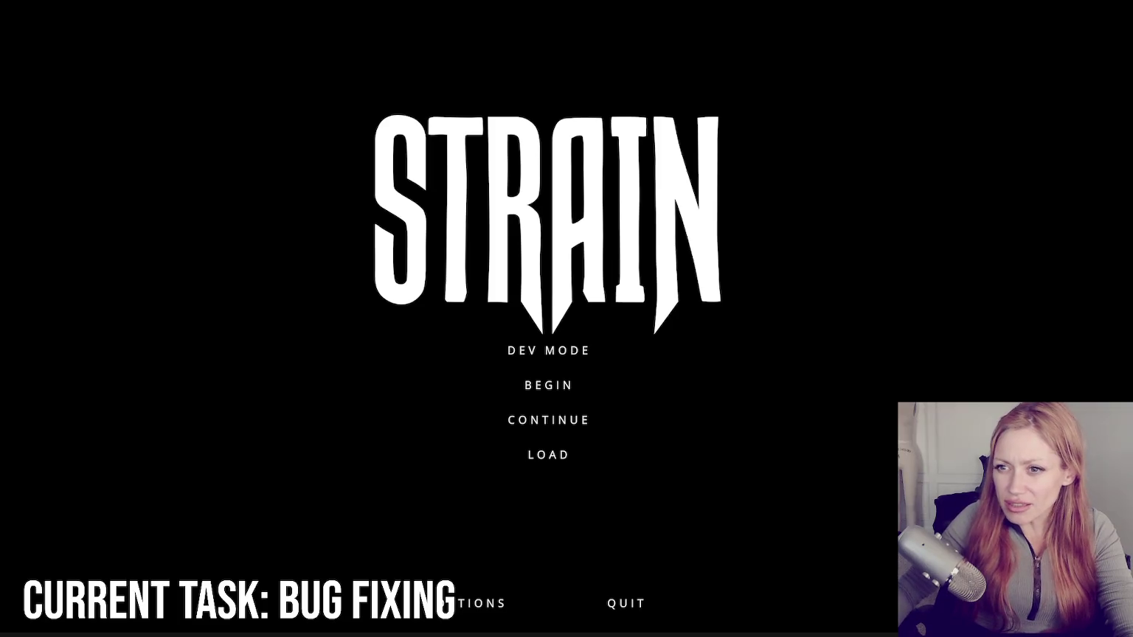
mouse_move(0, 167)
left_mouse_down()
mouse_move(36, 167)
mouse_move(25, 167)
left_mouse_up()
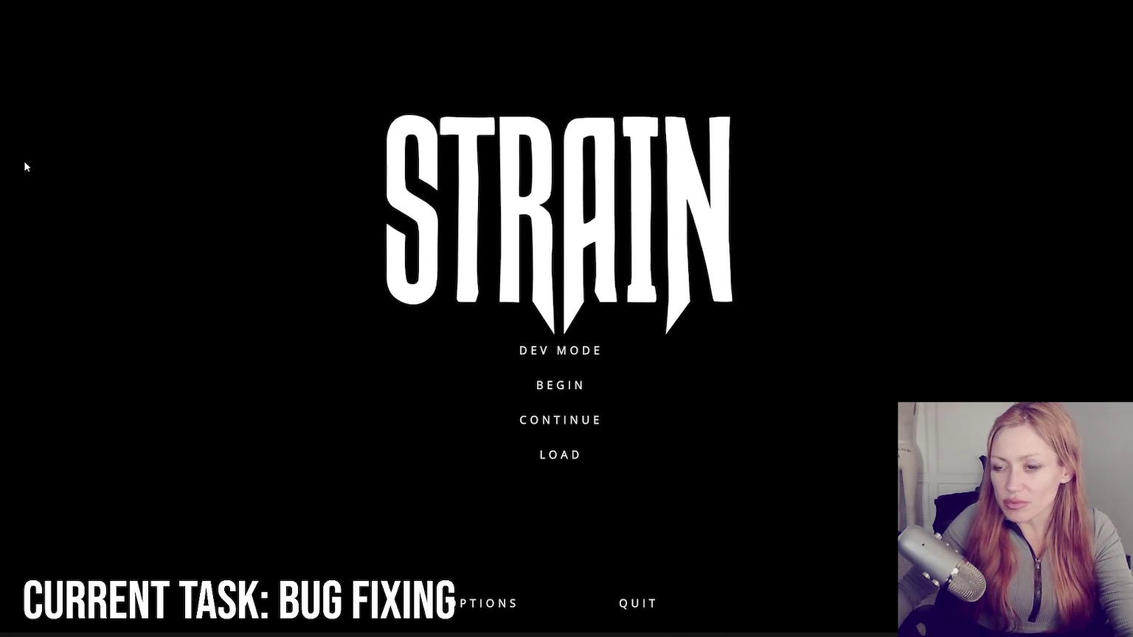
left_click(601, 354)
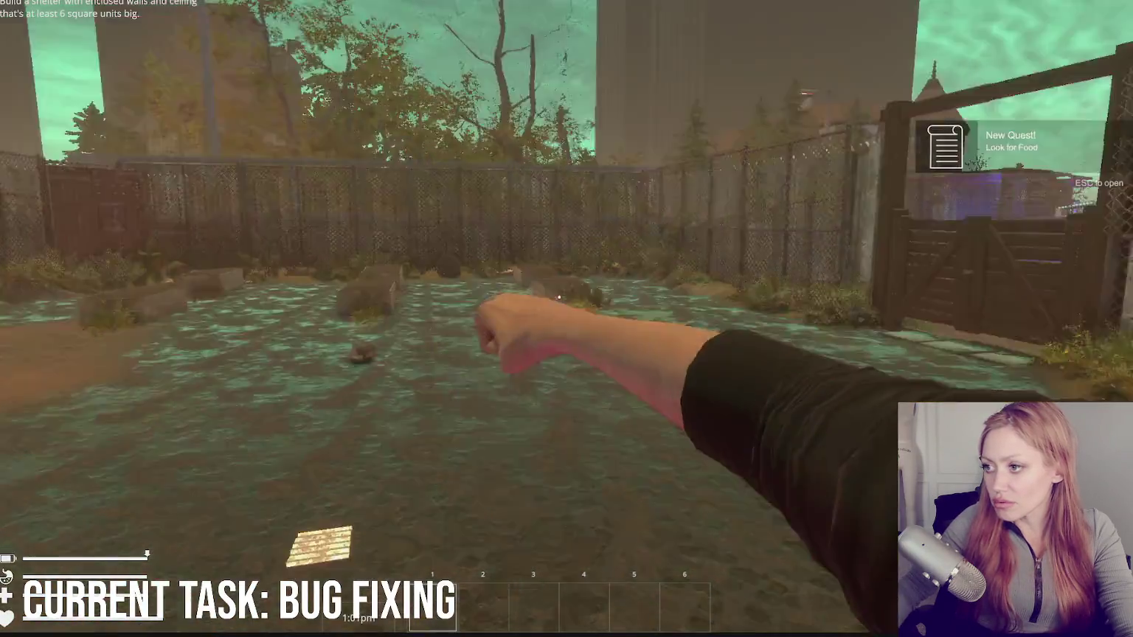
key("Escape")
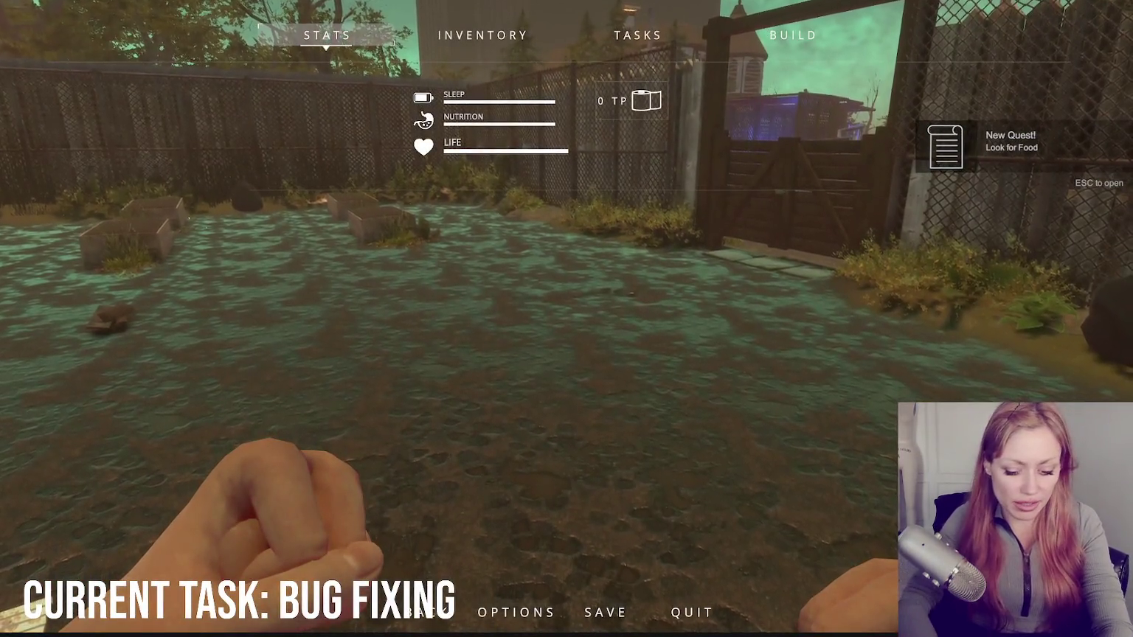